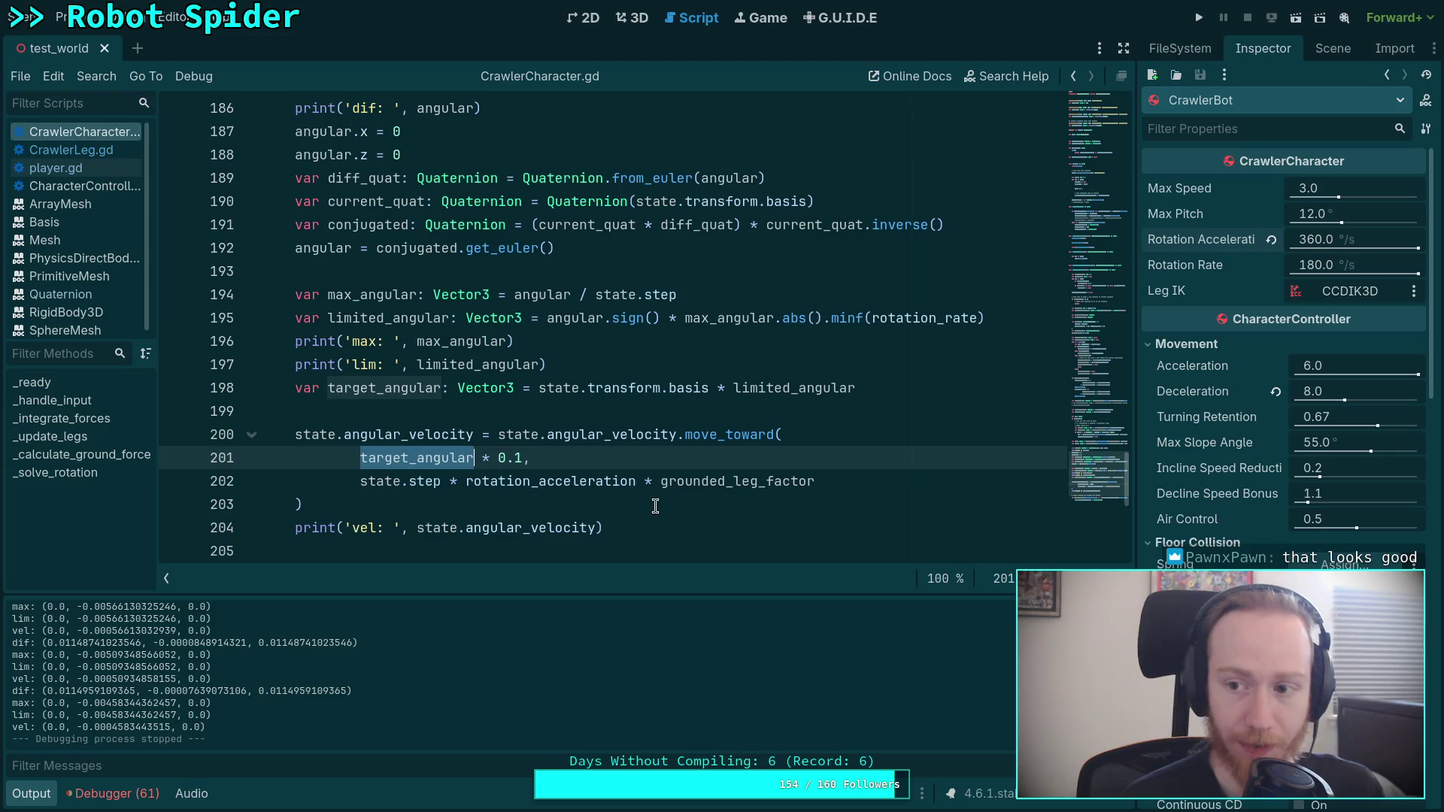
Inspect the scaled target_angular term on line 201 and hide the output log to enlarge the code.
left_click(561, 464)
left_click_drag(524, 457, 359, 451)
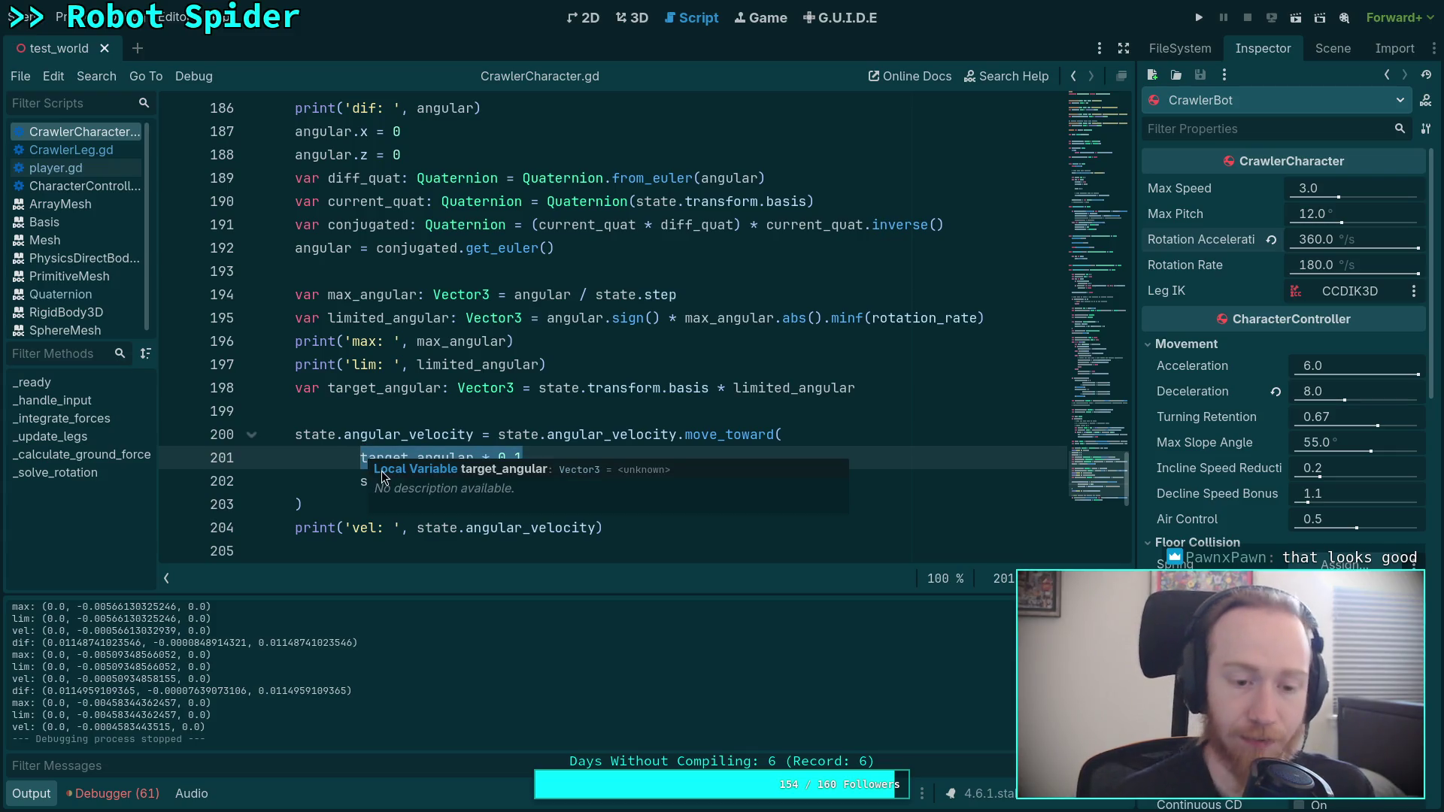
left_click(350, 420)
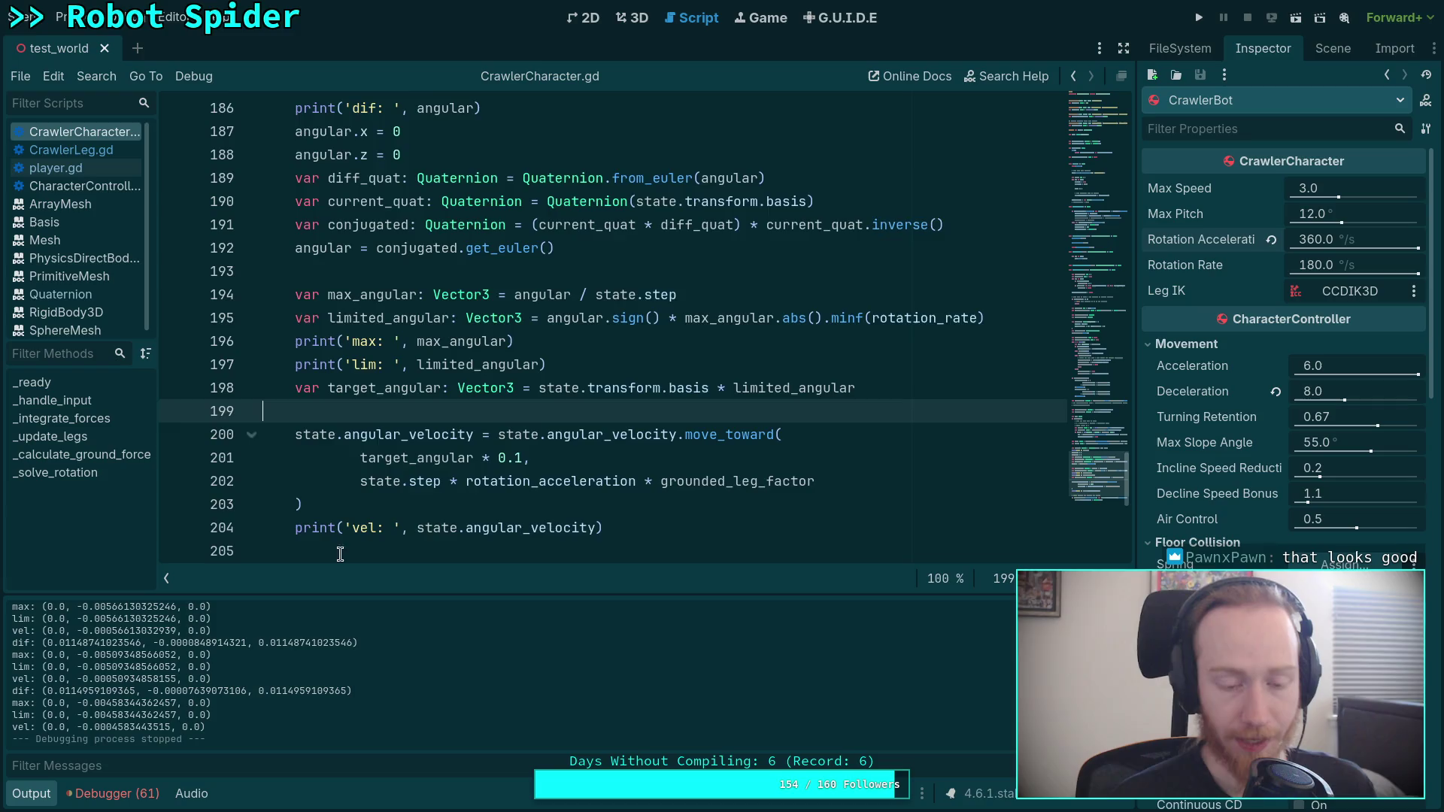
scroll(336, 539, "down", 2)
scroll(392, 451, "up", 1)
key("ctrl+j")
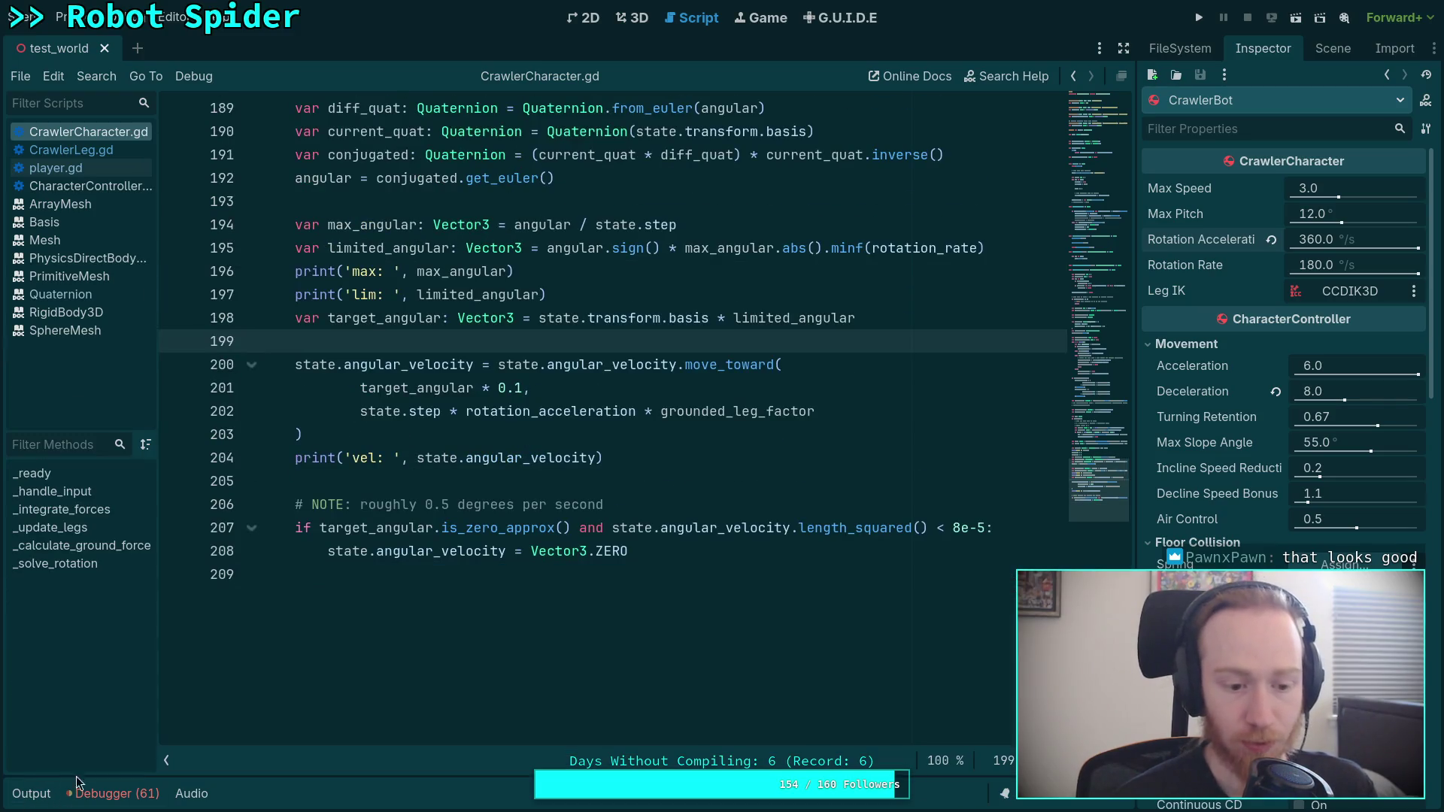
scroll(406, 497, "up", 2)
left_click(423, 621)
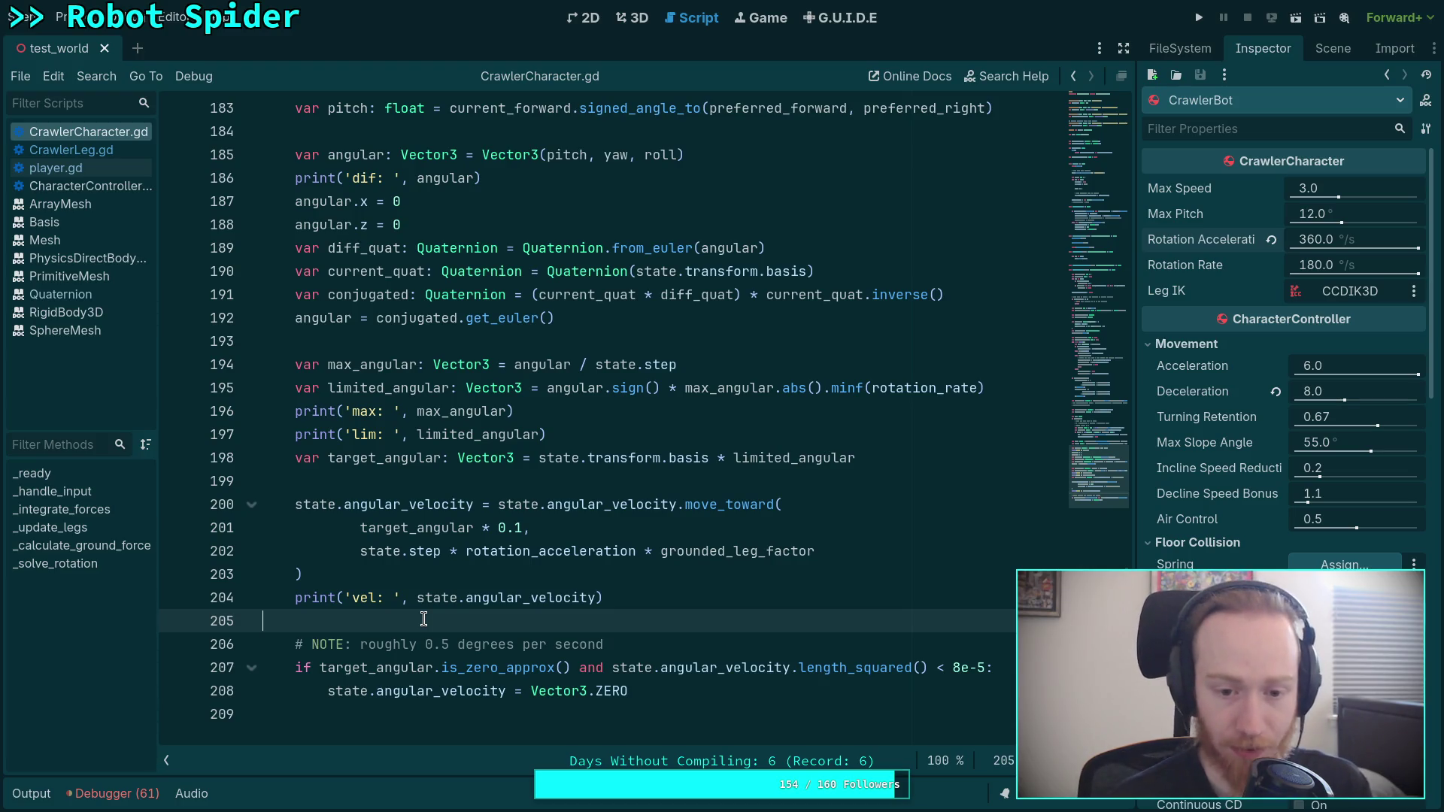
Change the target_angular multiplier on line 201 from 0.1 to 0.5 and save.
double_click(519, 527)
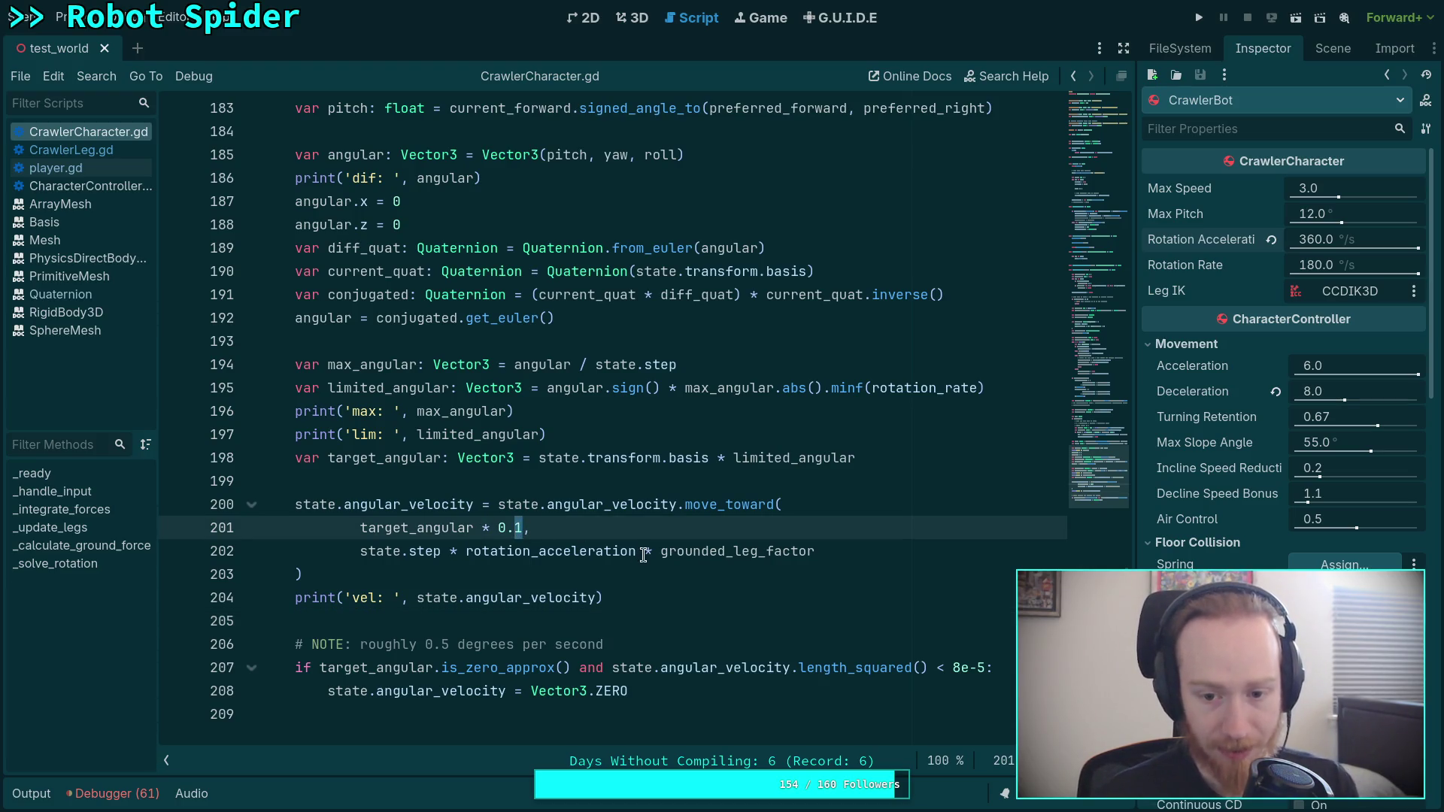
double_click(460, 530)
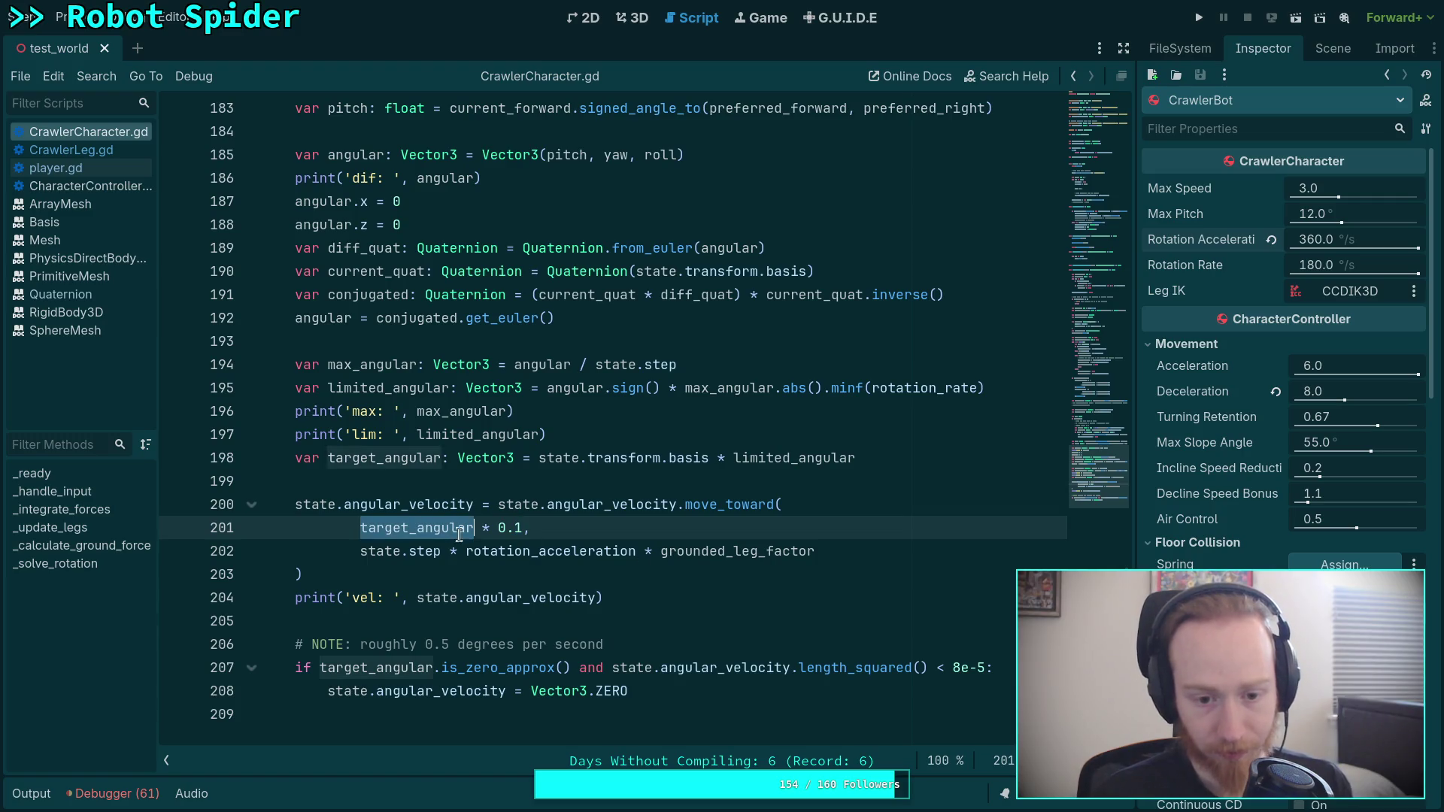
double_click(515, 527)
type("5")
key("ctrl+s")
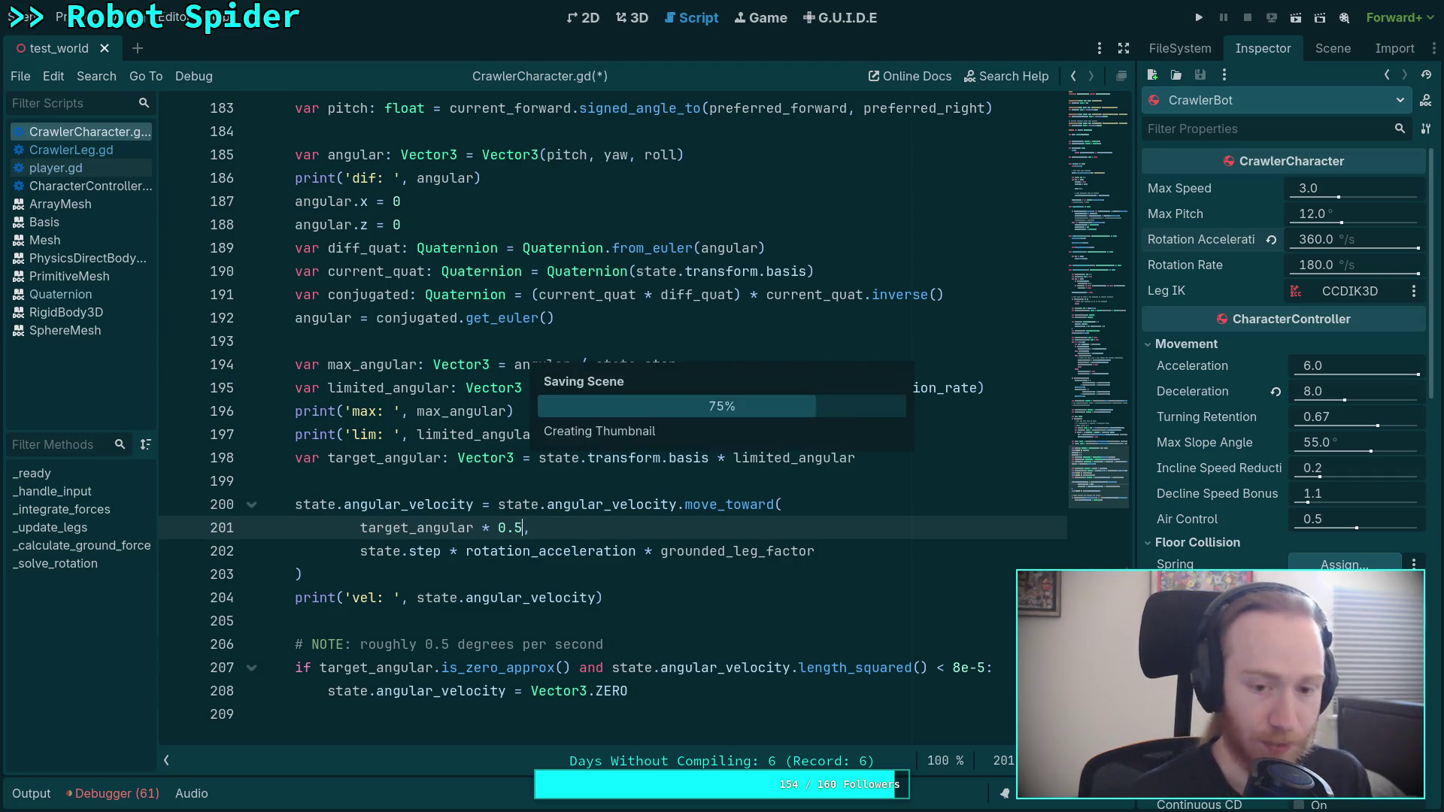
Test-run the crawler scene, then rerun it with the multiplier at 0.4 and stop.
left_click(1199, 18)
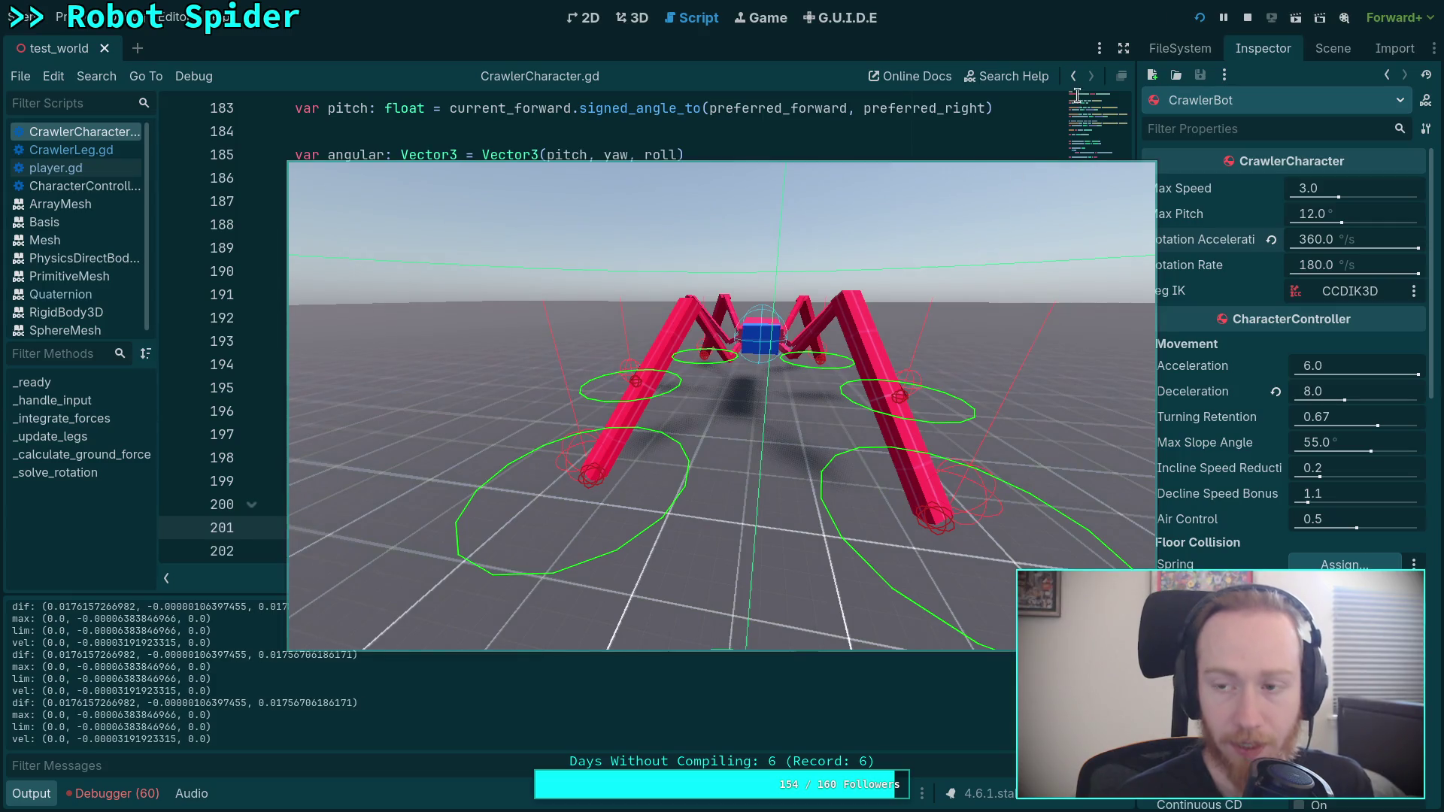
key("F8")
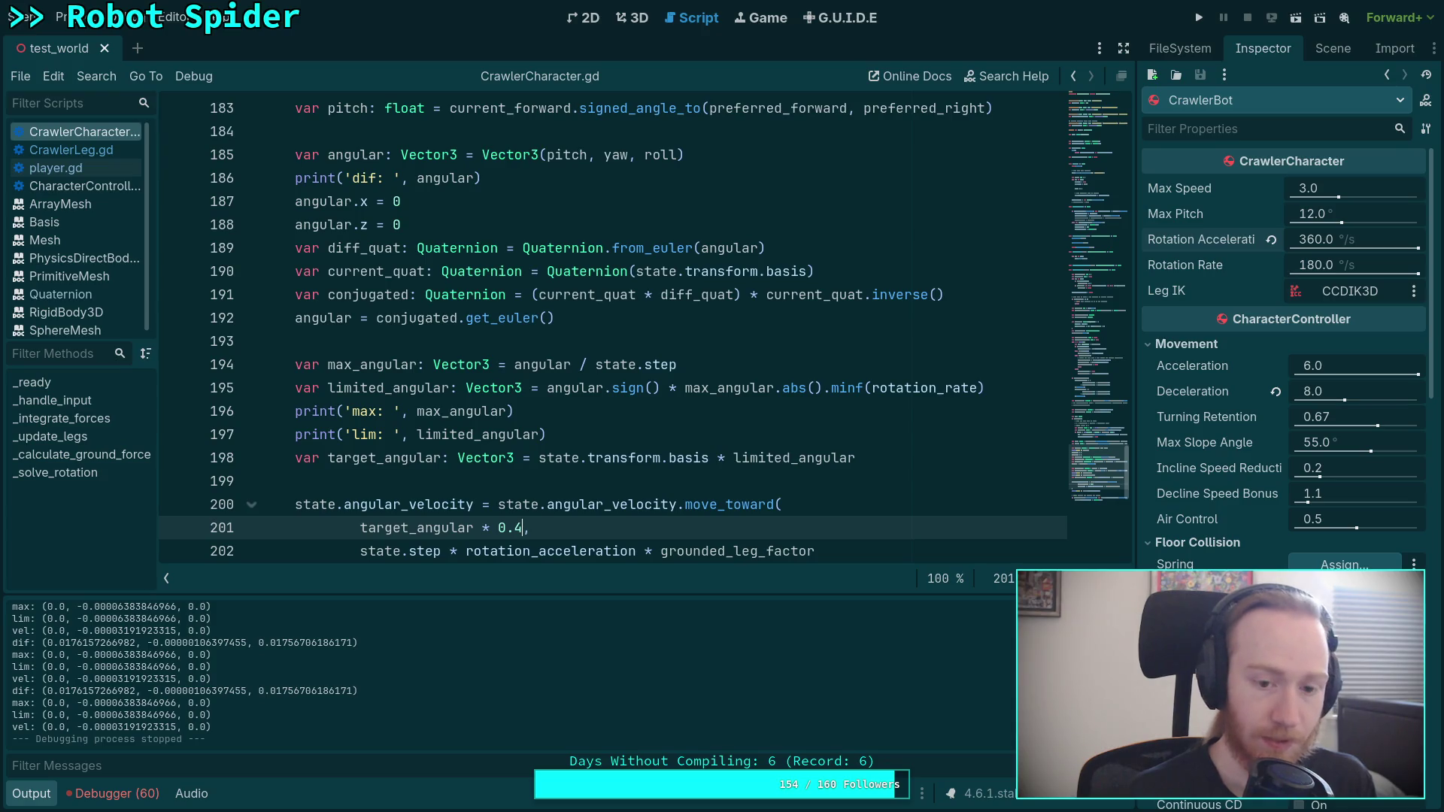
scroll(700, 436, "down", 1)
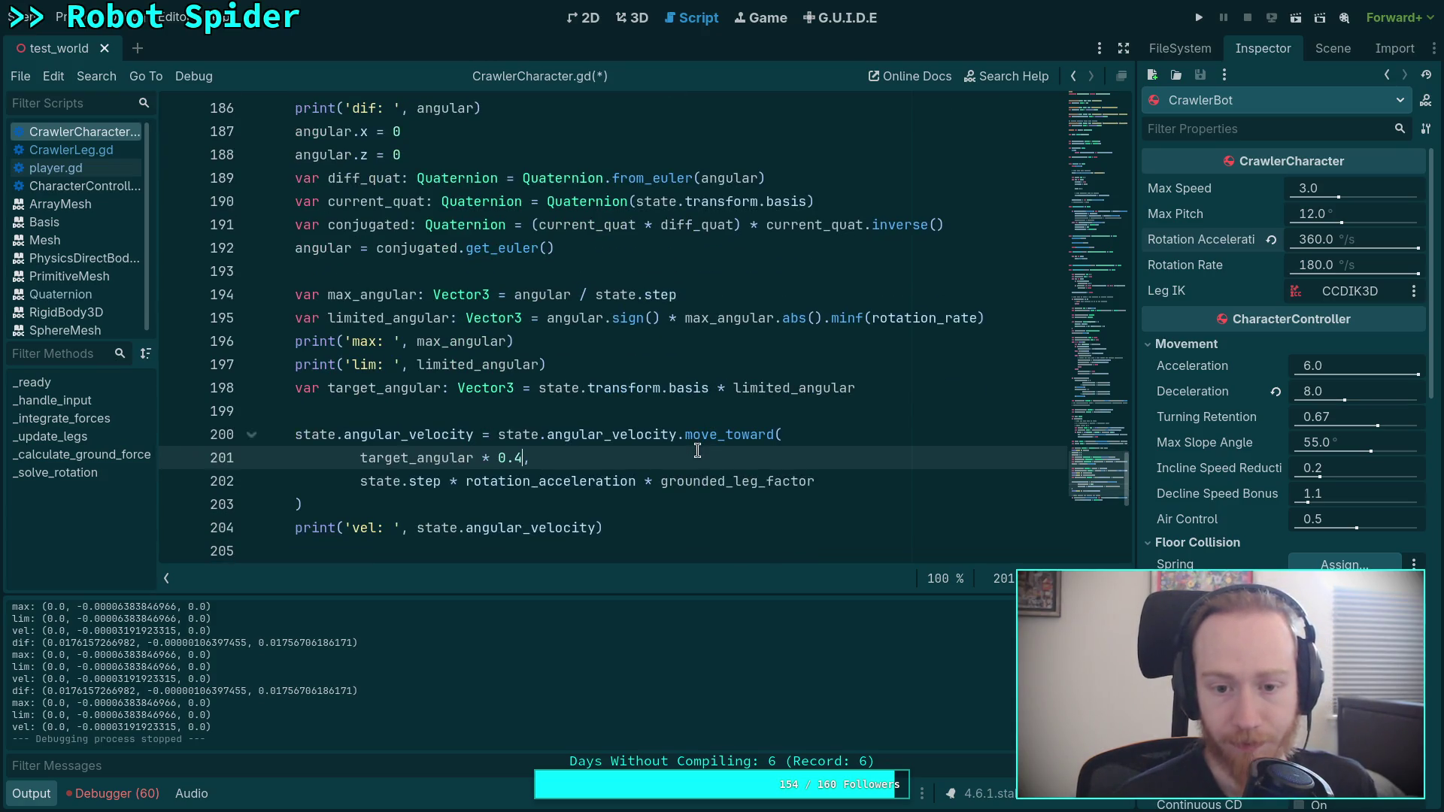
key("F5")
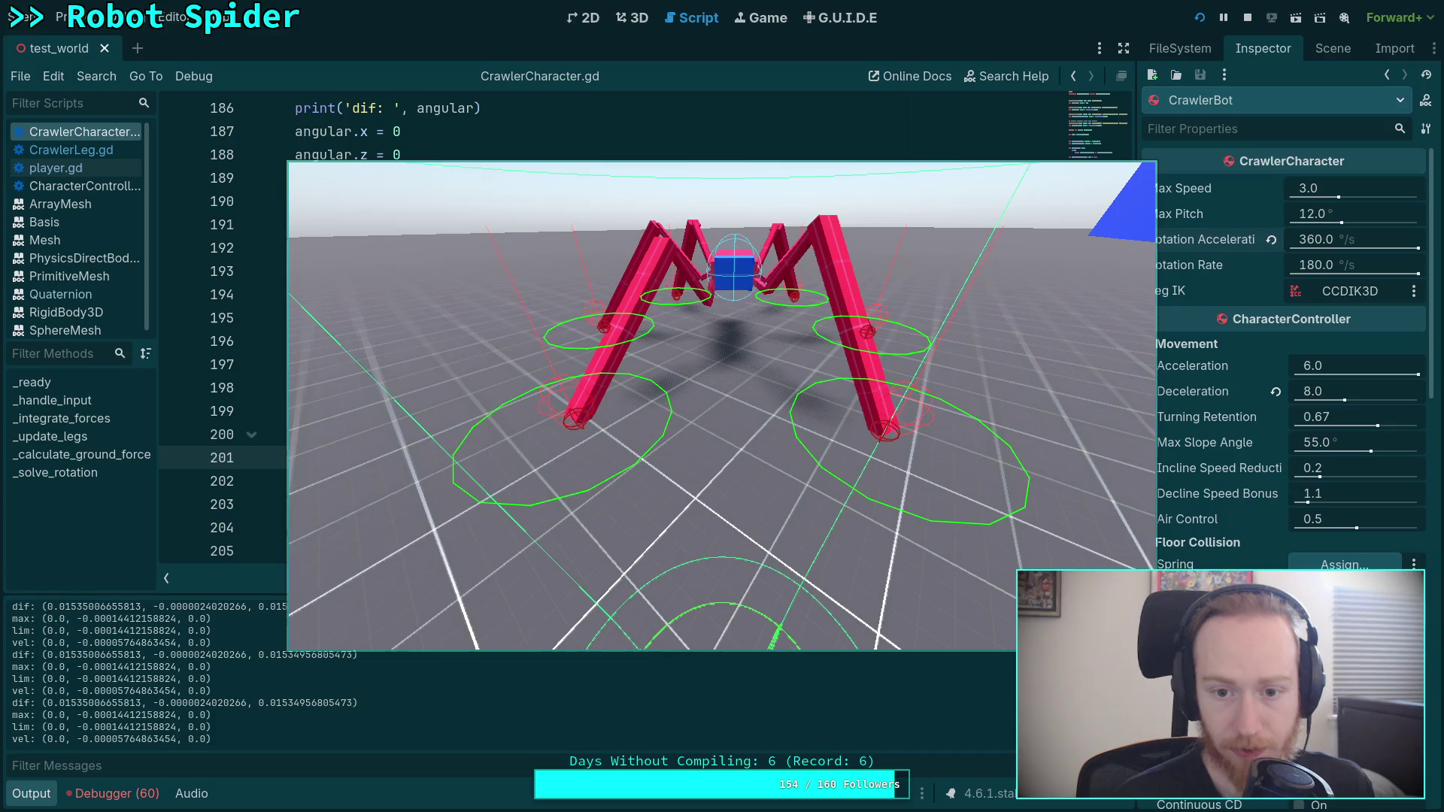
key("F8")
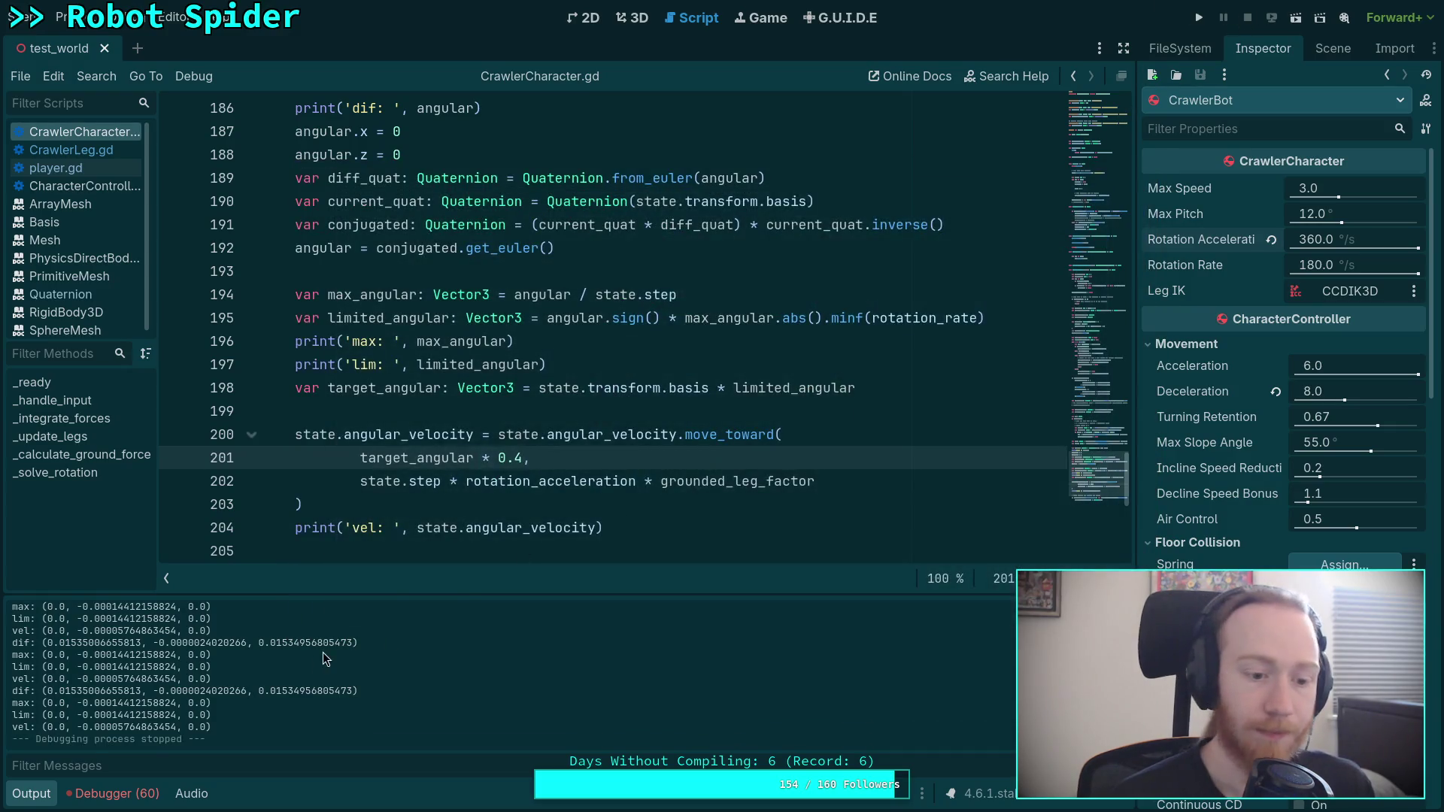
Hide the output log and change the line 201 multiplier back to 0.1, then save.
left_click(35, 797)
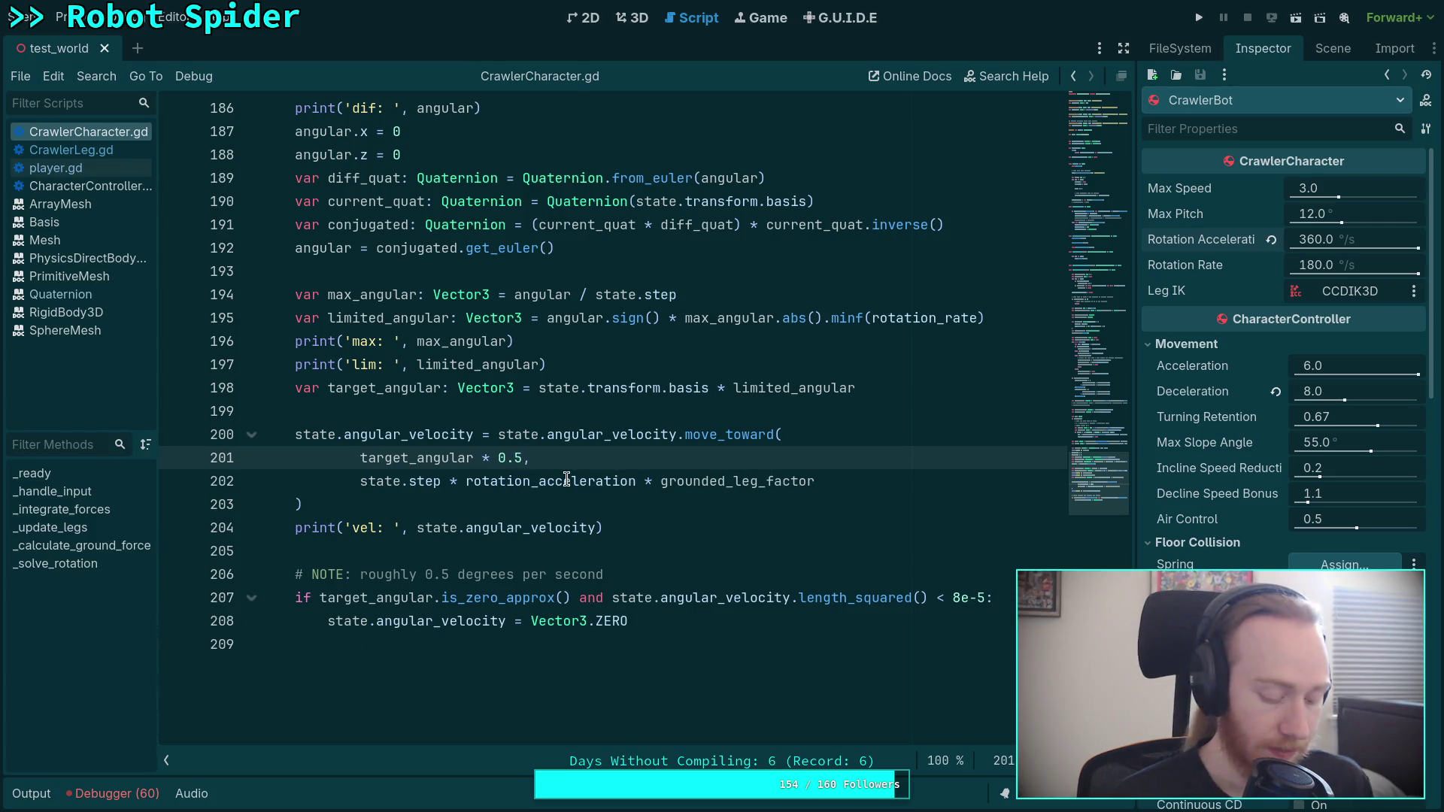
key("BackSpace")
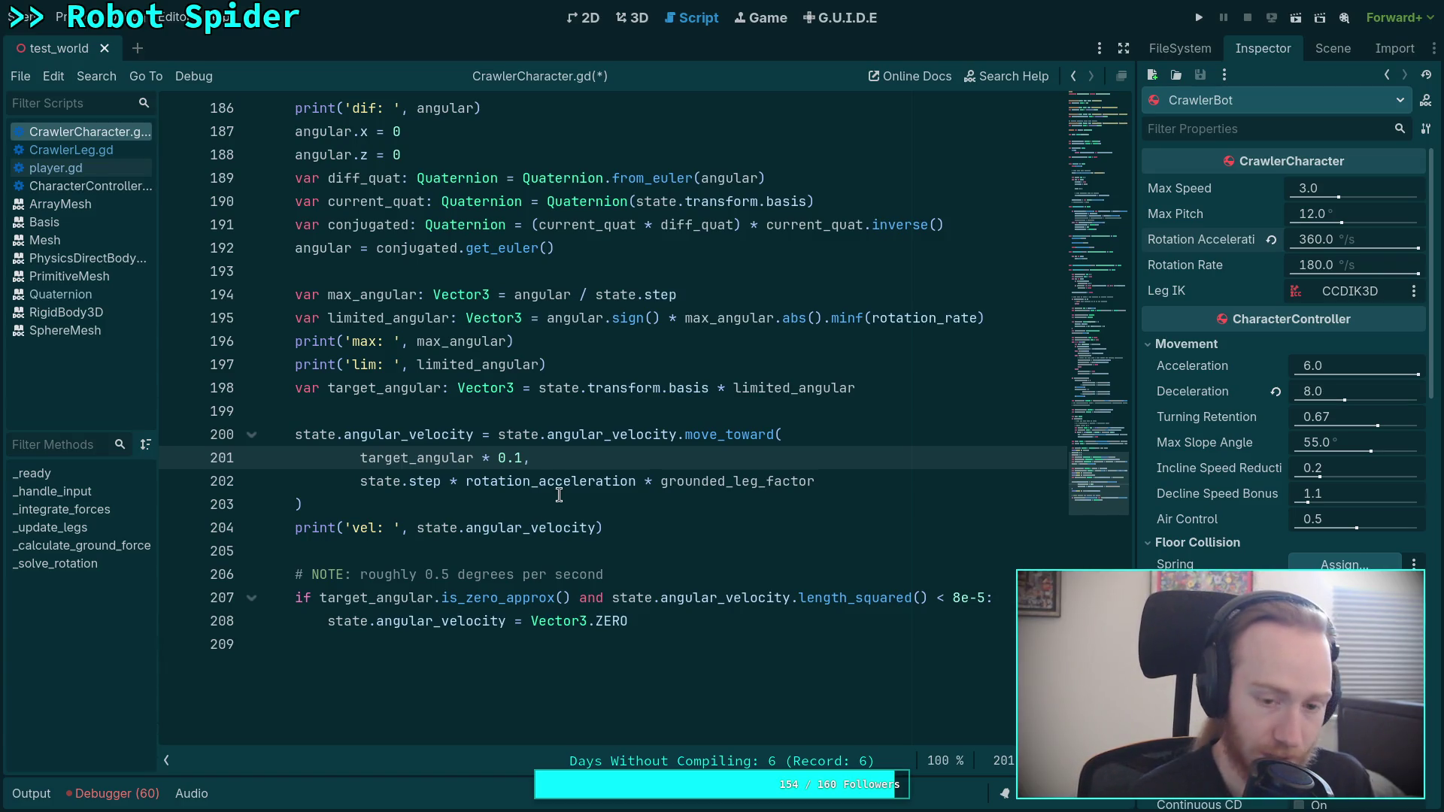
key("ctrl+s")
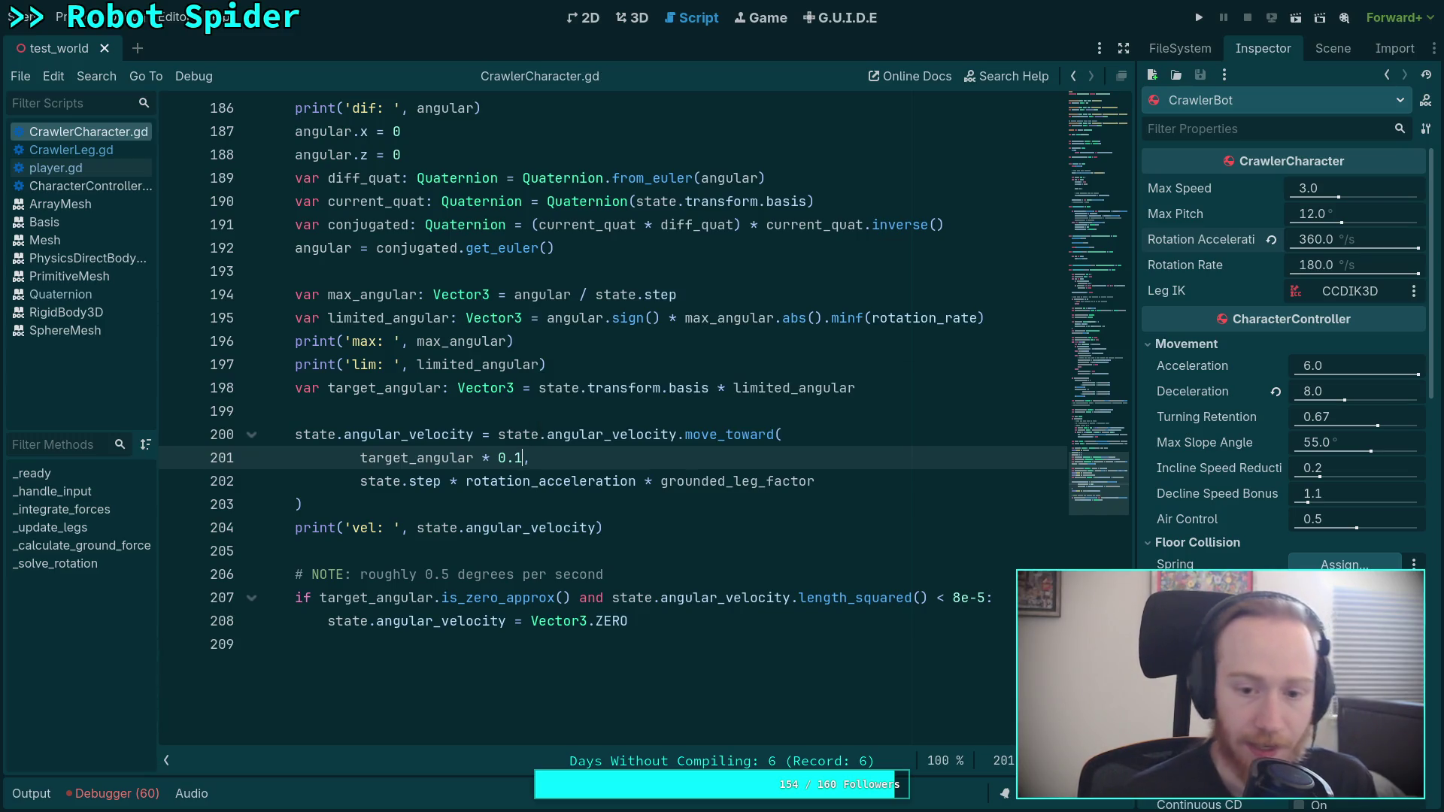
Check the Python terminal's radians-to-degrees result, then return to the Godot script.
key("super+4")
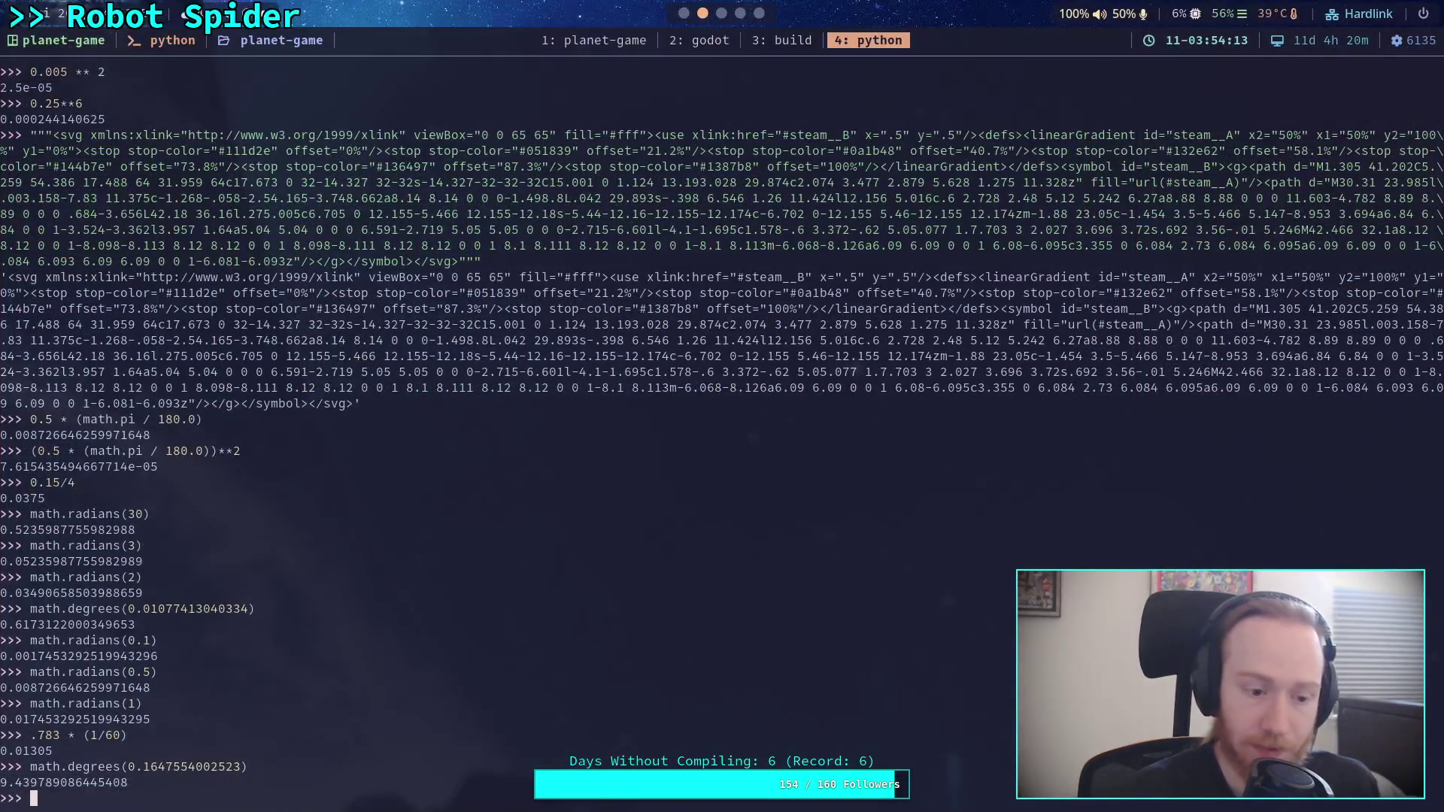
key("super+2")
scroll(414, 595, "up", 20)
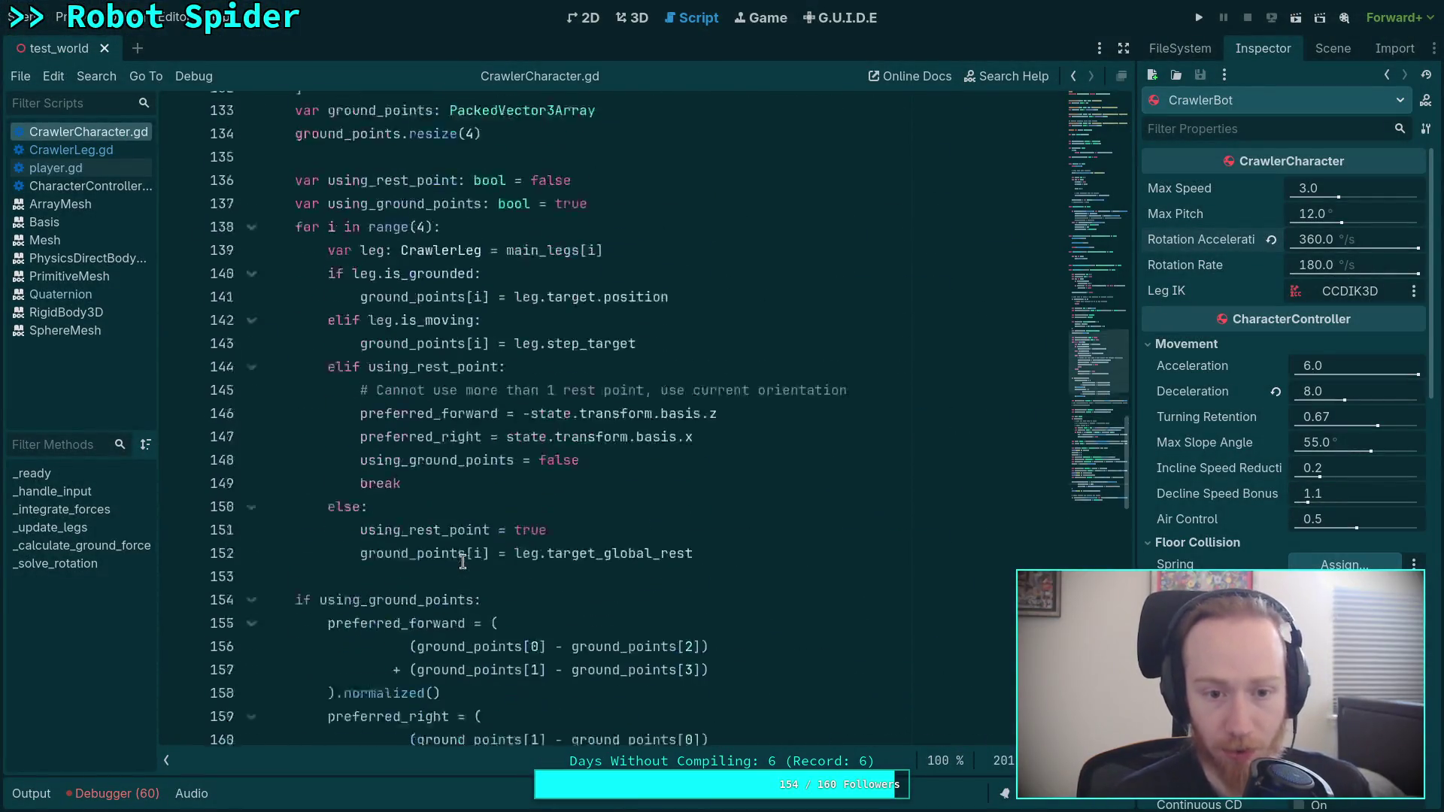
Set rotation_acceleration to deg_to_rad(270.0), save, and add a blank line after line 16.
scroll(464, 555, "up", 20)
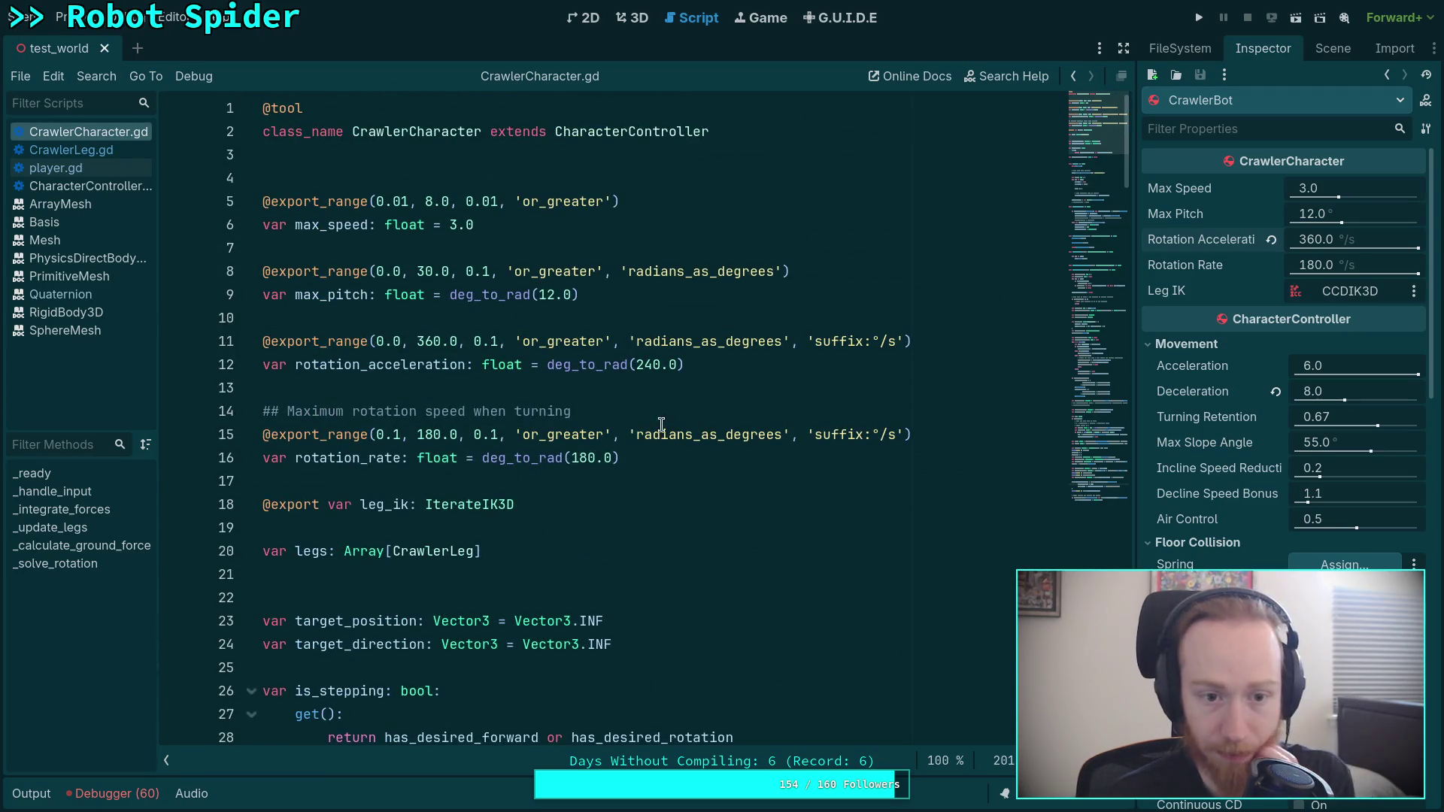
left_click(718, 461)
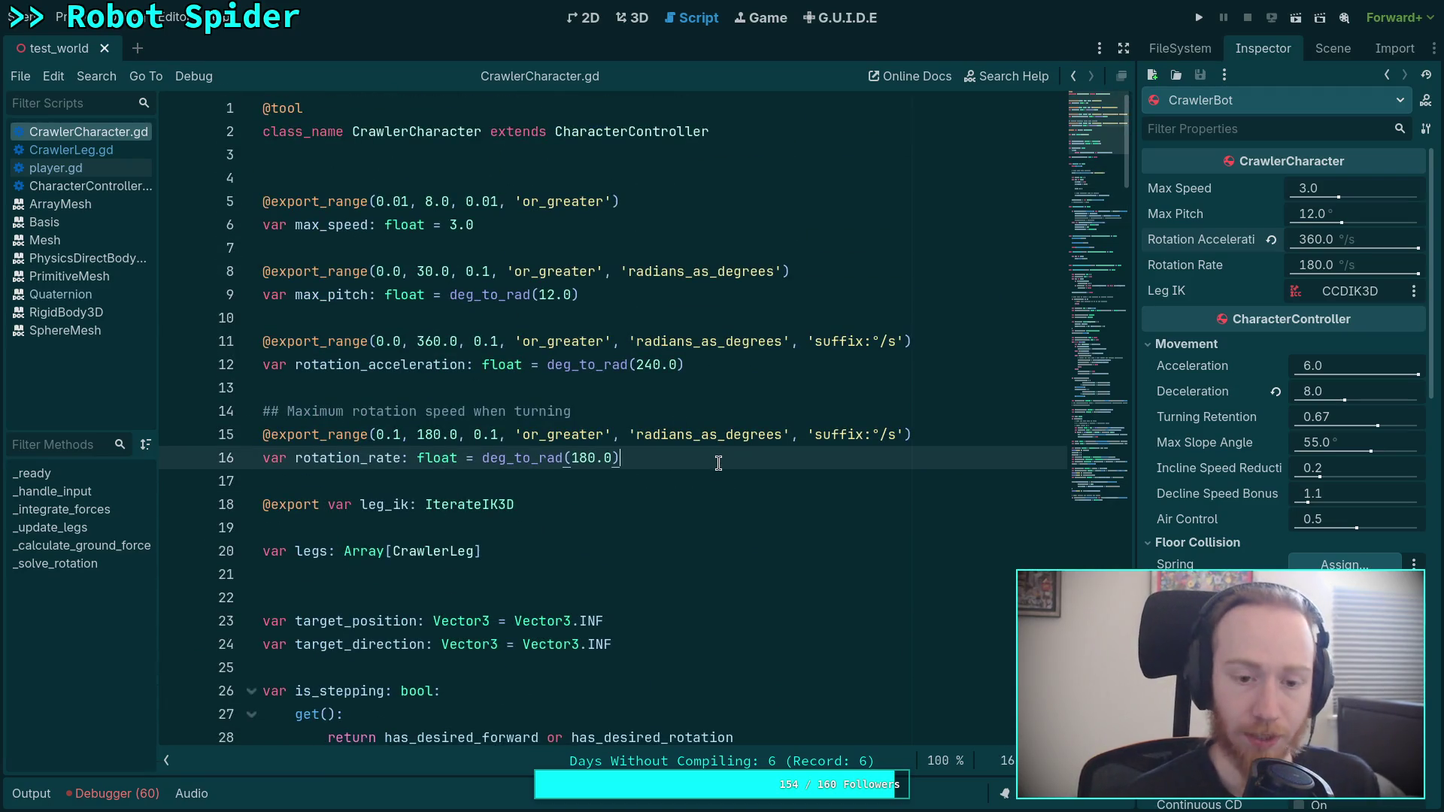
double_click(649, 365)
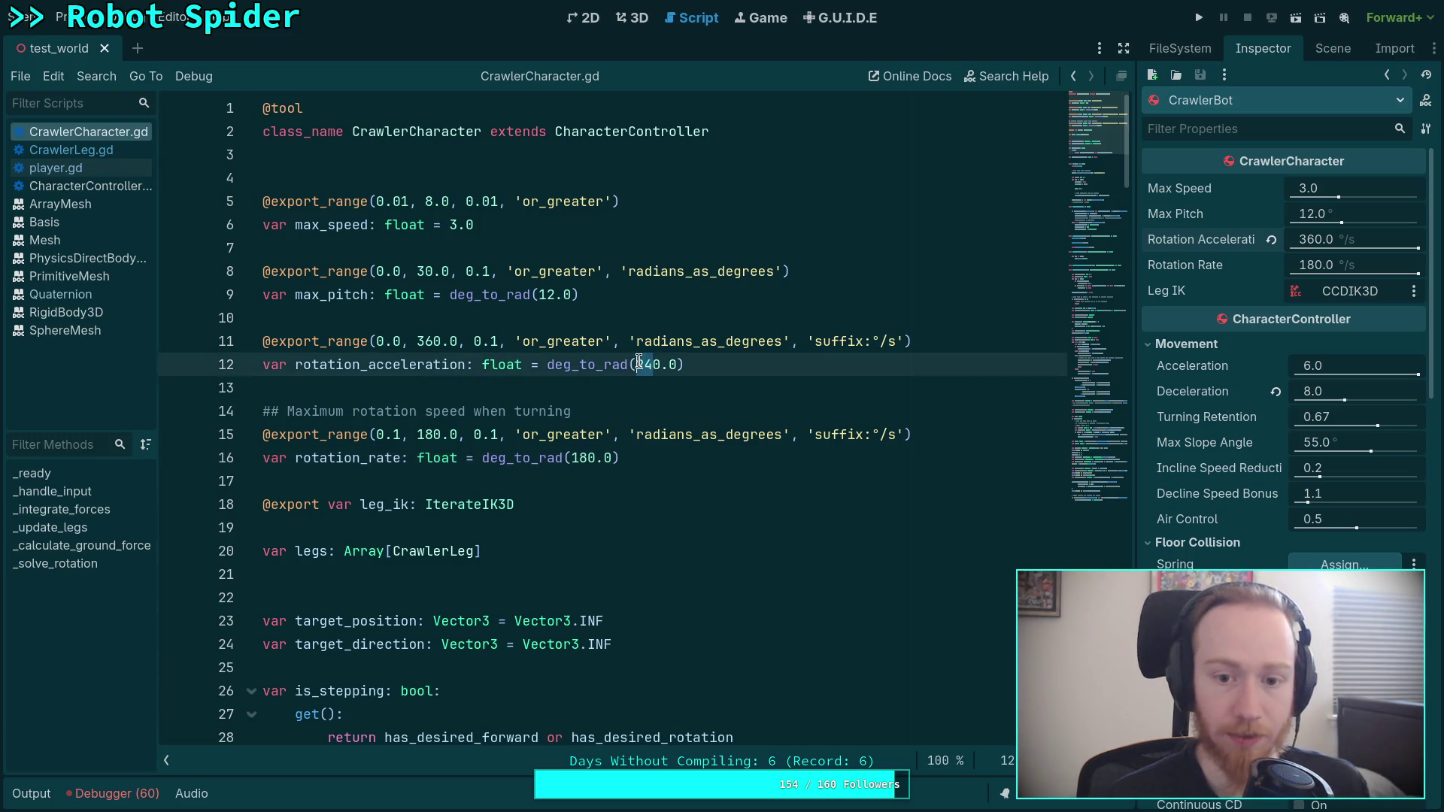
type("28")
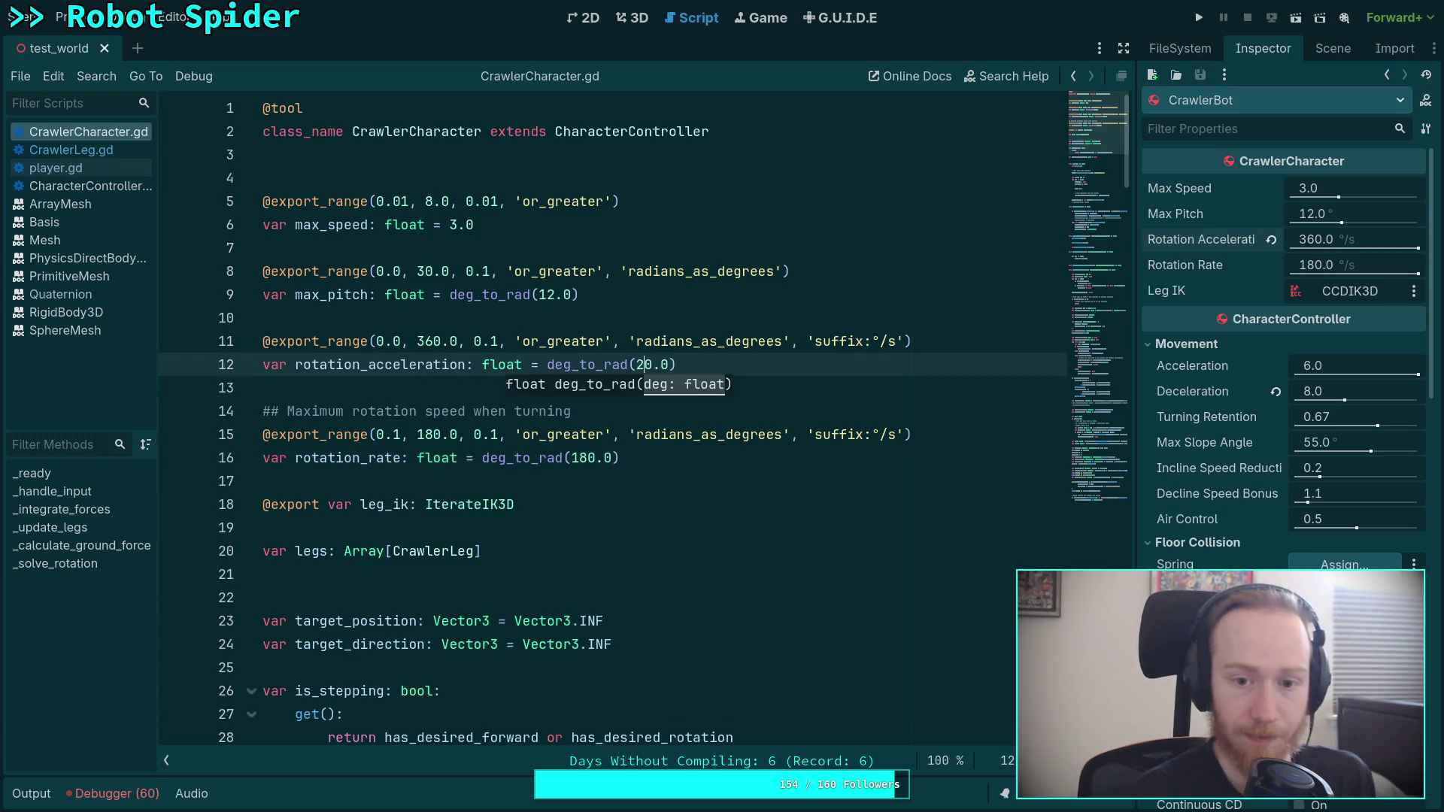
key("ctrl+s")
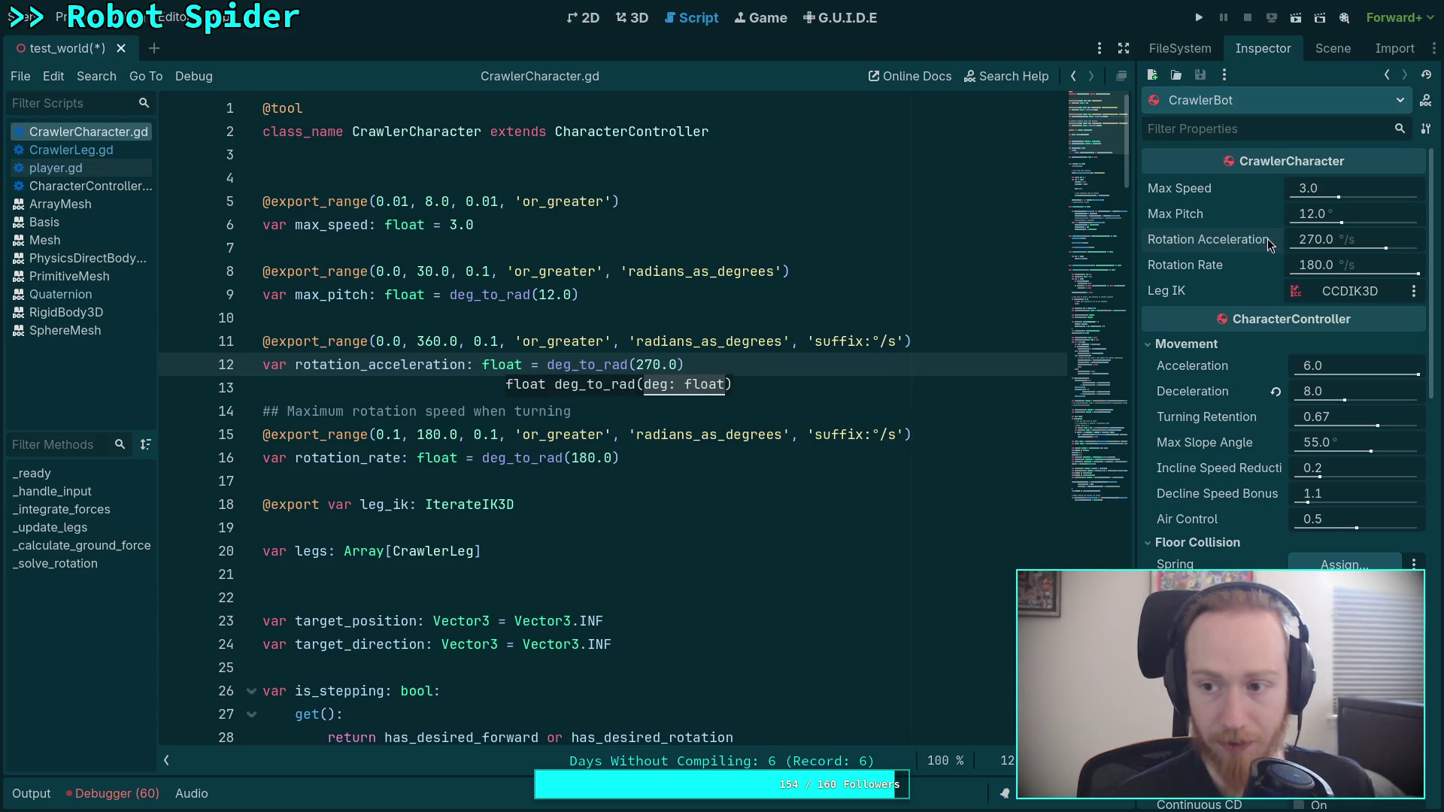
left_click(733, 458)
key("Return")
key("Return")
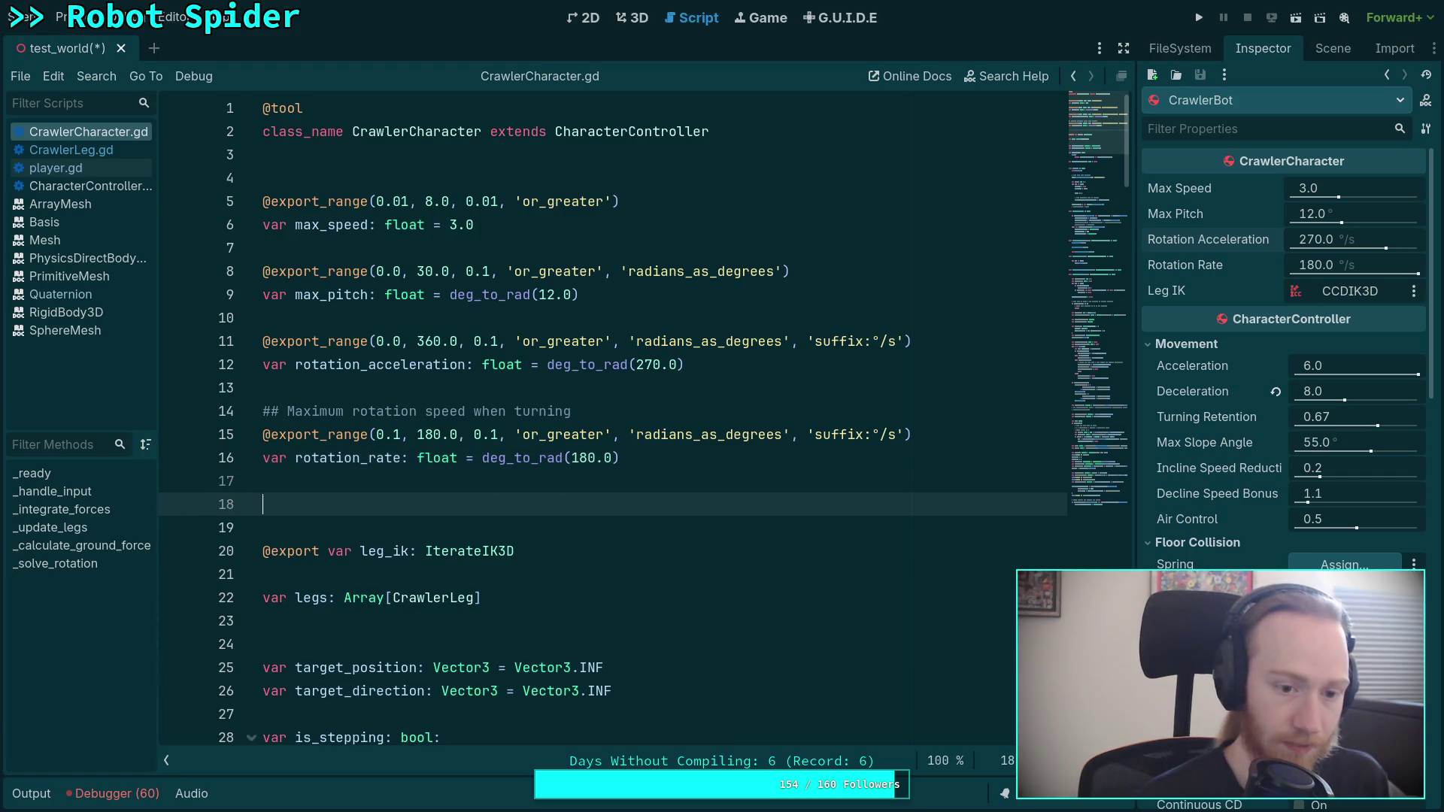
type("@export_ra")
key("Return")
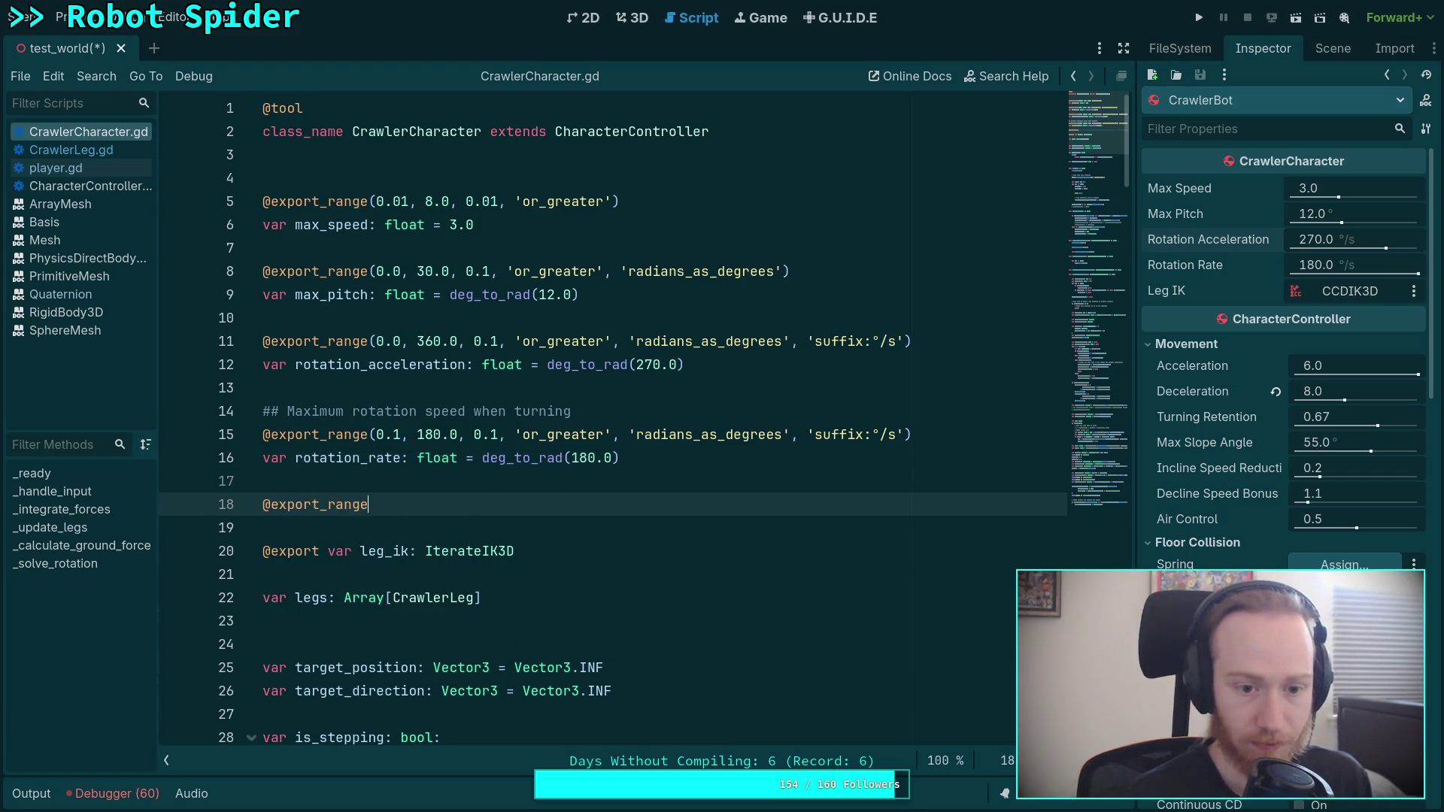
type("0")
type(", ")
type(", '")
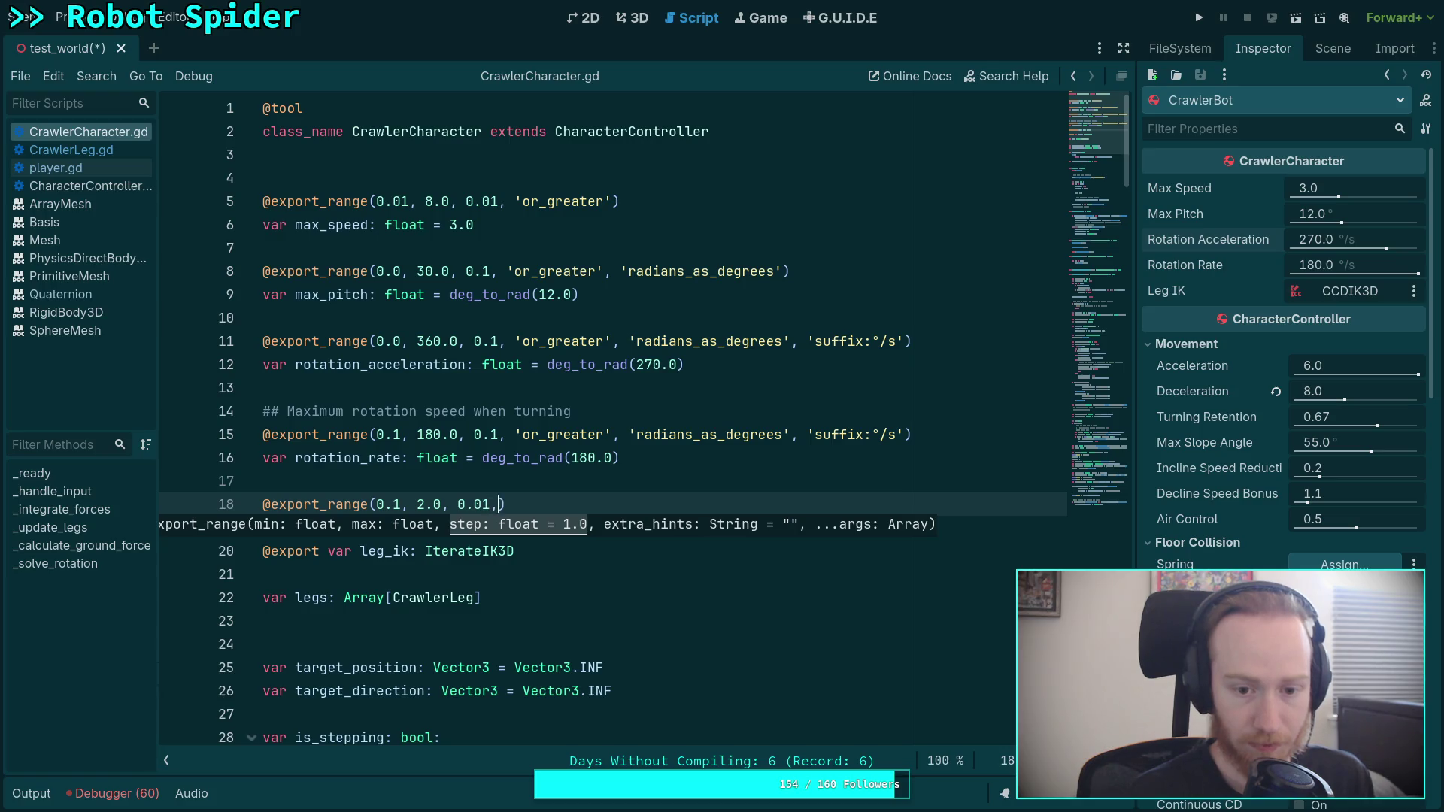
type(" 'o")
key("Return")
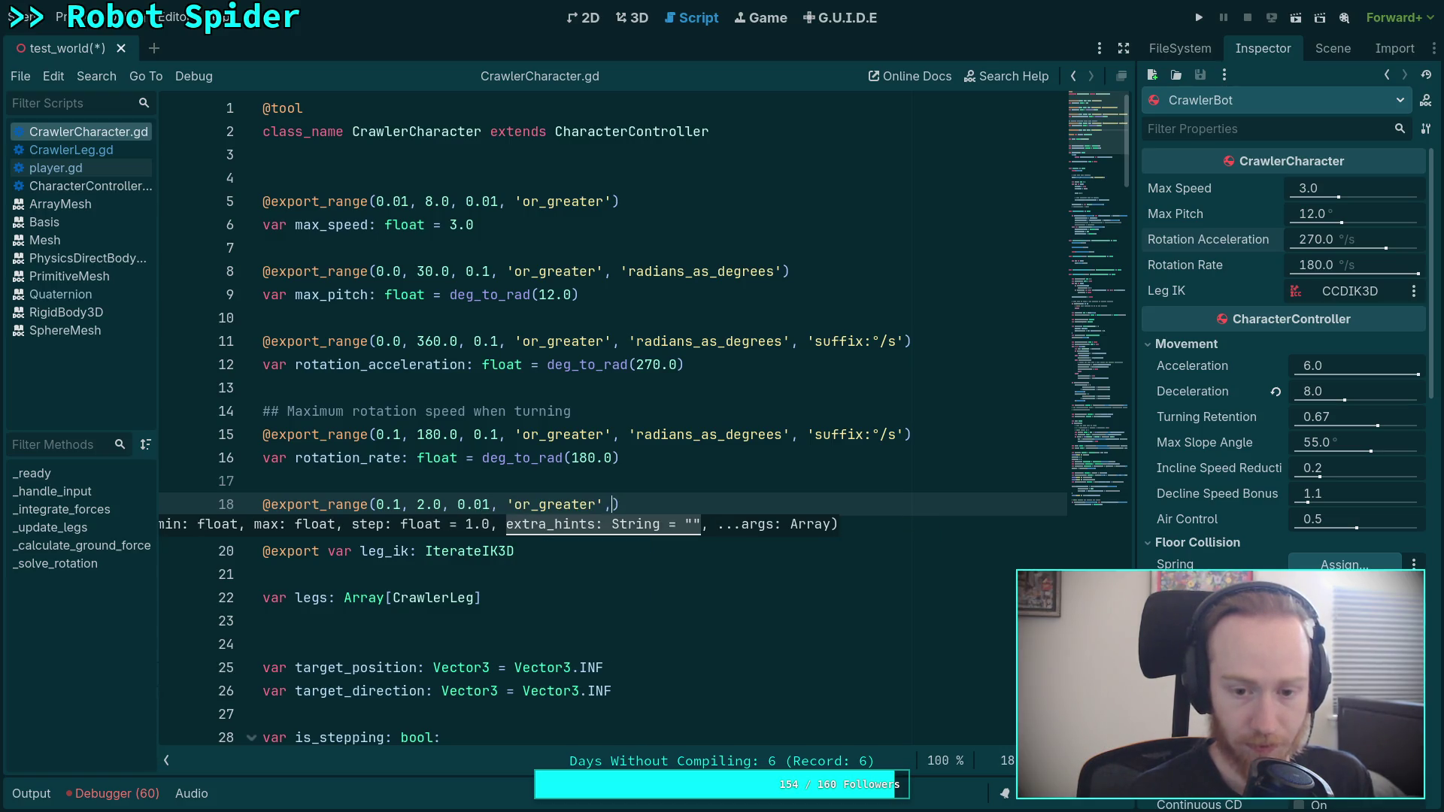
key("BackSpace")
key("BackSpace")
key("BackSpace")
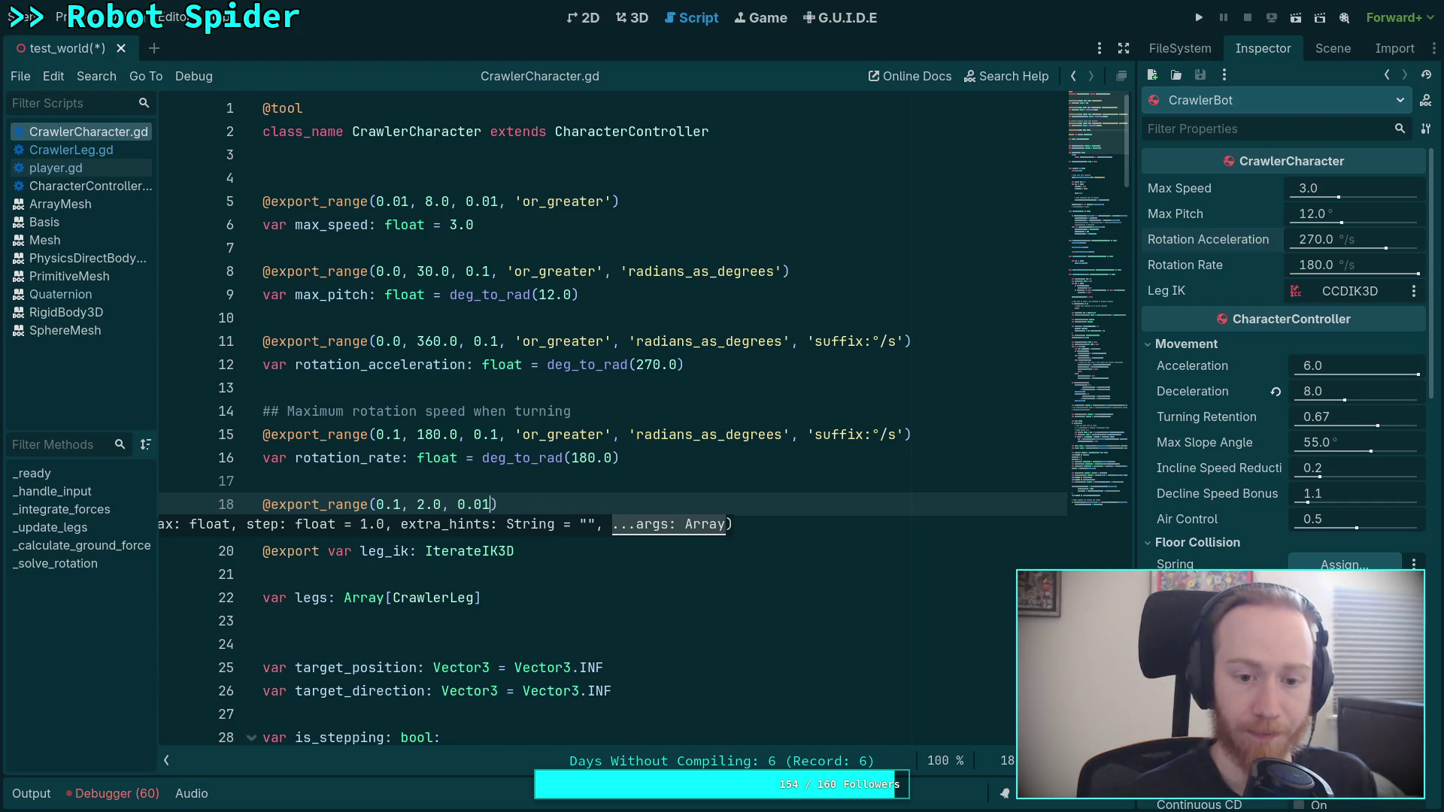
key("Return")
type("var ")
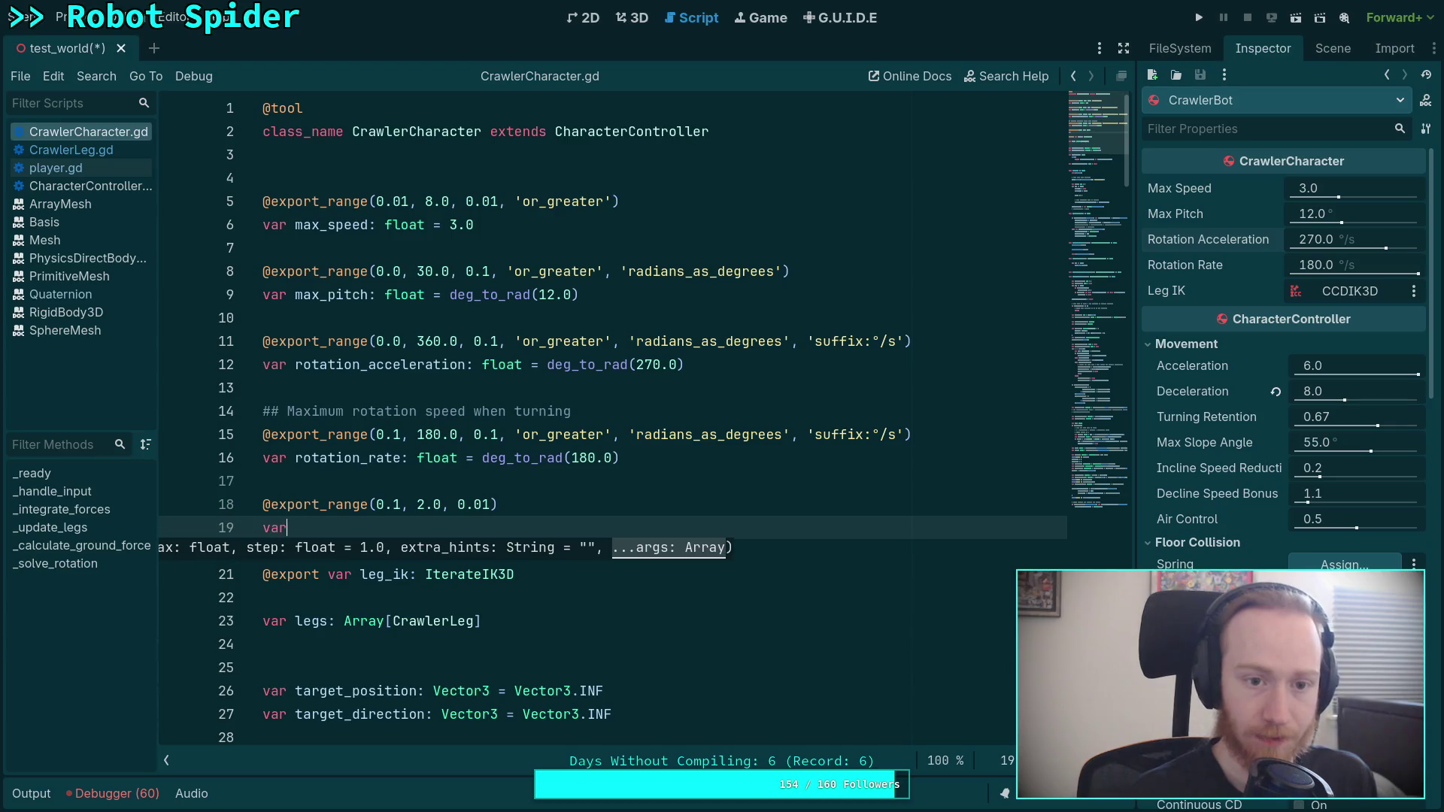
type("rotation_o")
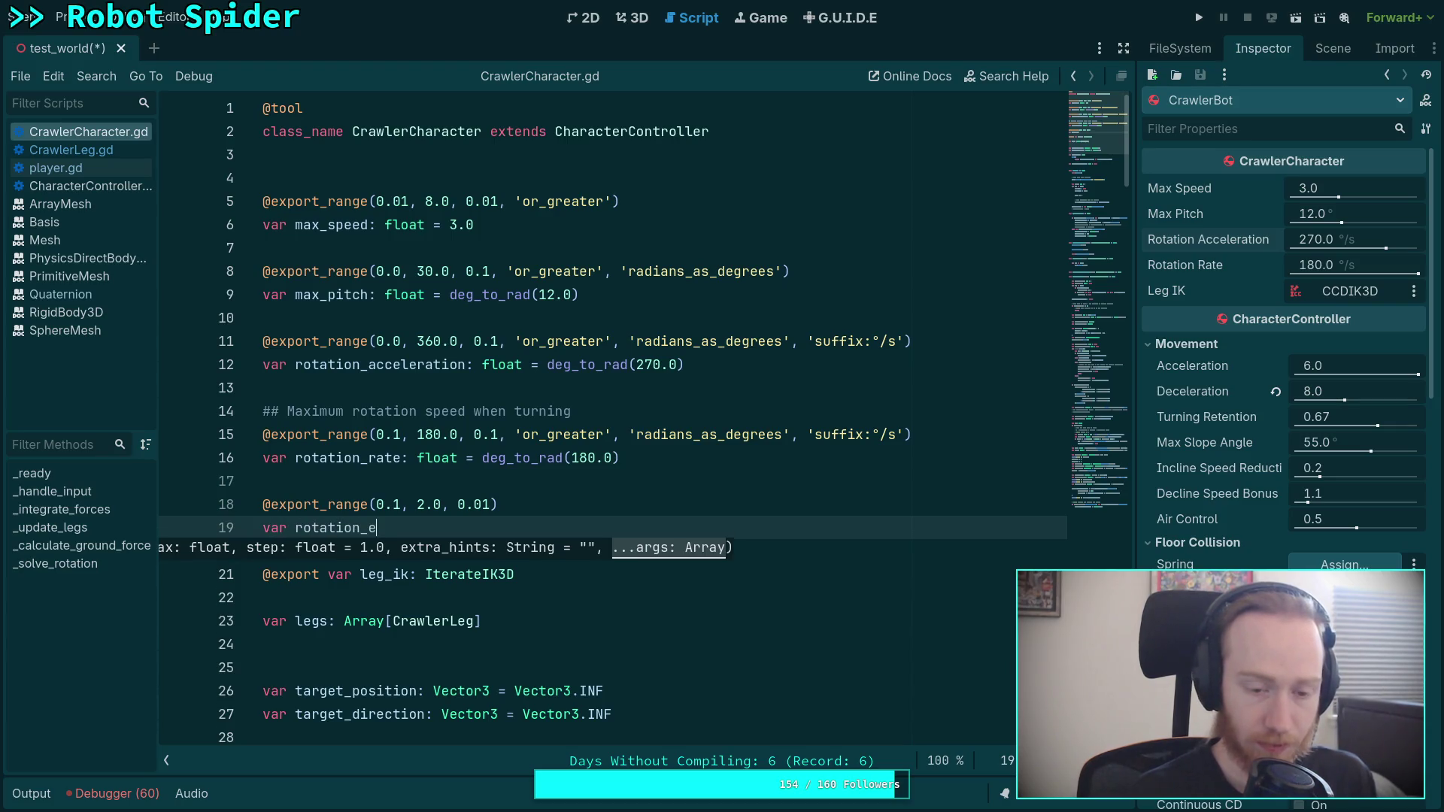
type("vershoot: ")
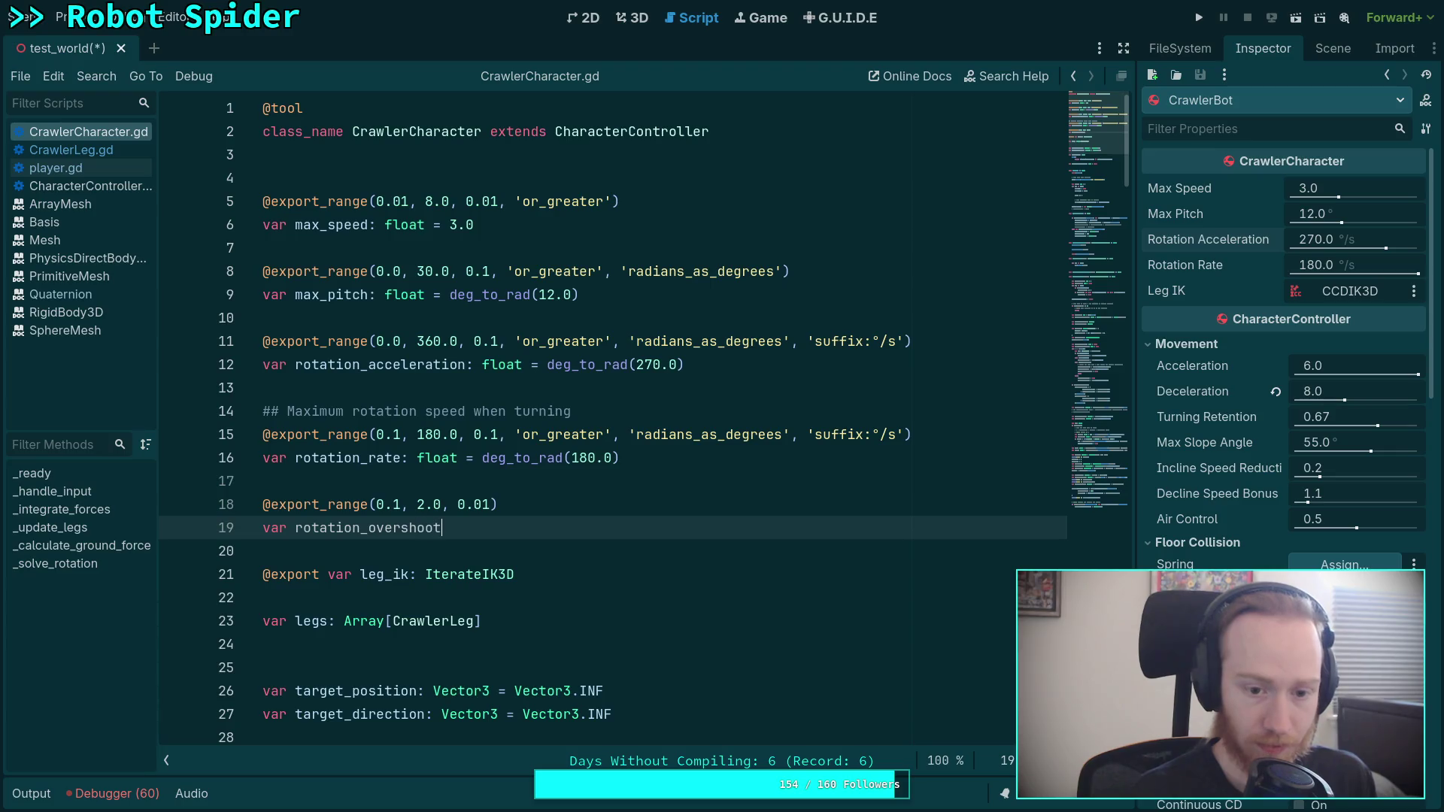
type("float = ")
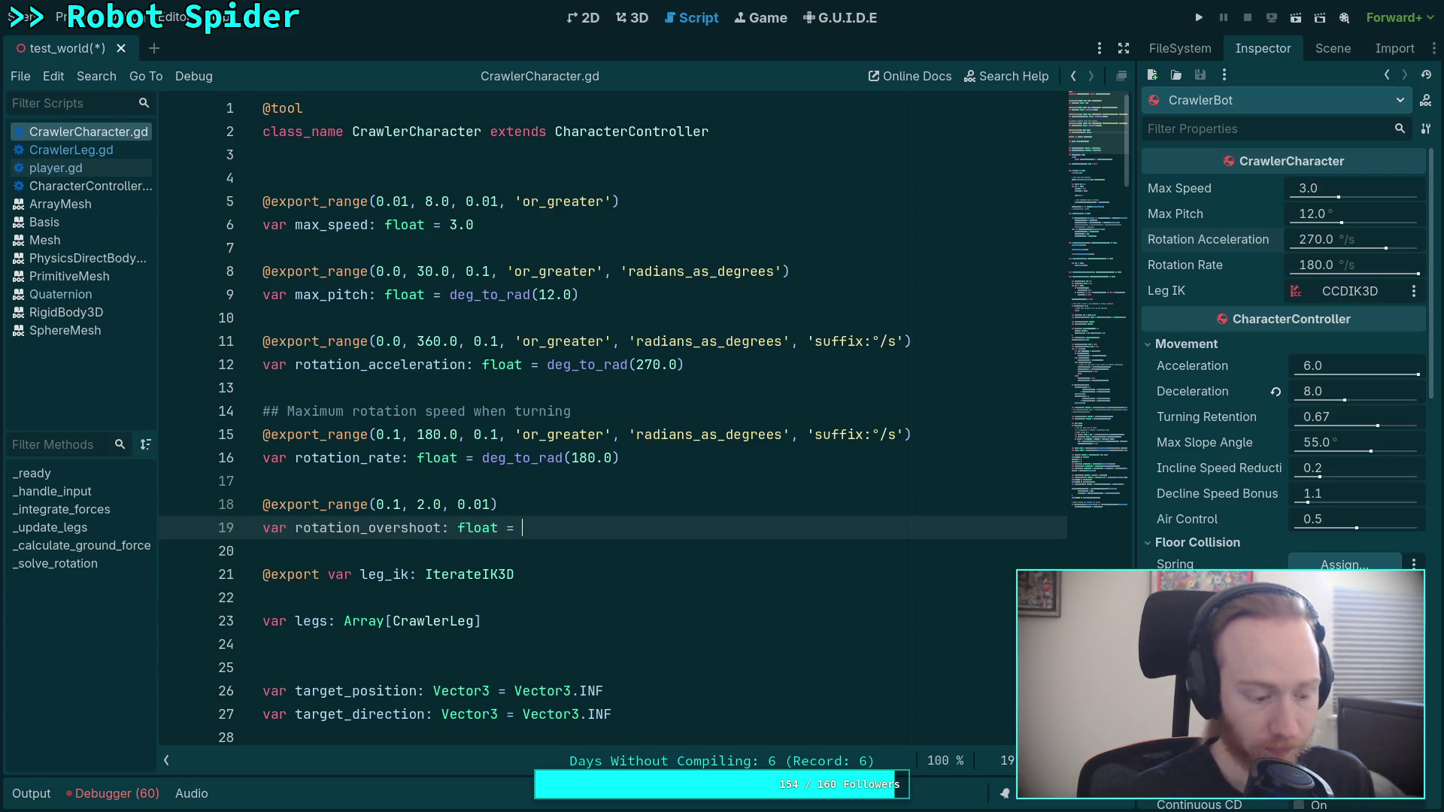
type("0.5")
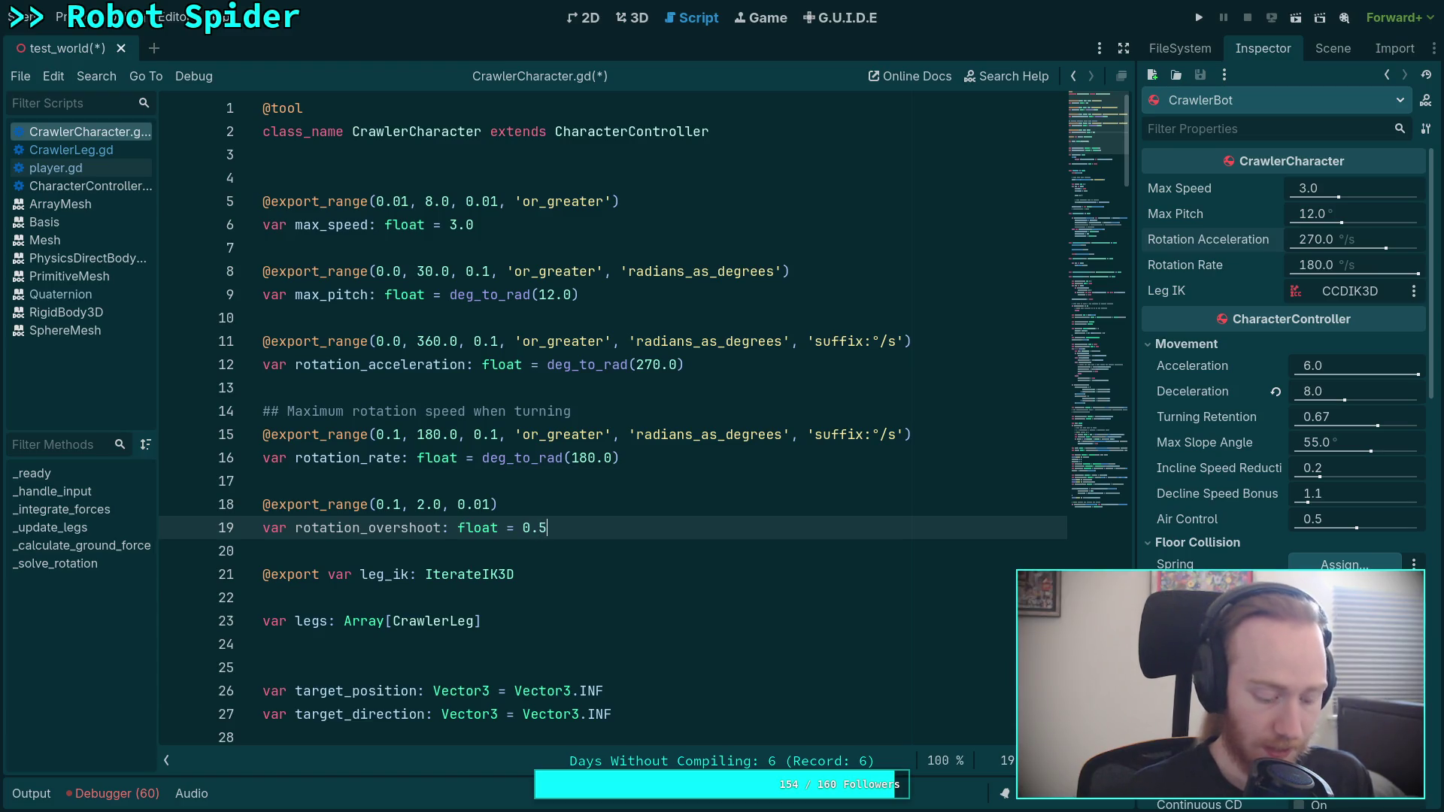
key("ctrl+s")
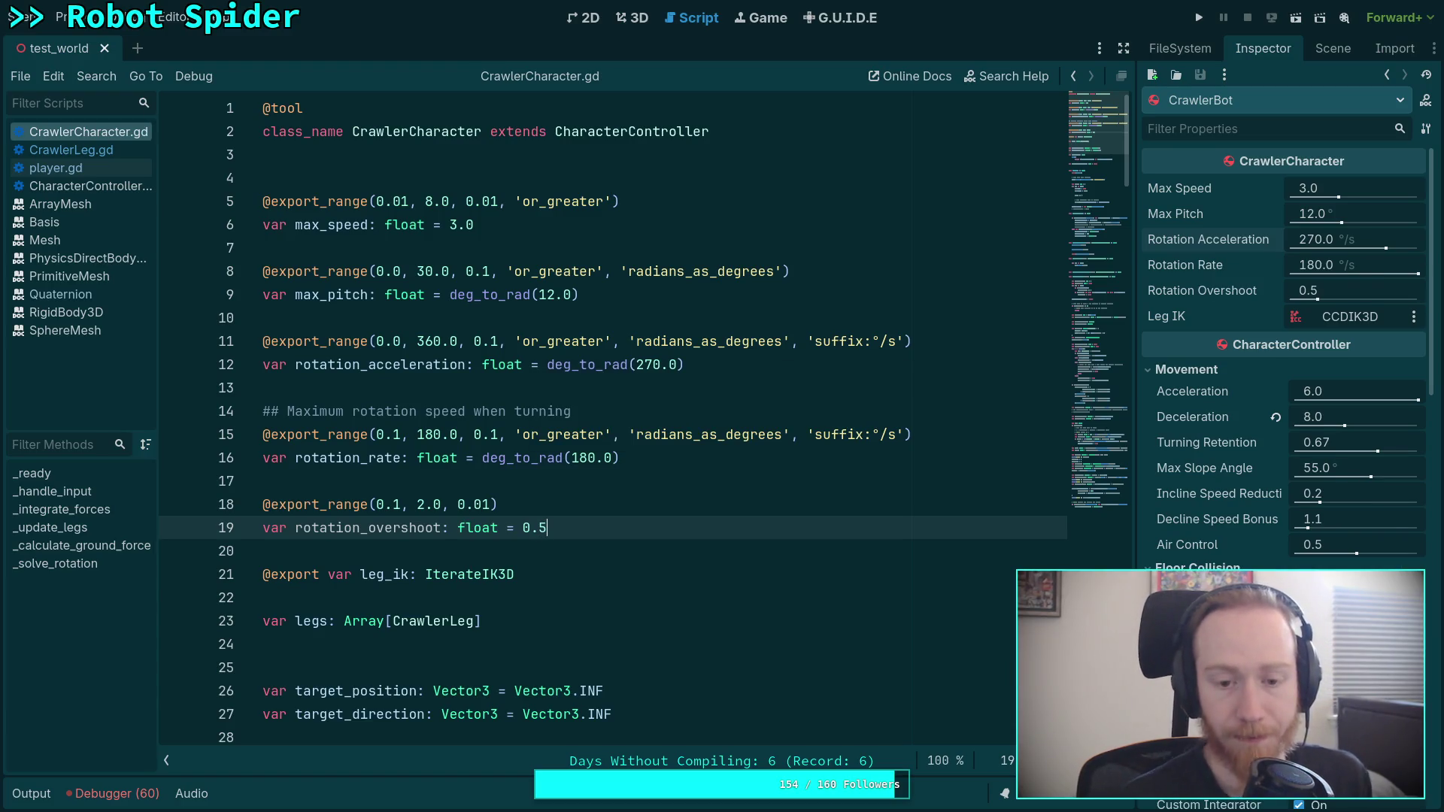
left_click(620, 550)
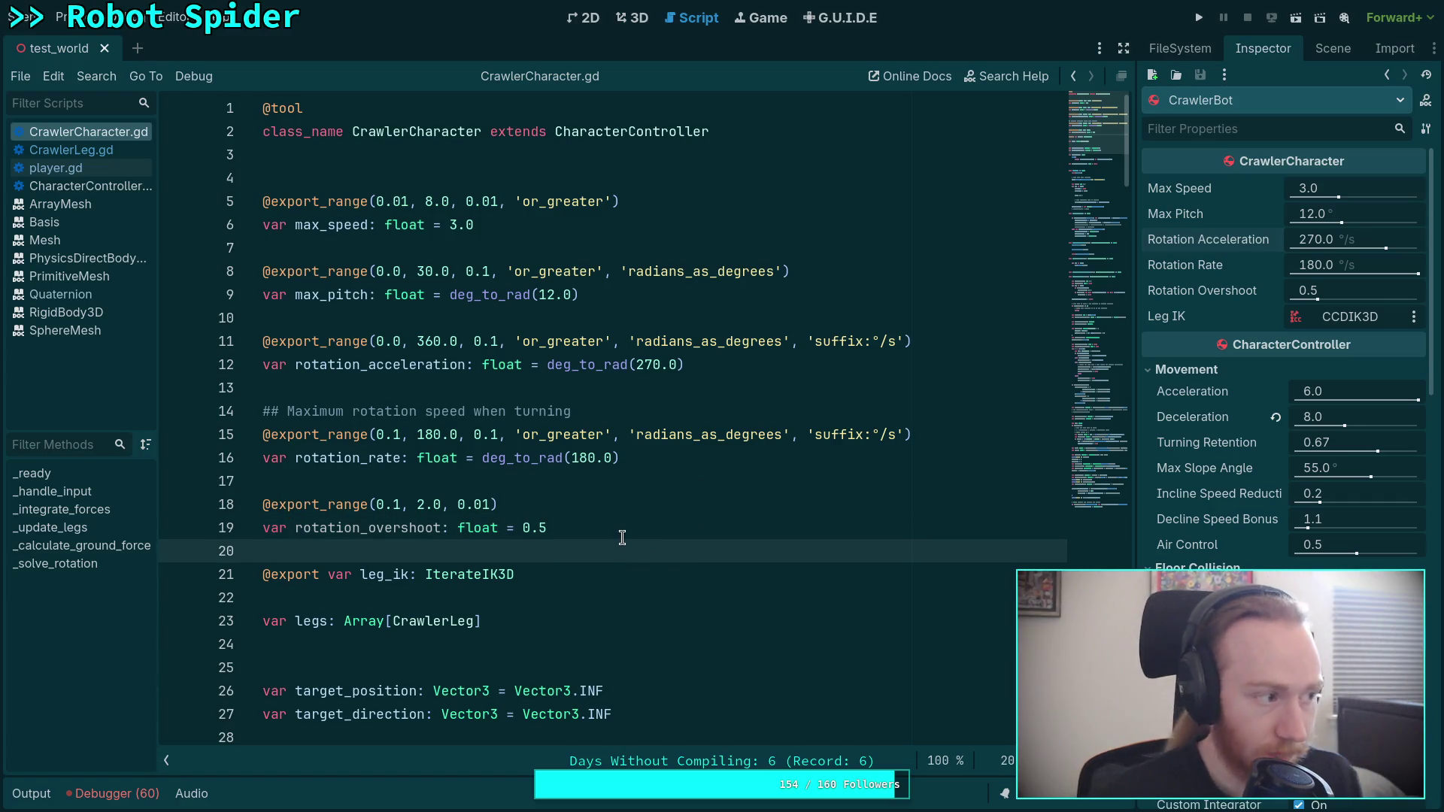
Scroll to the angular-velocity limiting code near line 198 and highlight target_angular's uses.
scroll(715, 548, "down", 20)
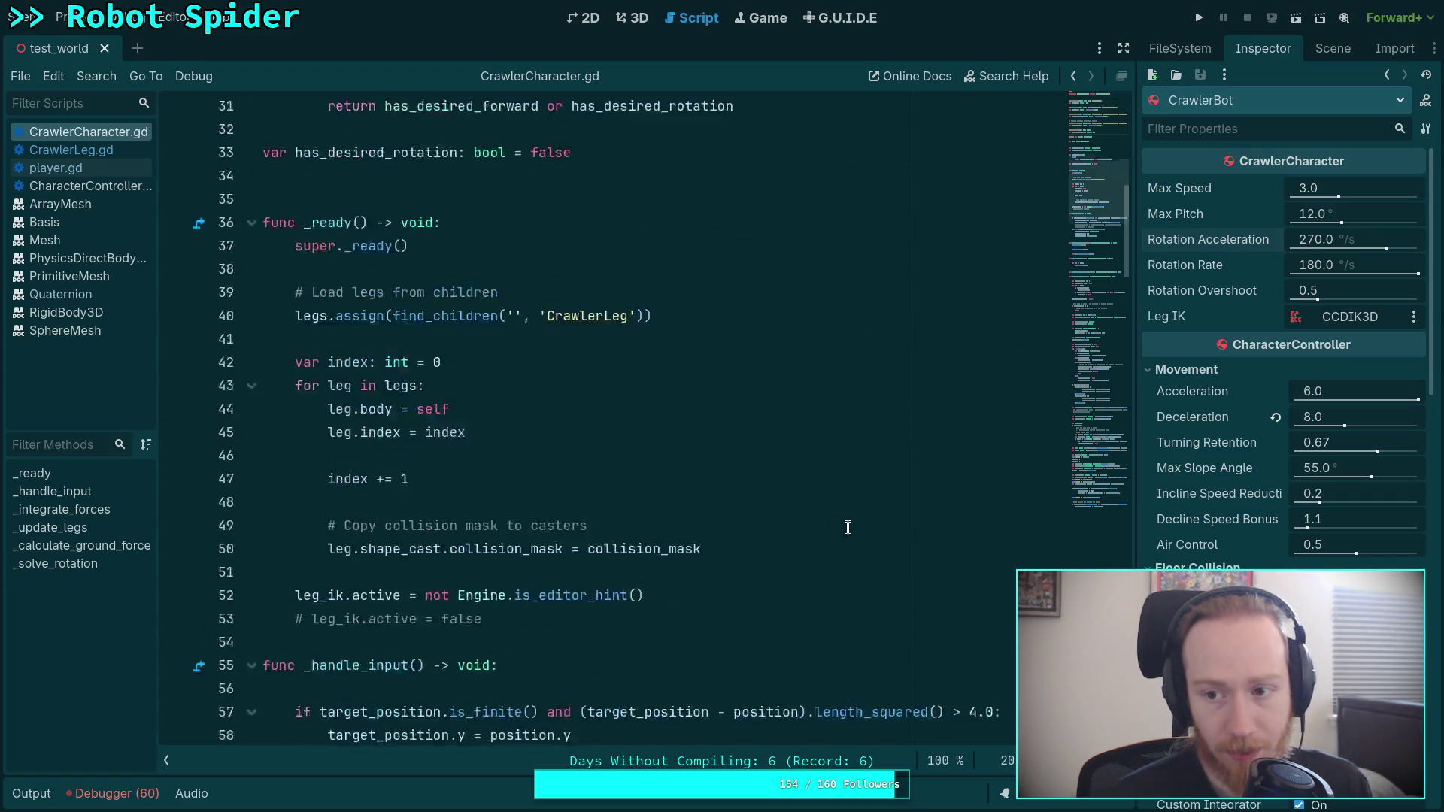
mouse_move(1123, 435)
left_mouse_down()
mouse_move(1113, 503)
mouse_move(1112, 481)
left_mouse_up()
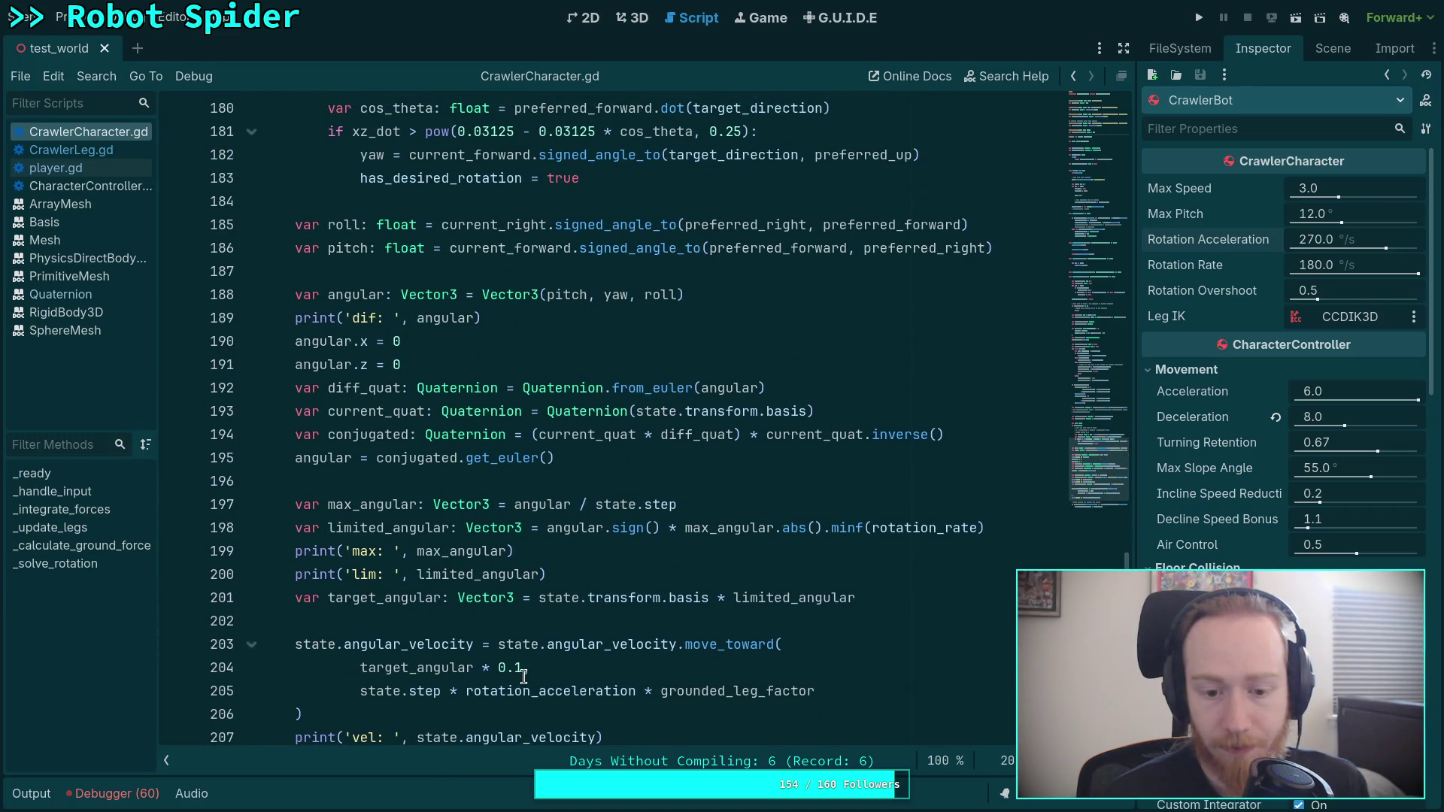
double_click(444, 668)
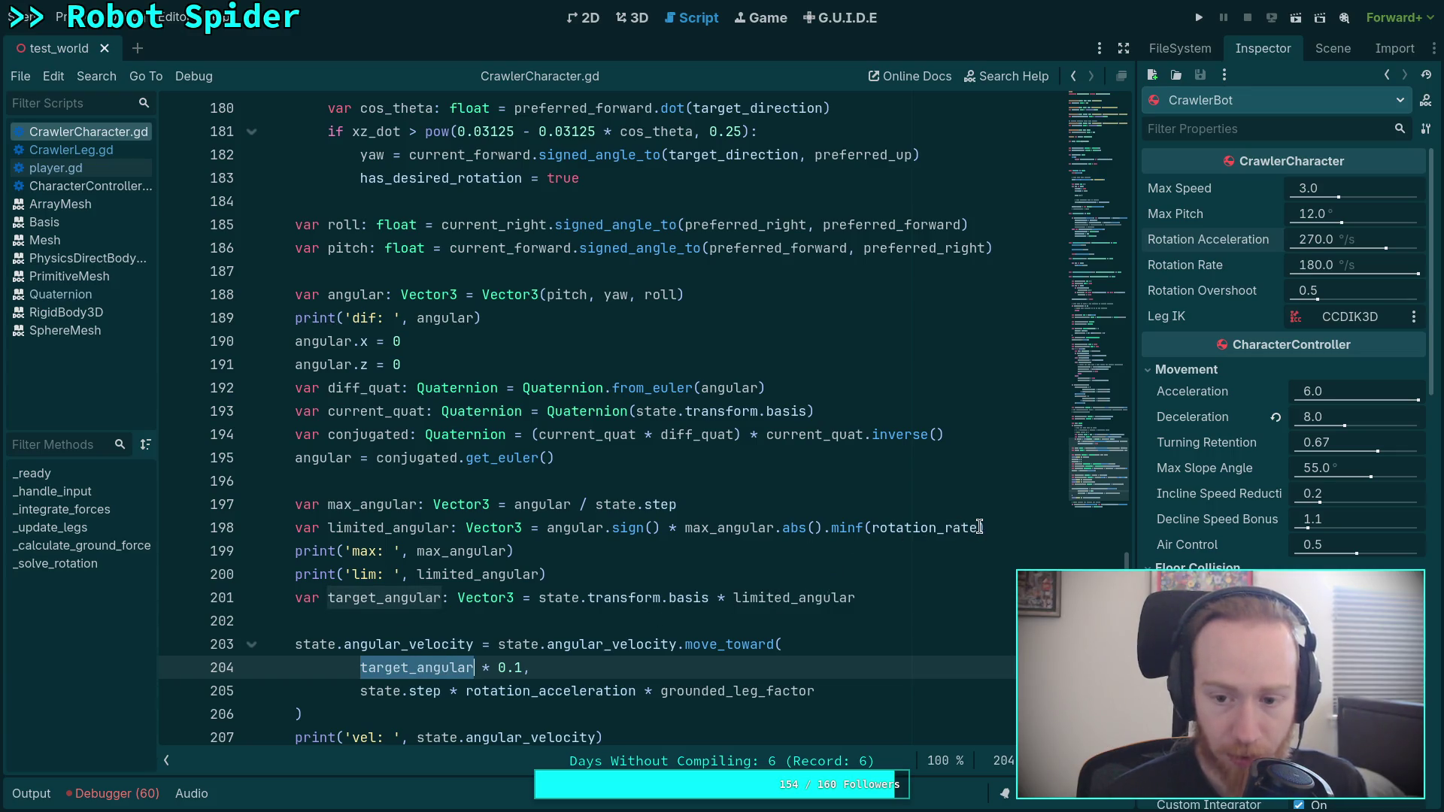
Change line 198's cap to minf(rotation_rate * (1.0 / rotation_overshoot)), save, and run the game.
mouse_move(980, 527)
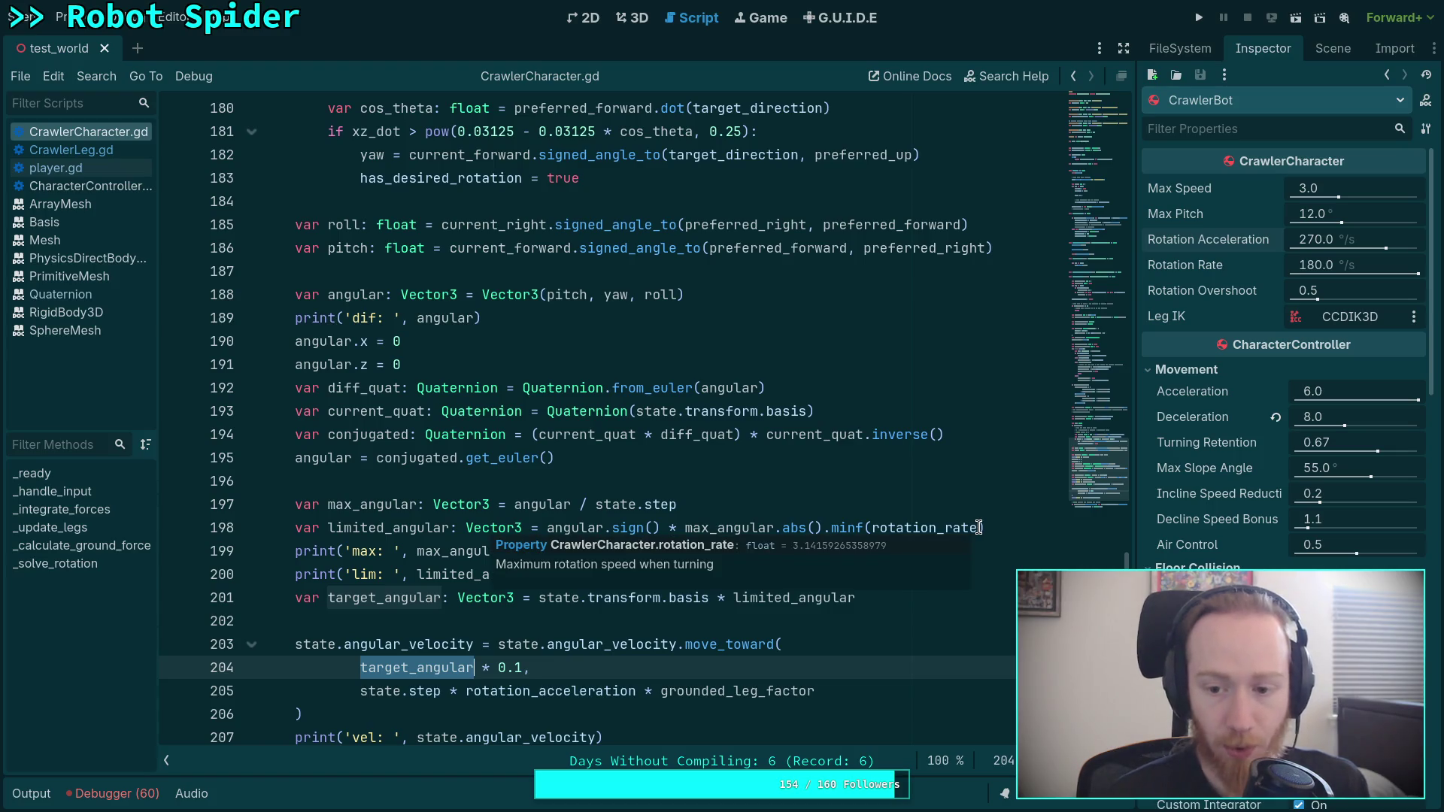
left_click(979, 527)
type("* ")
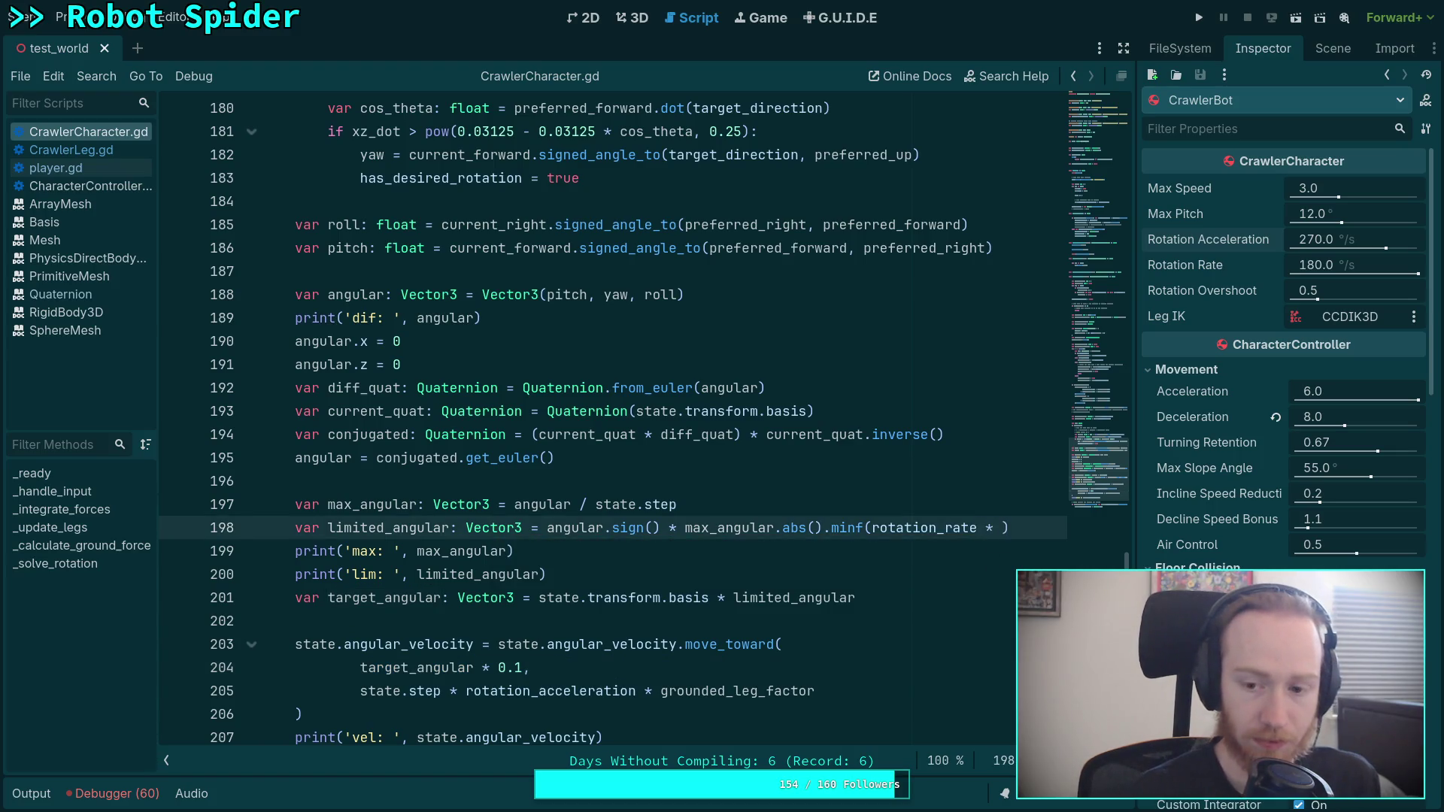
type("(1.0 =")
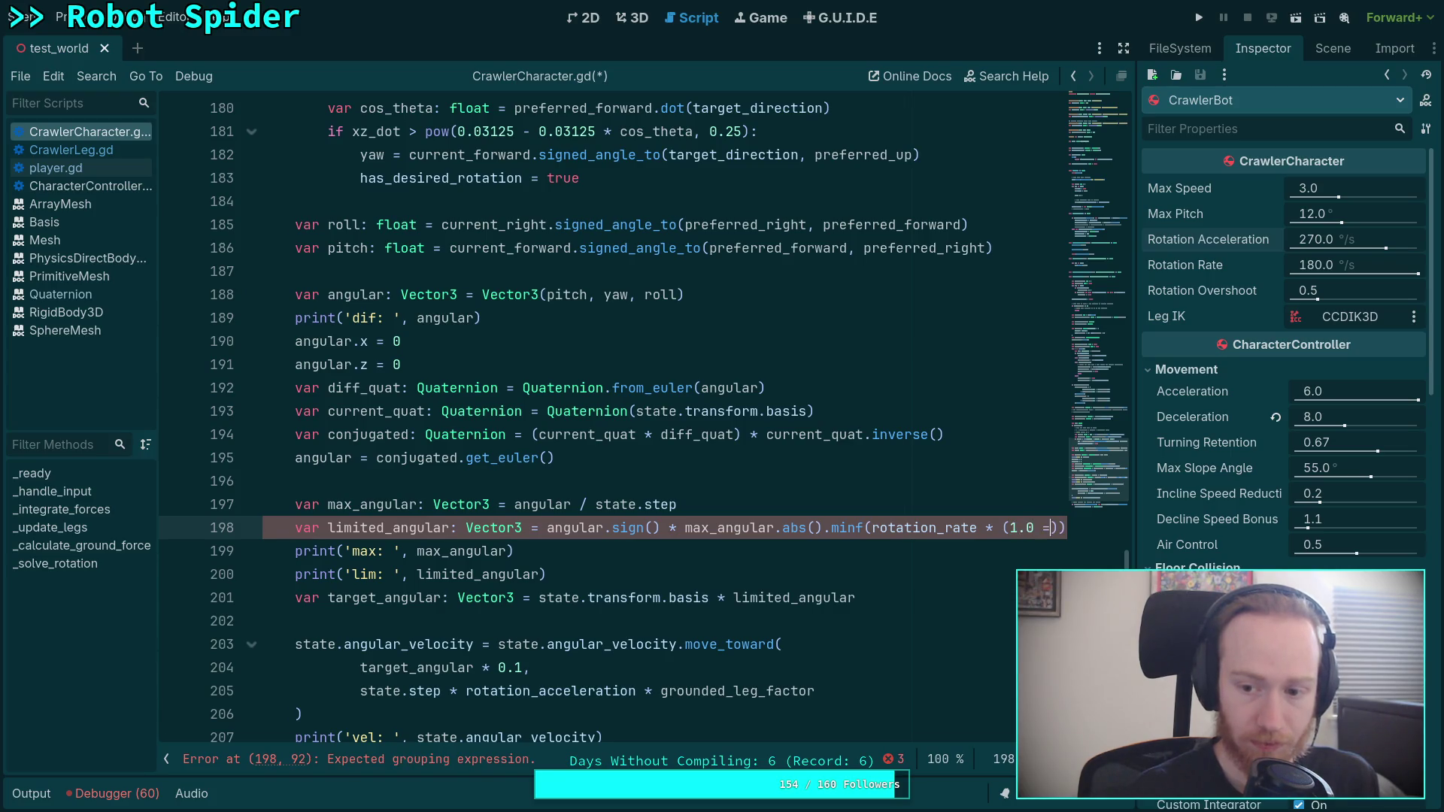
key("BackSpace")
type("/ ")
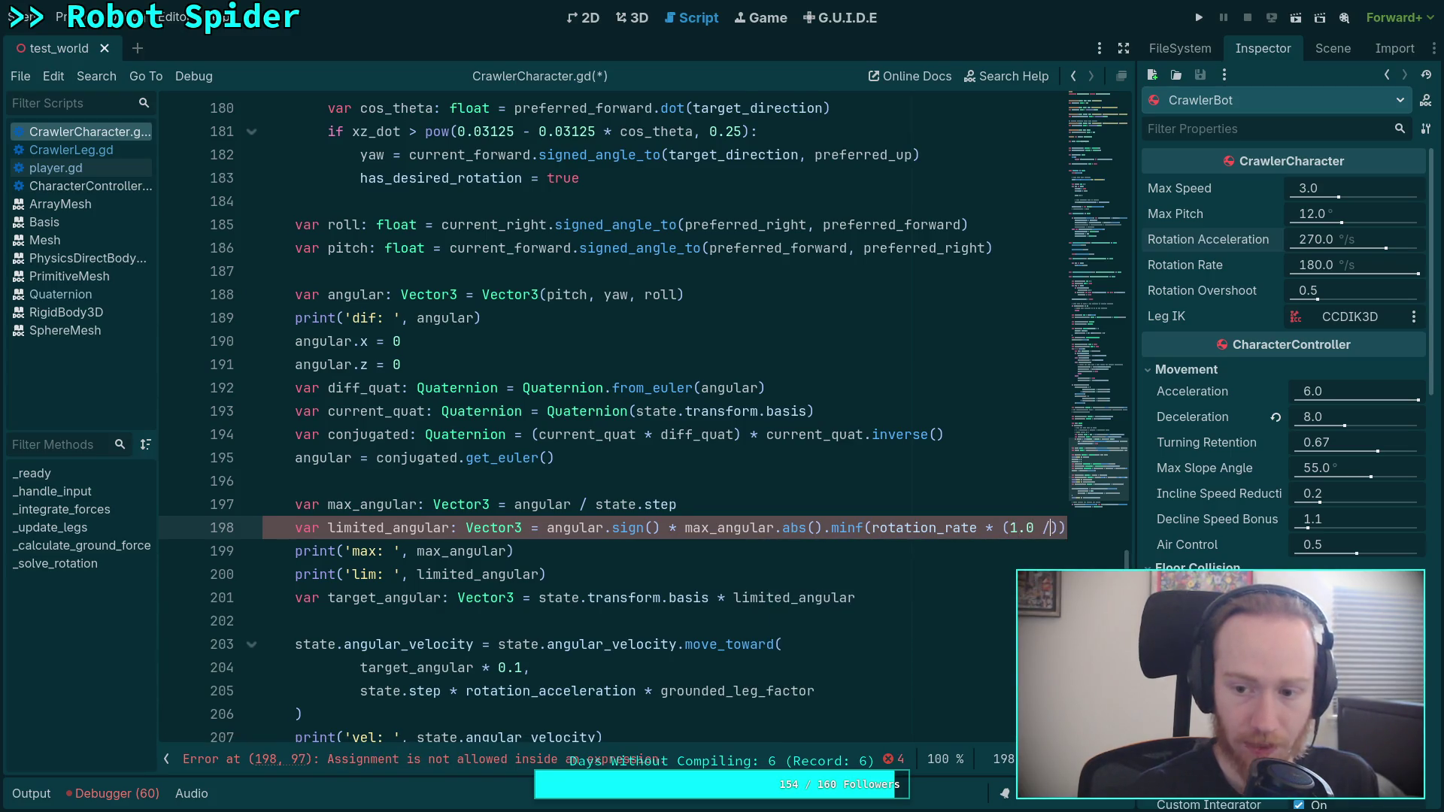
type("rot")
key("Return")
key("ctrl+minus")
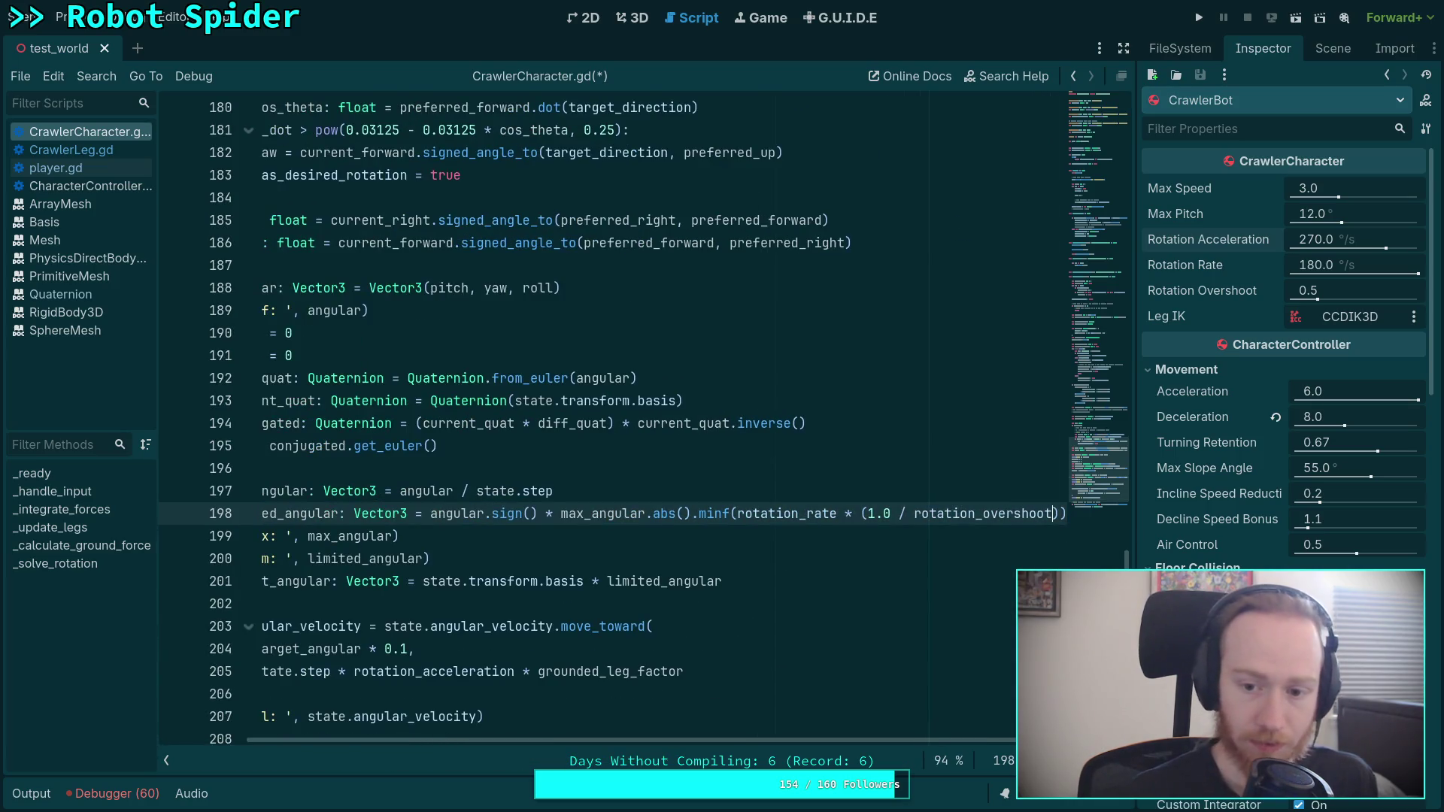
key("ctrl+s")
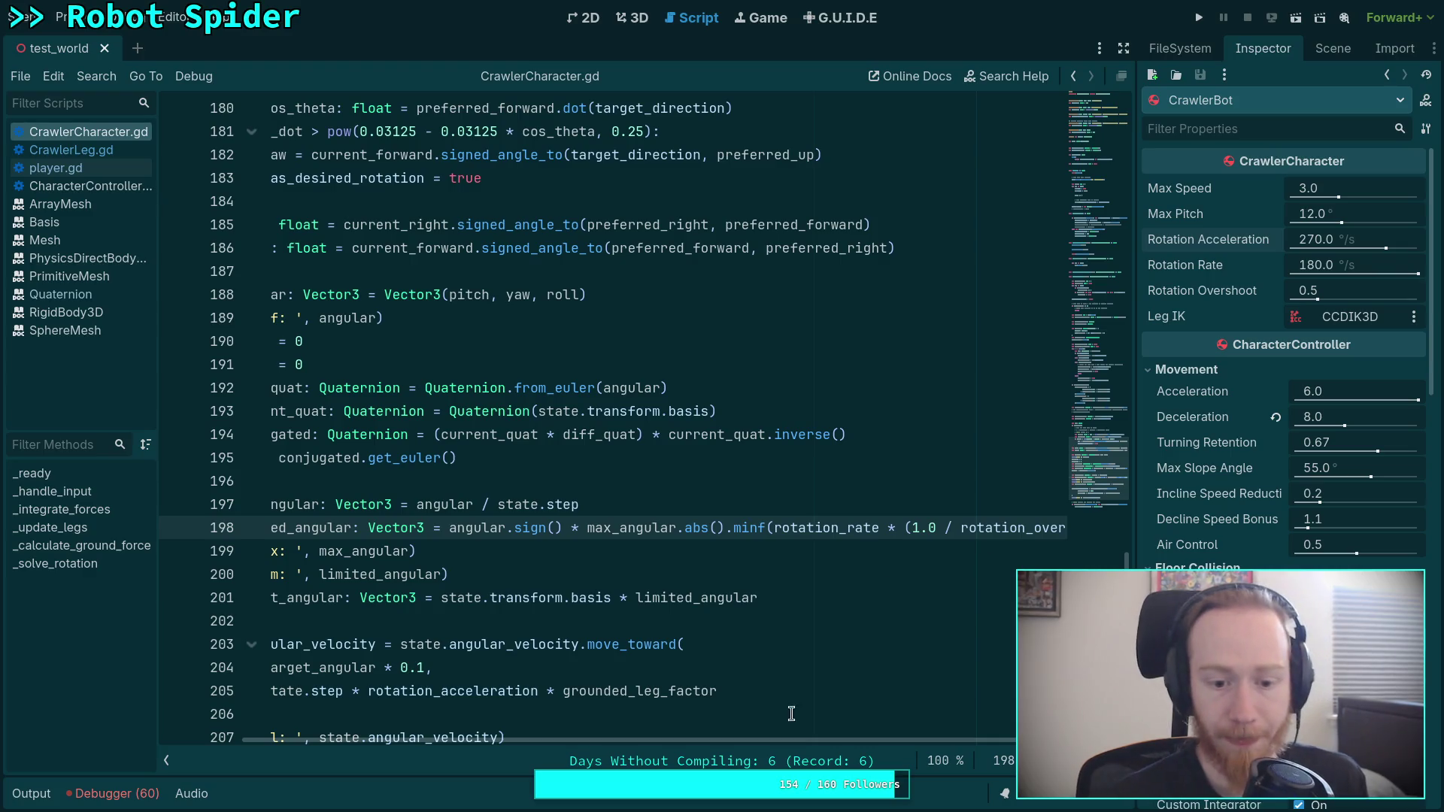
key("ctrl+0")
scroll(691, 514, "down", 1)
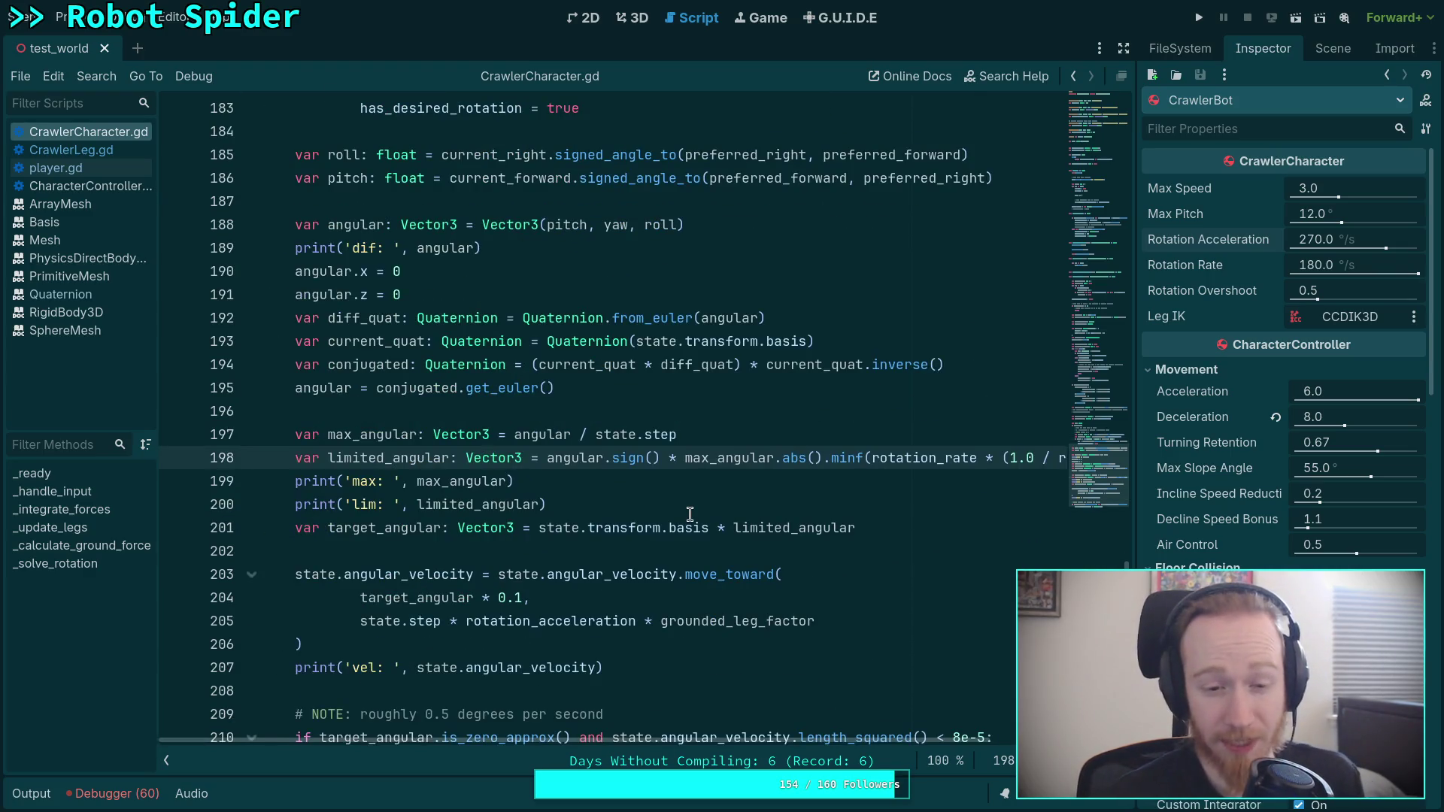
key("F5")
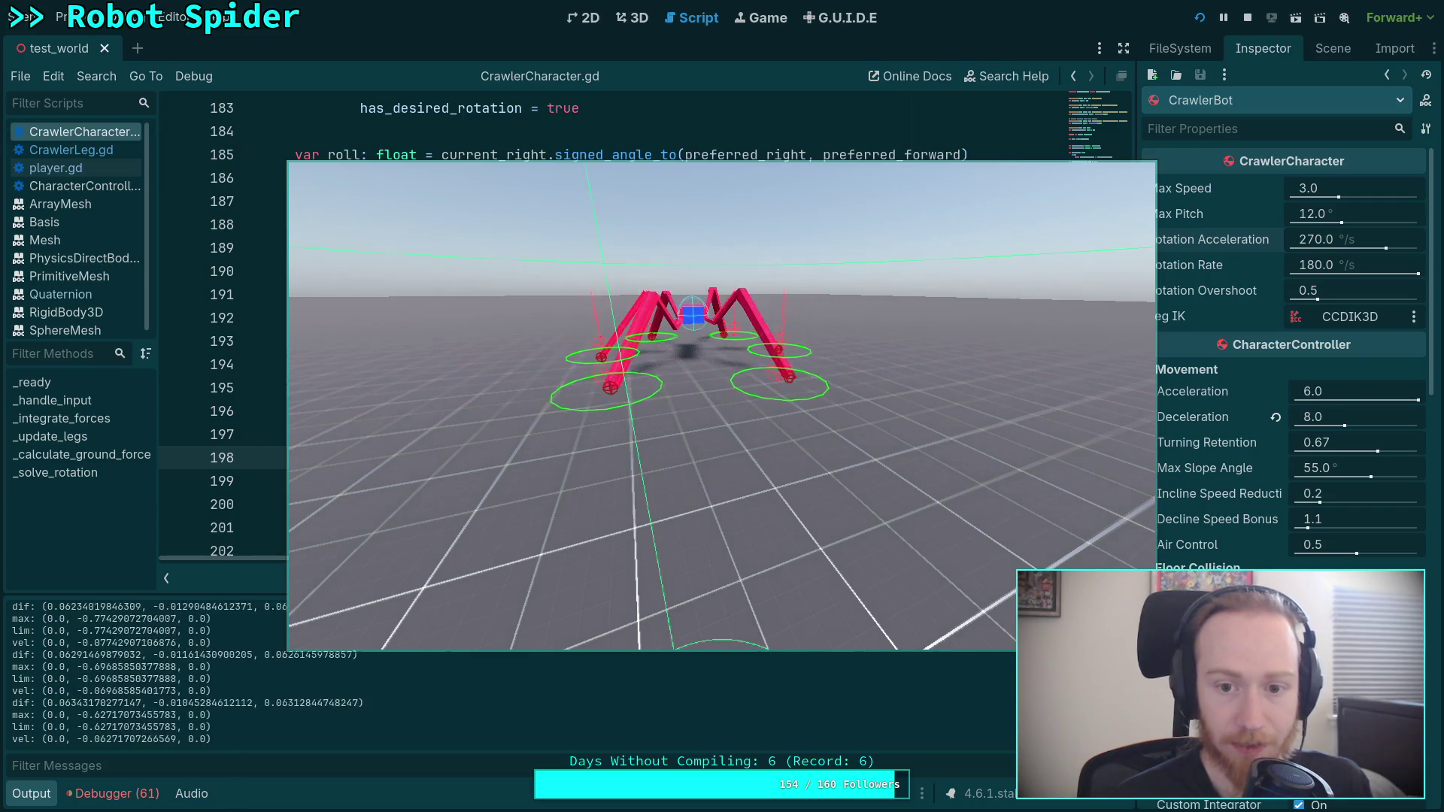
Stop the game after watching the dif, max, lim and vel printouts.
left_click(1246, 19)
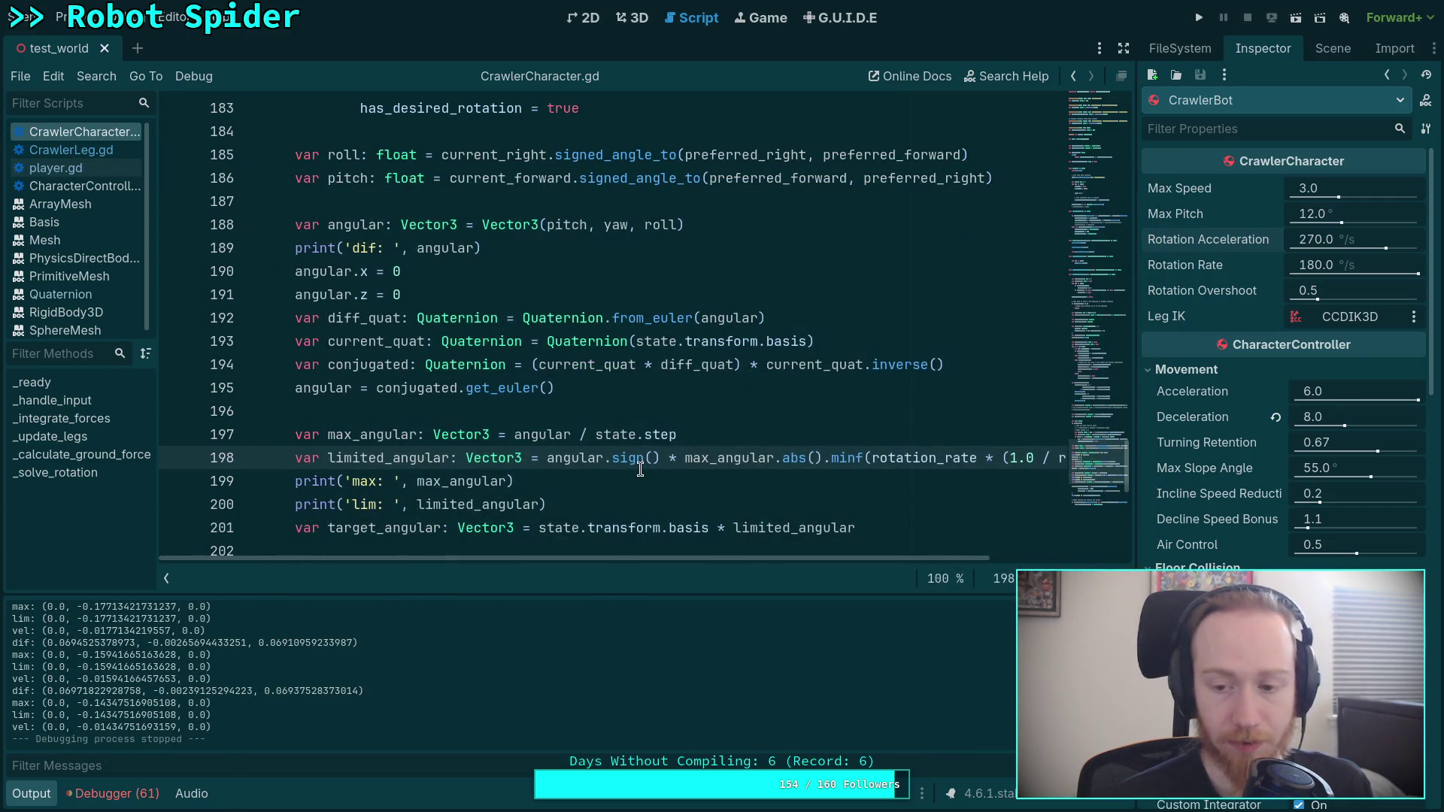
Scroll down and select parts of the move_toward line to review it.
scroll(640, 470, "down", 1)
left_click_drag(784, 562, 960, 563)
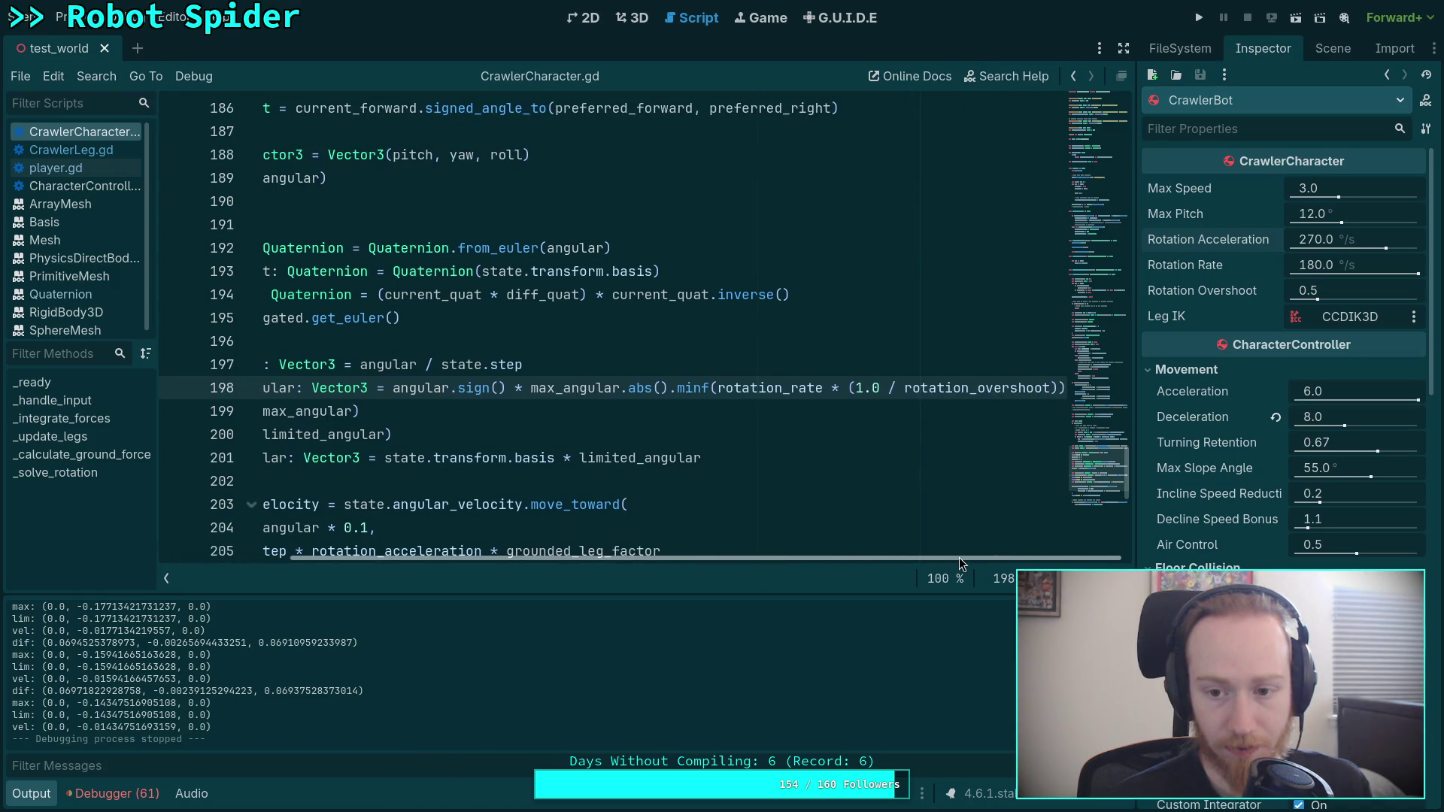
scroll(785, 508, "down", 3)
left_click_drag(616, 560, 485, 560)
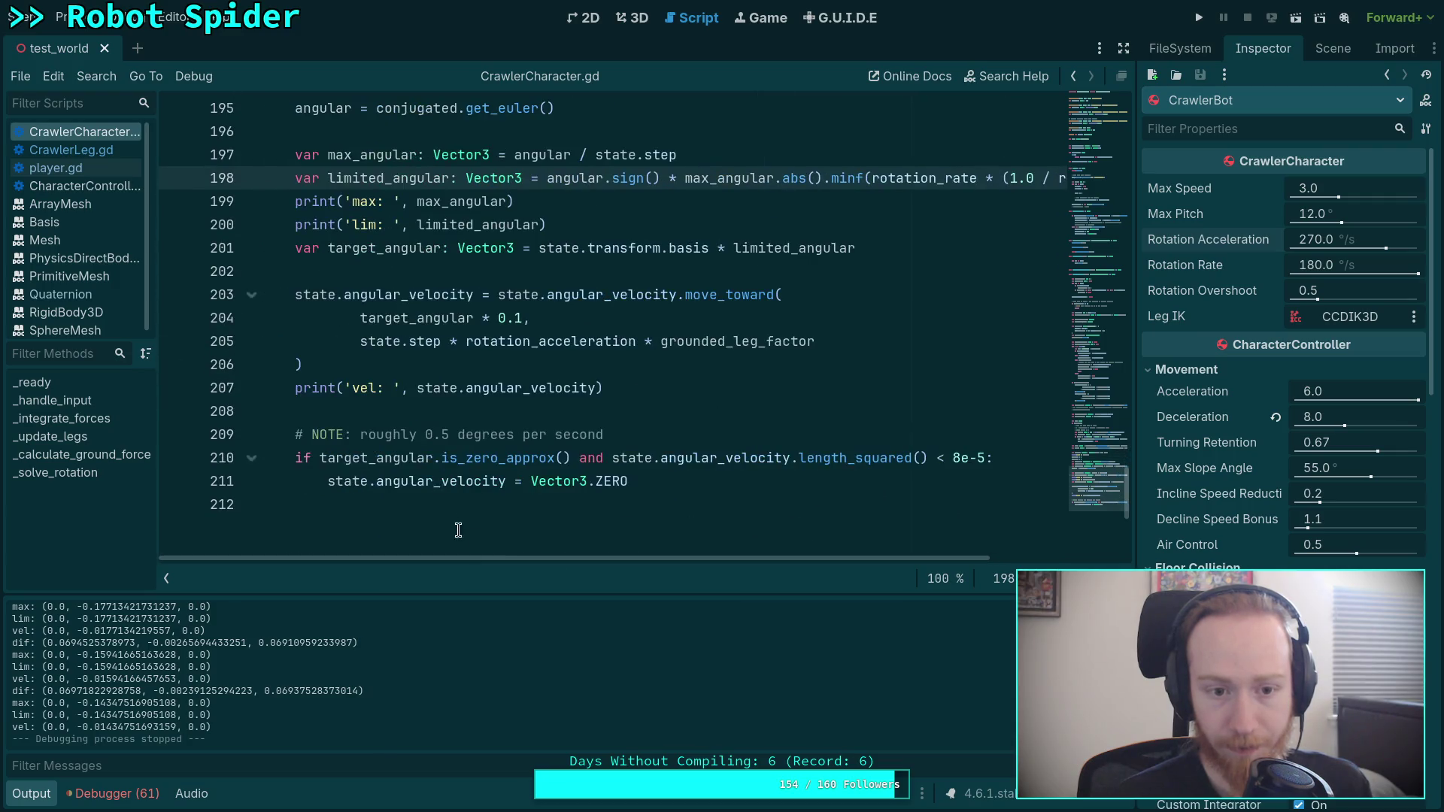
Replace the 0.1 factor on line 204 with rotation_overshoot, then run the game and steer the crawler.
left_click(499, 318)
double_click(498, 318)
type("rot")
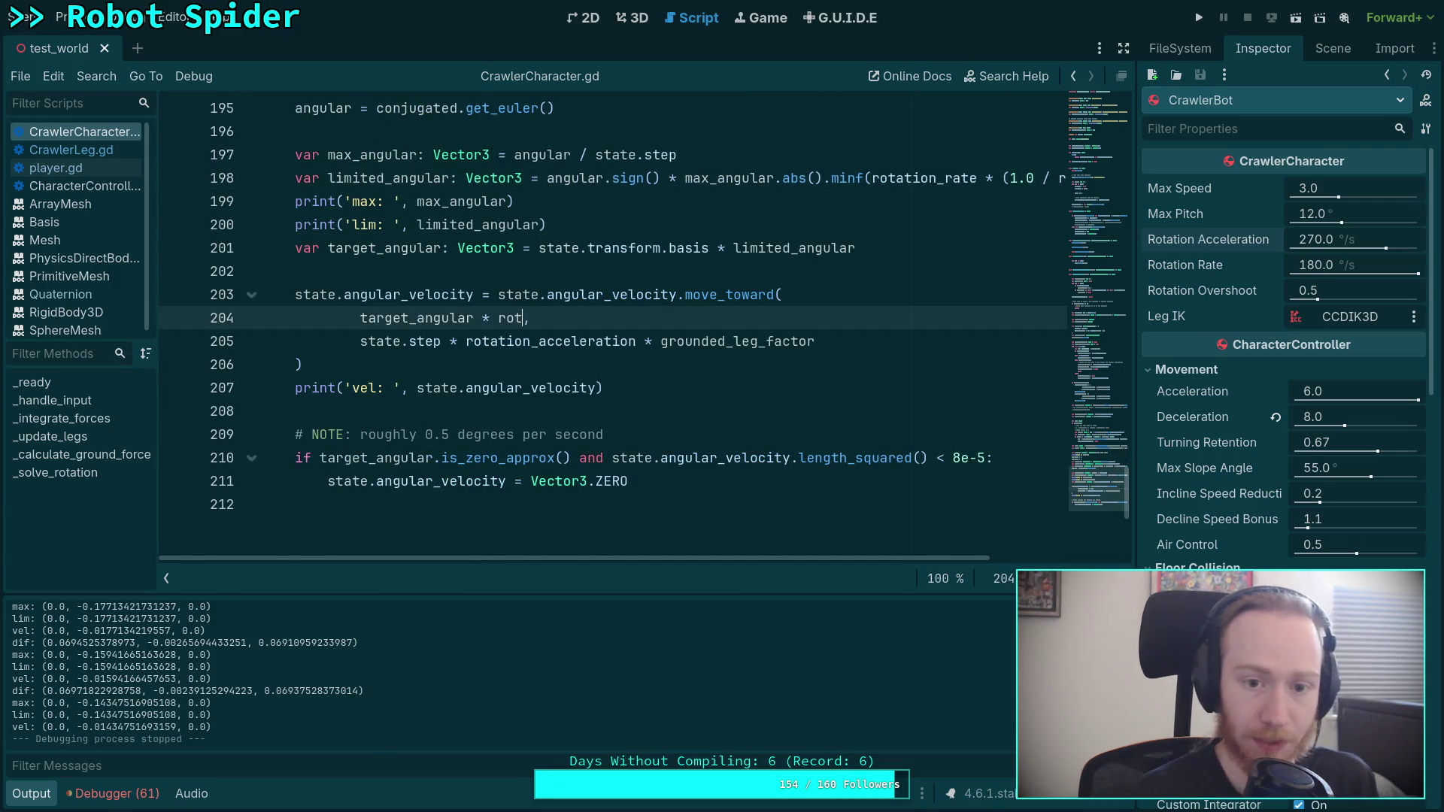
key("End")
type("angular")
key("ctrl+BackSpace")
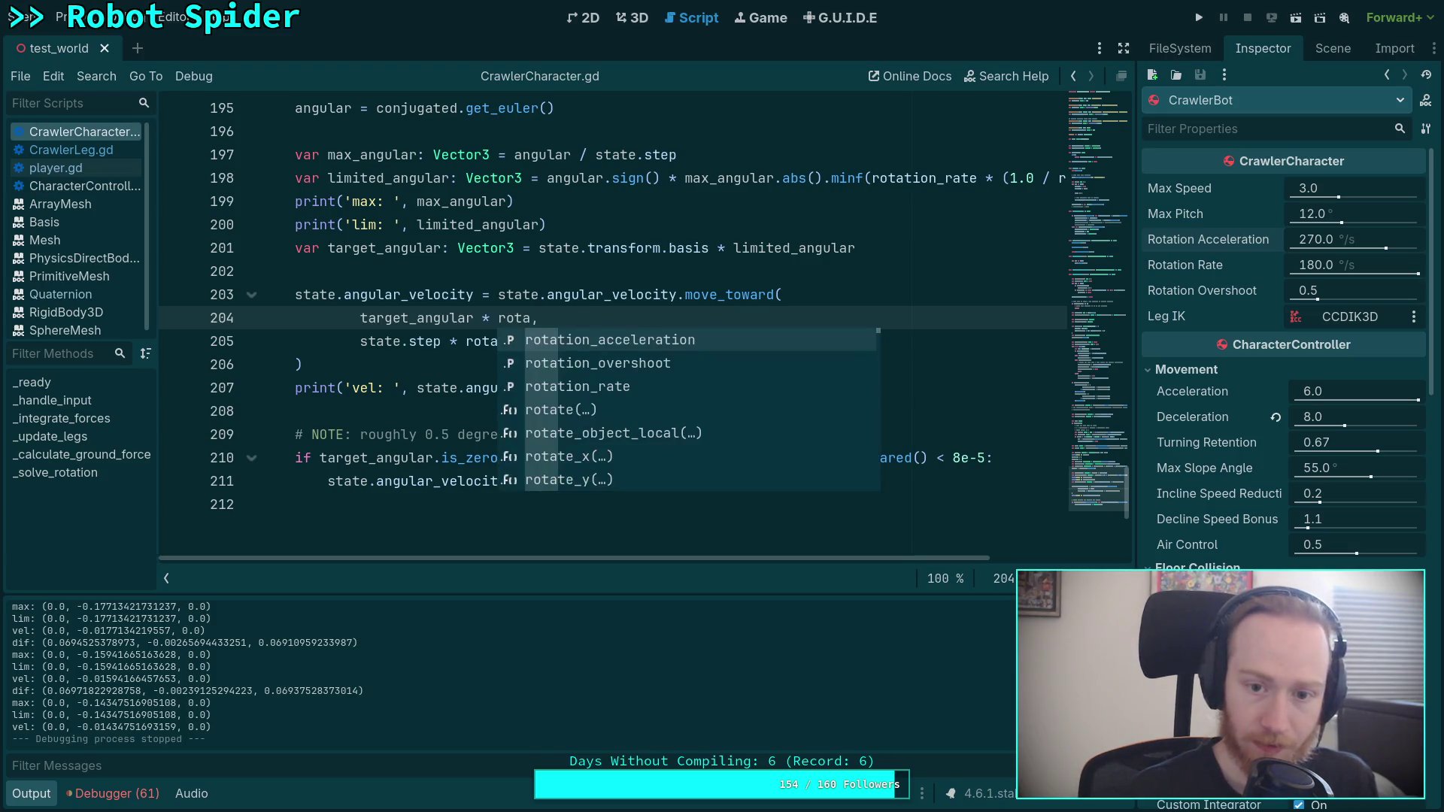
key("Down")
key("Return")
key("F5")
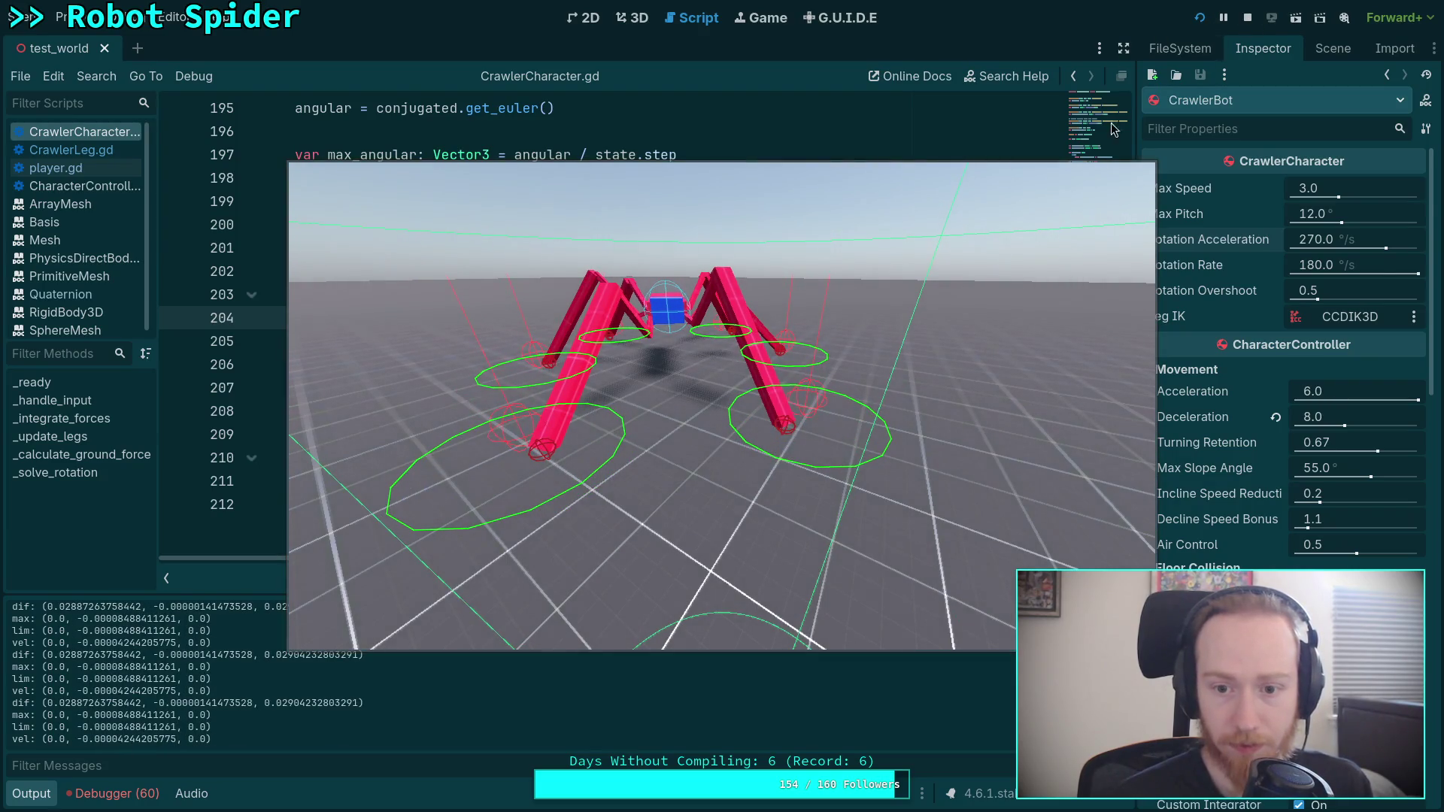
left_click(854, 325)
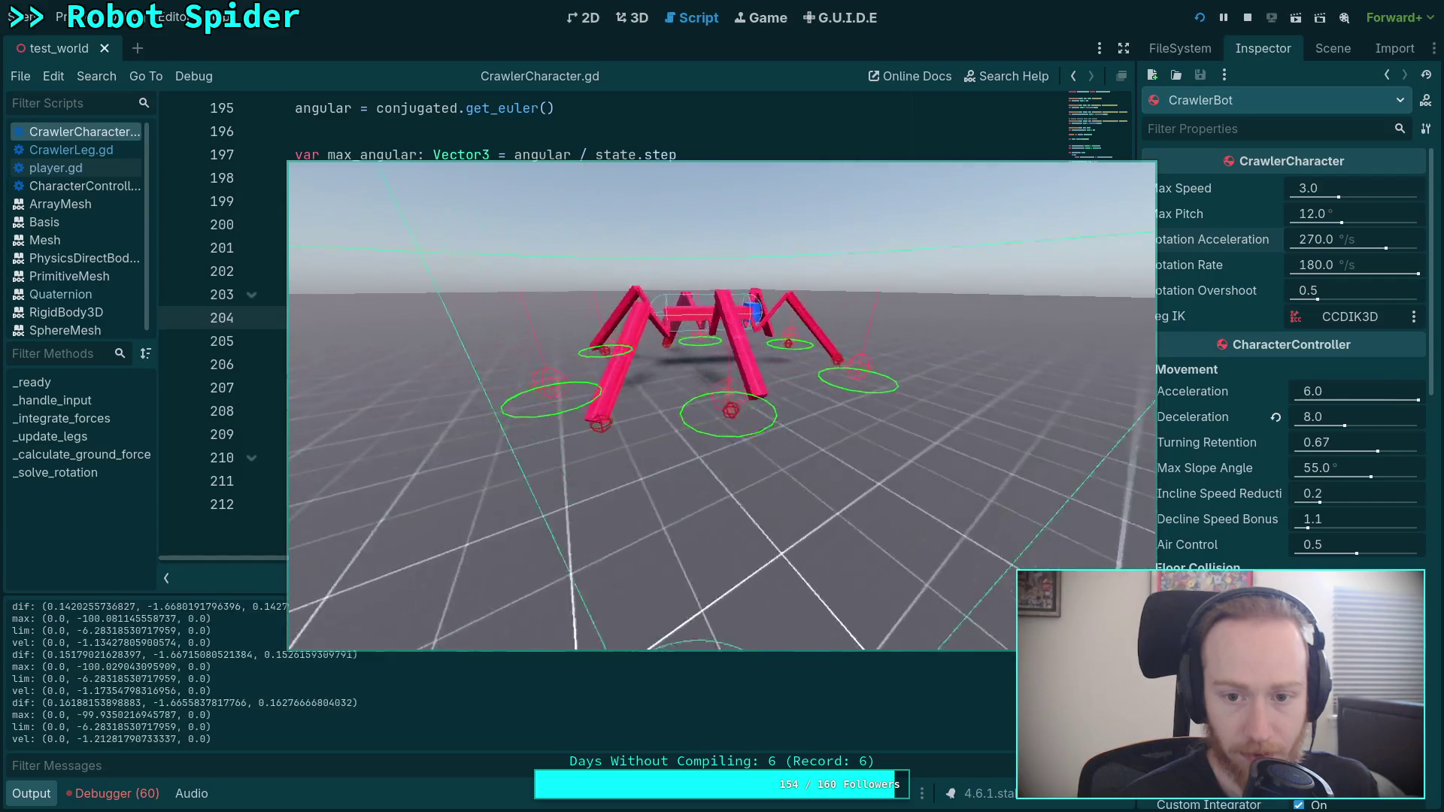
Stop the game and set the crawler bot's Rotation Overshoot to 0.2 in the Inspector.
key("F8")
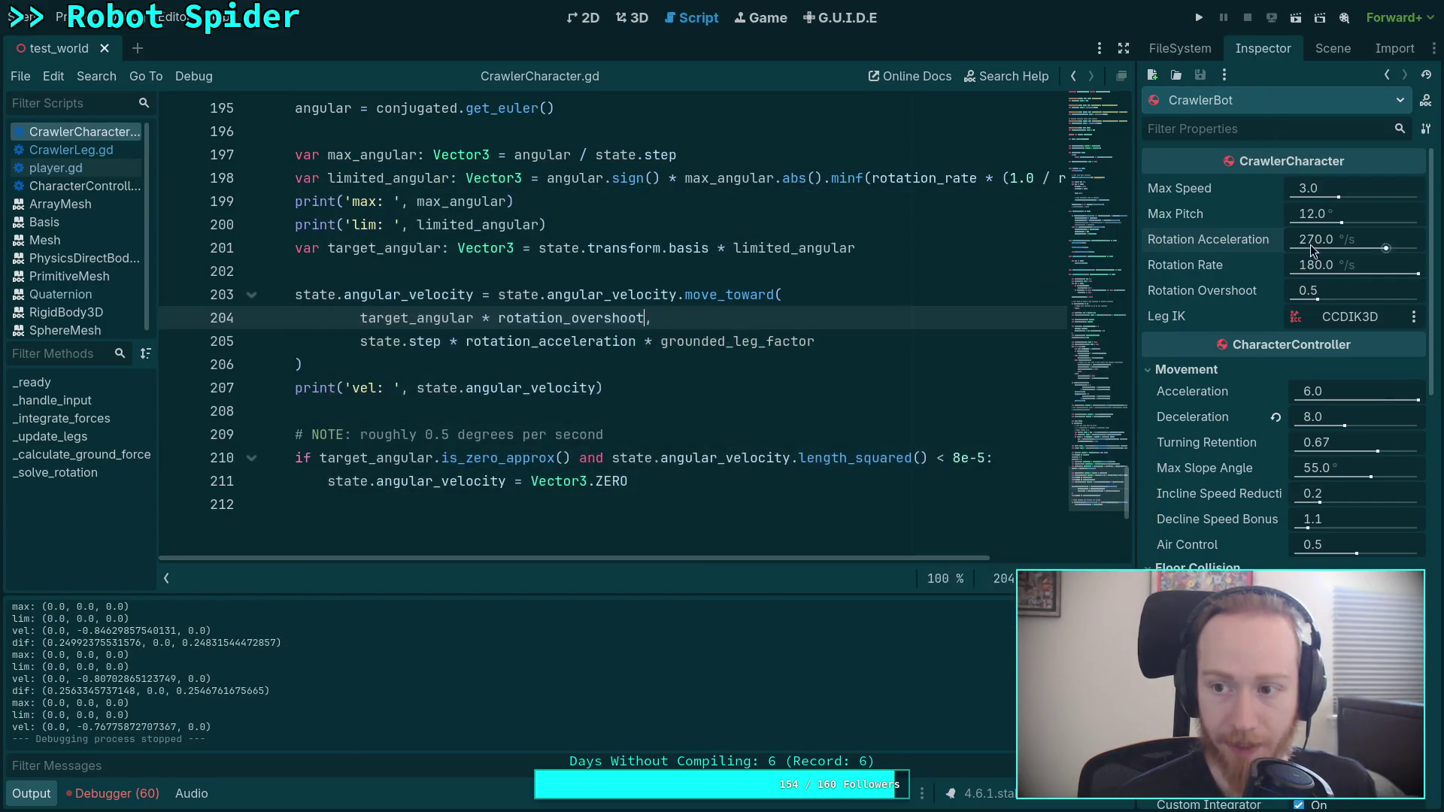
left_click(1345, 291)
type("0.2")
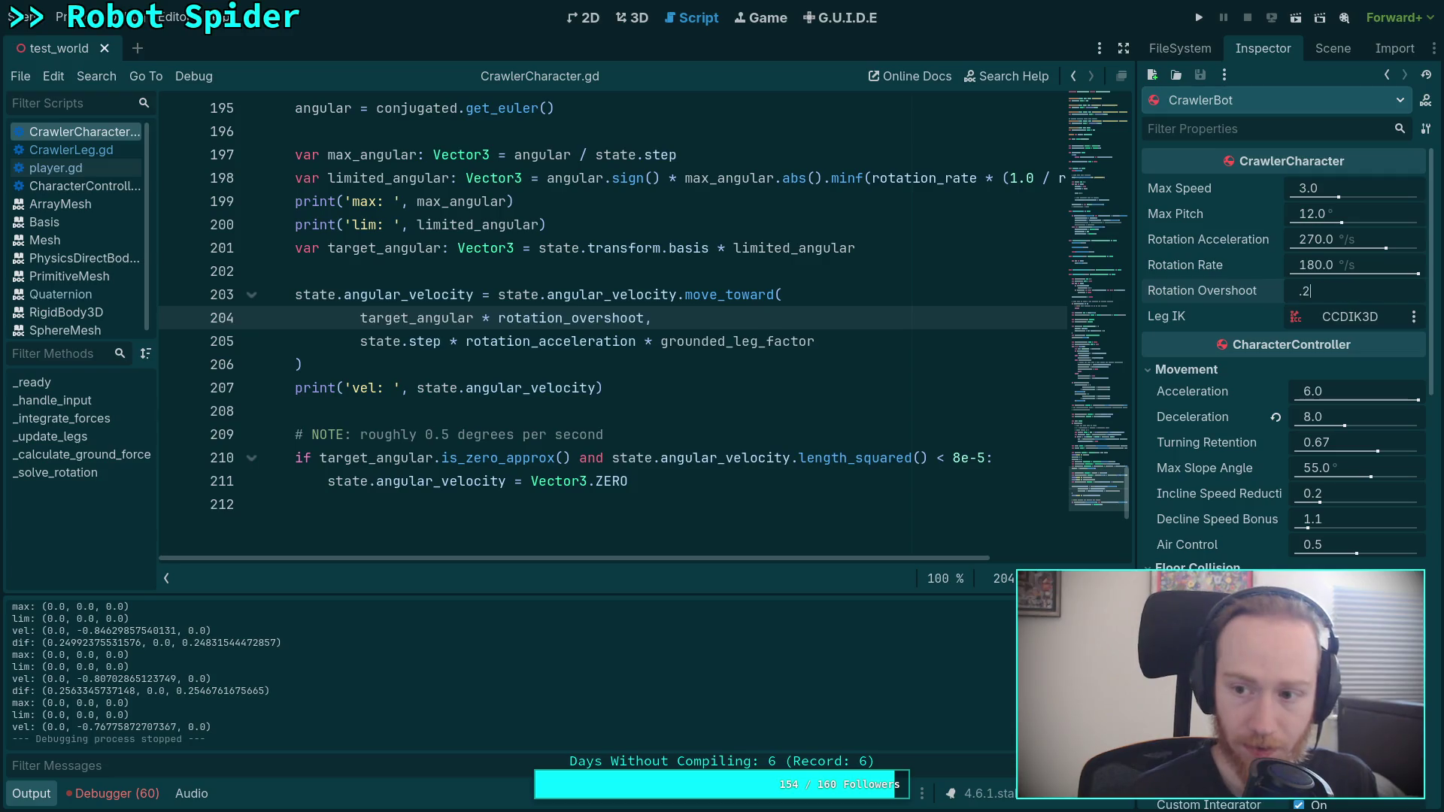
key("Return")
Run the game, steer the spider with D, A and W to test turning, then stop it.
key("F5")
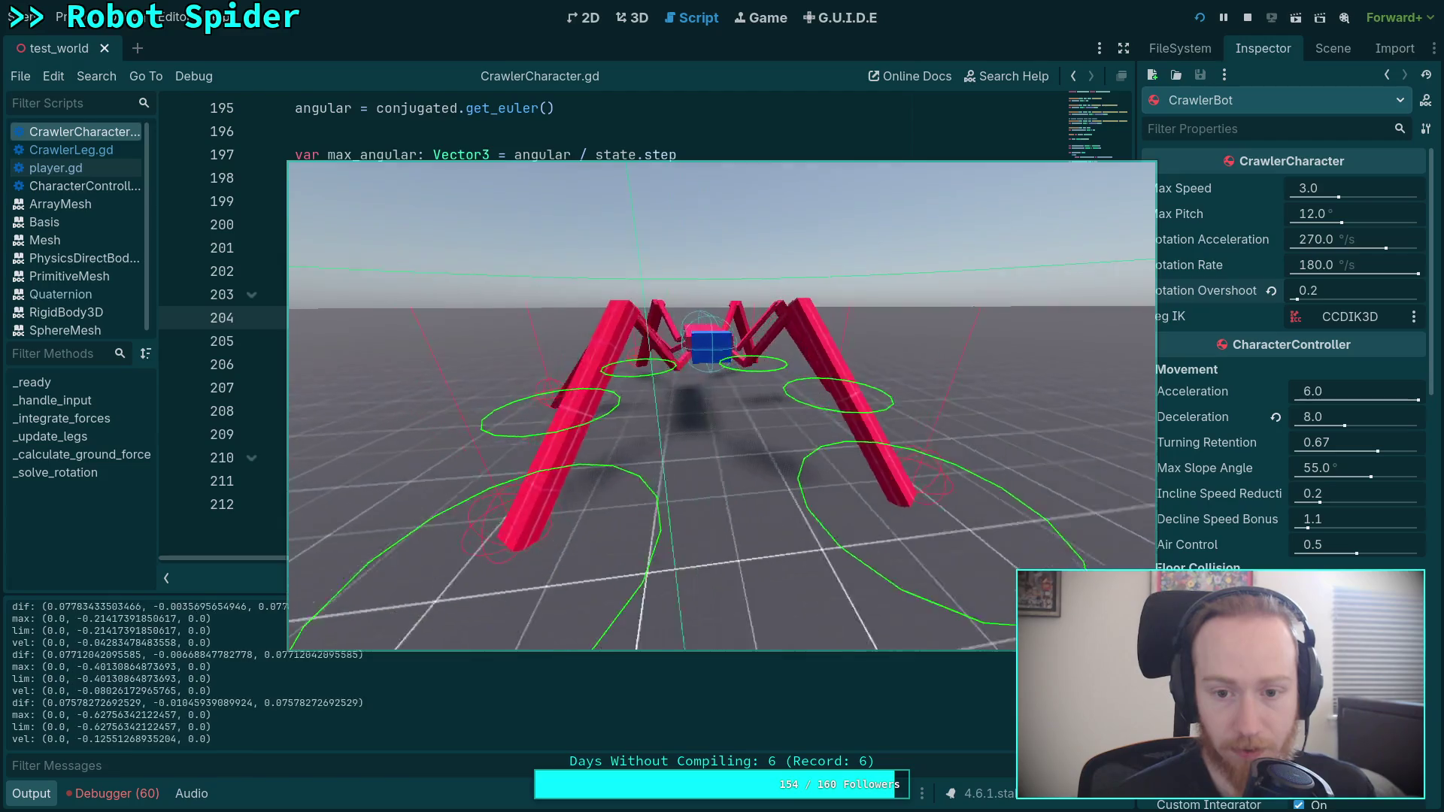
key("d")
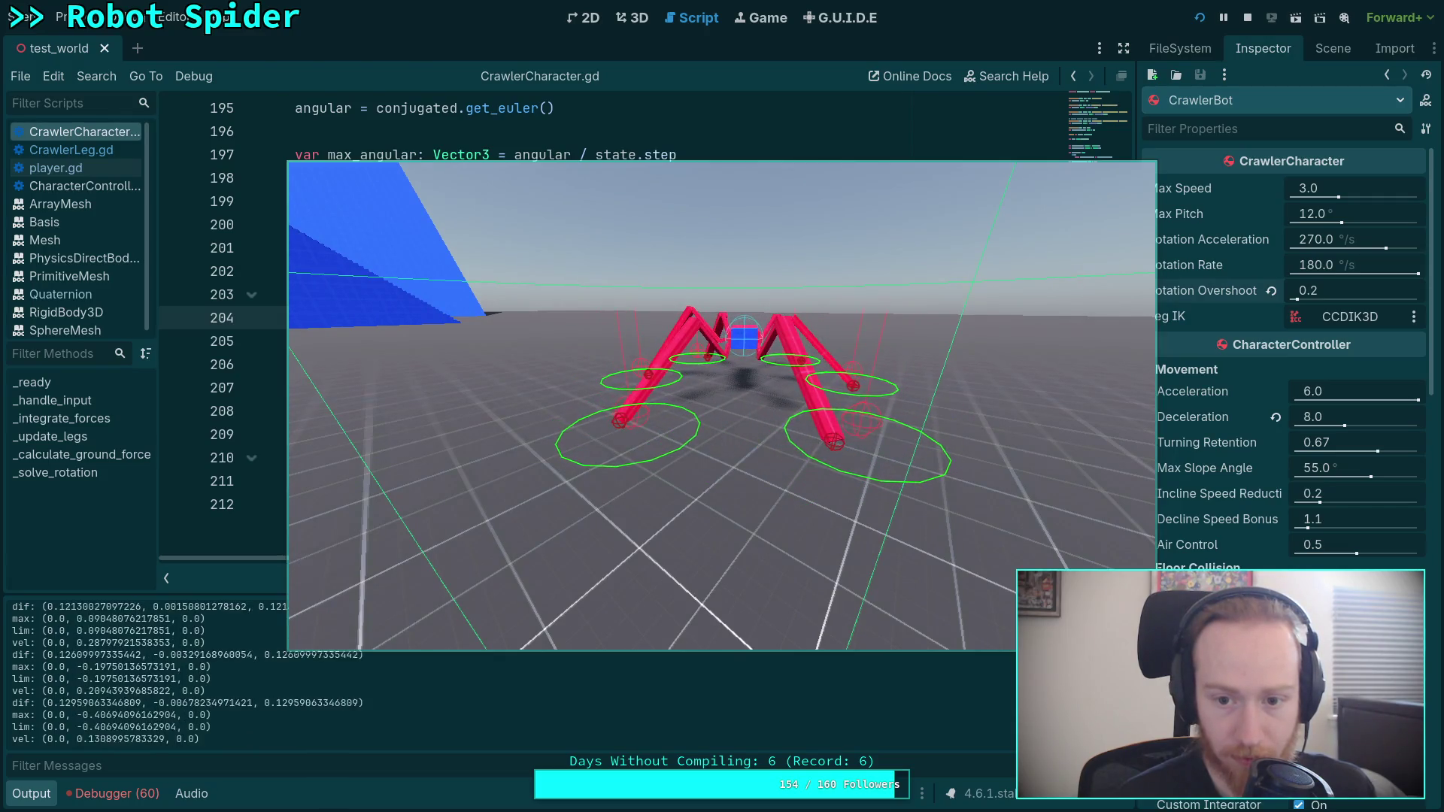
key("a")
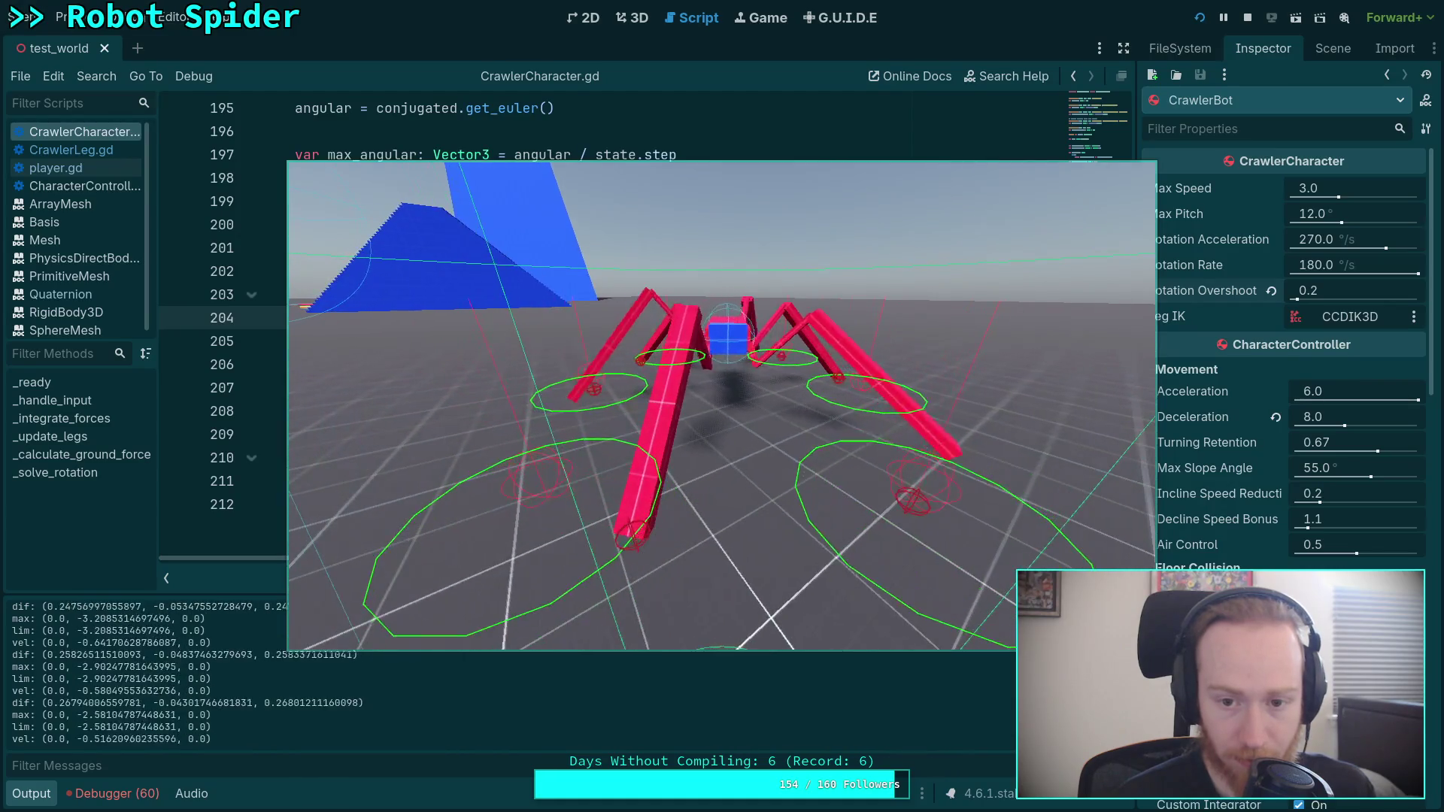
key("w")
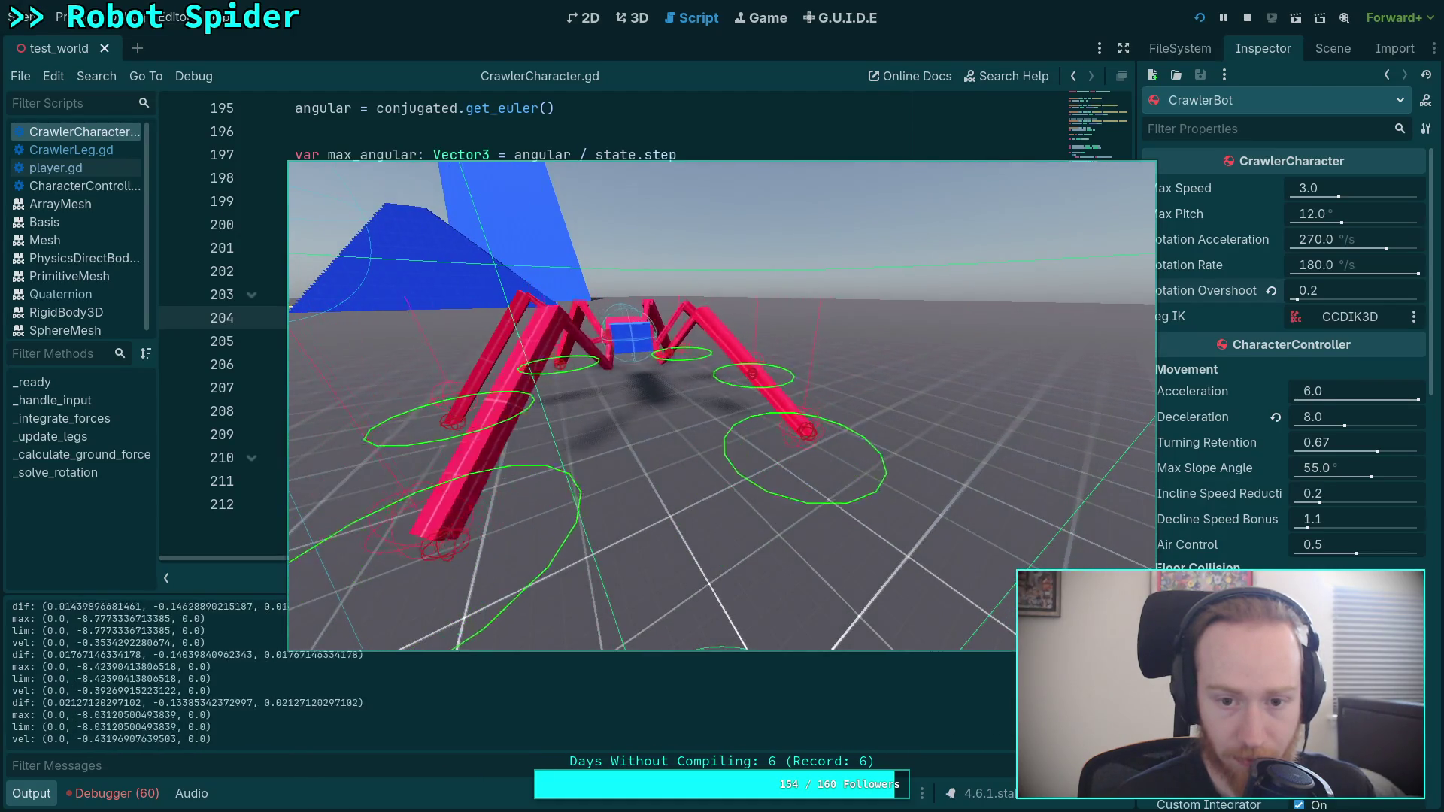
left_click(1247, 17)
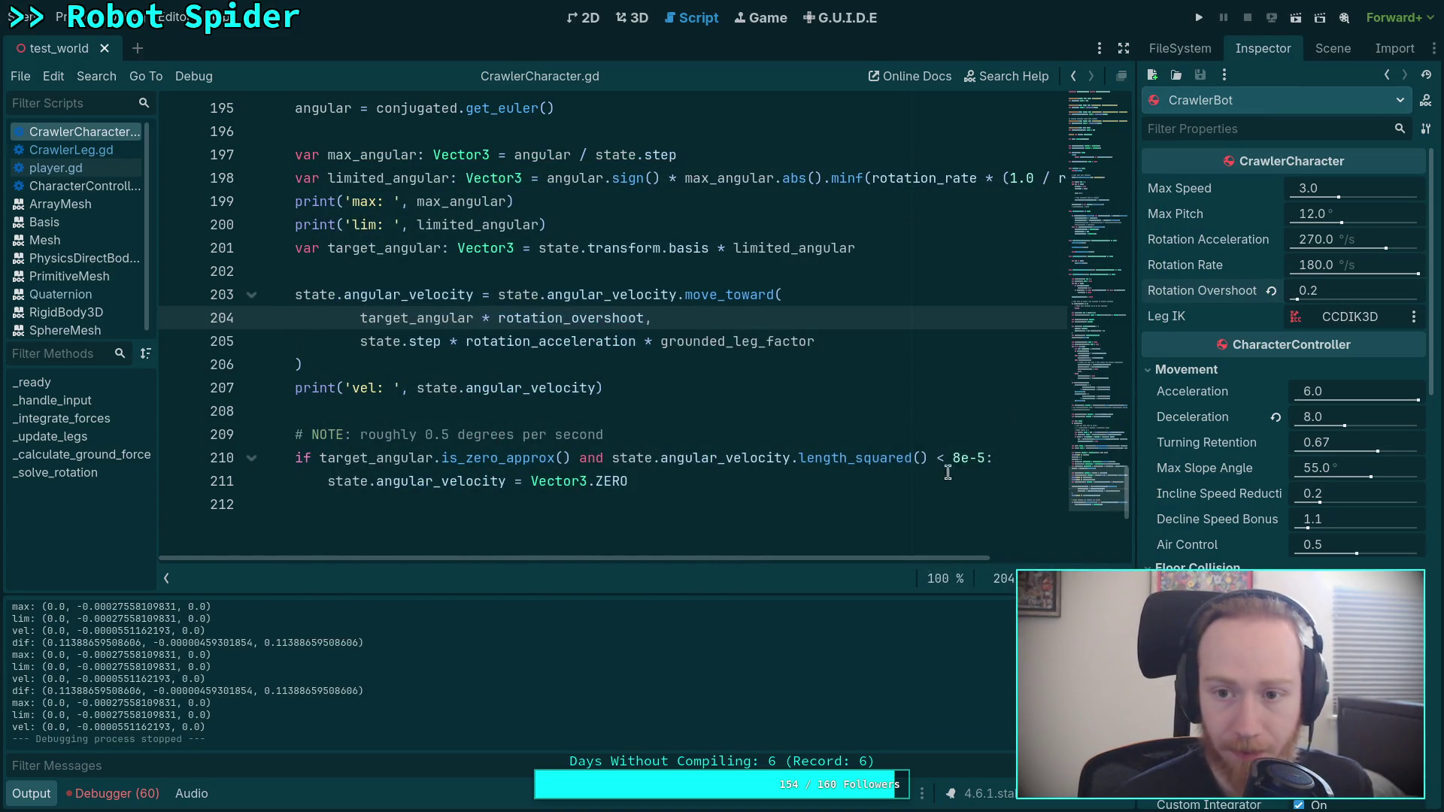
left_click(1379, 288)
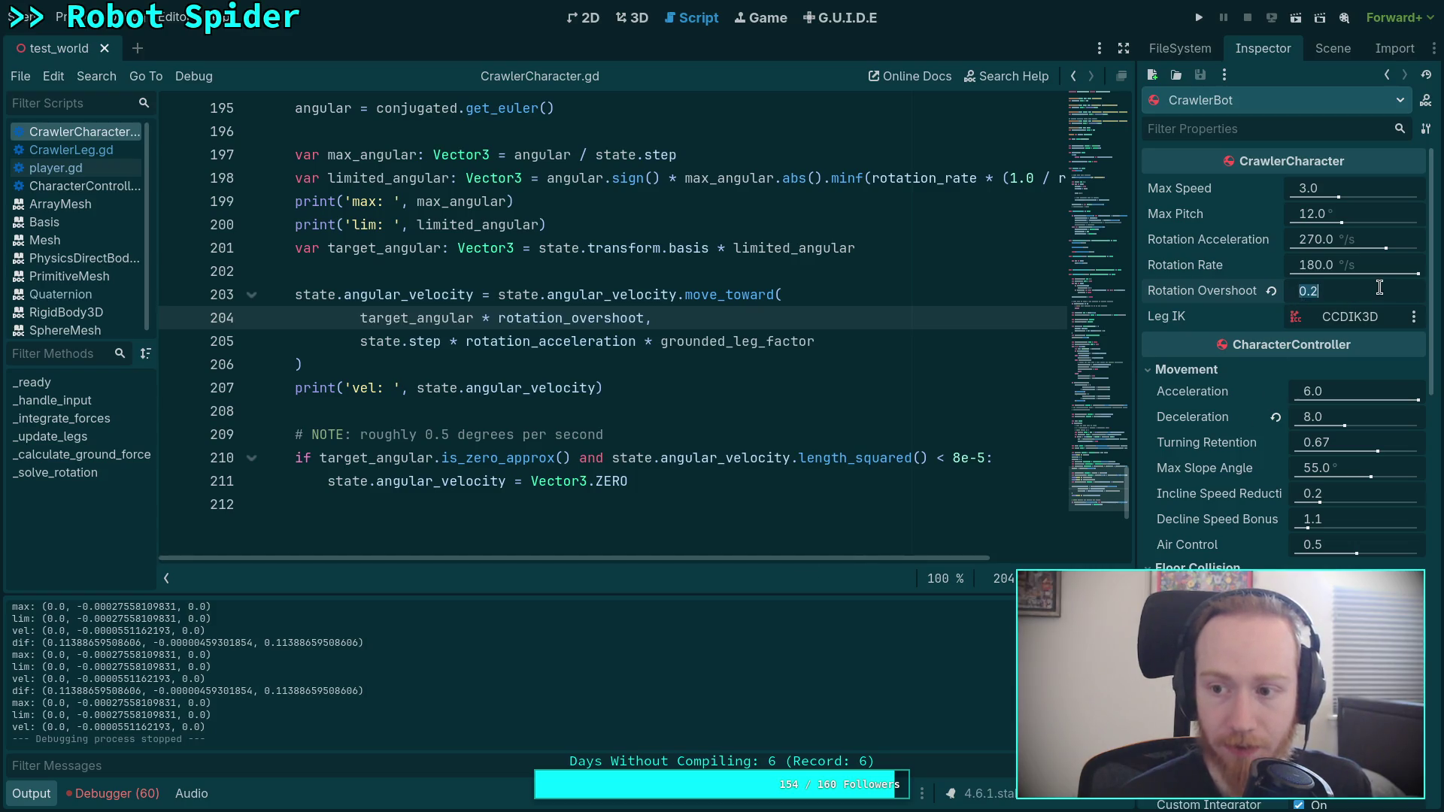
Change CrawlerBot's Rotation Overshoot to 0.1.
key("BackSpace")
type("1")
key("Return")
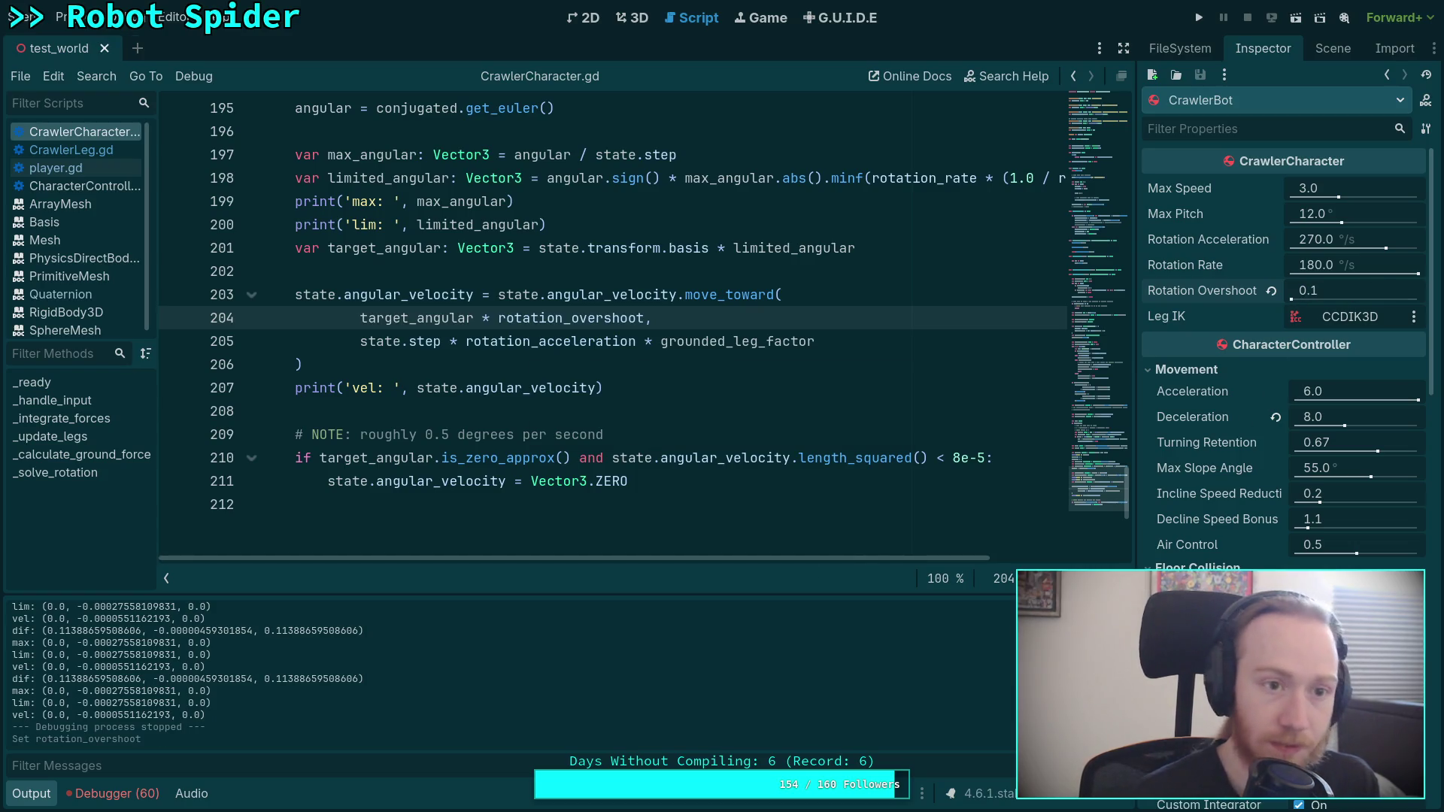
Run the spider scene with overshoot 0.1, restart it once, then stop the game.
left_click(1199, 4)
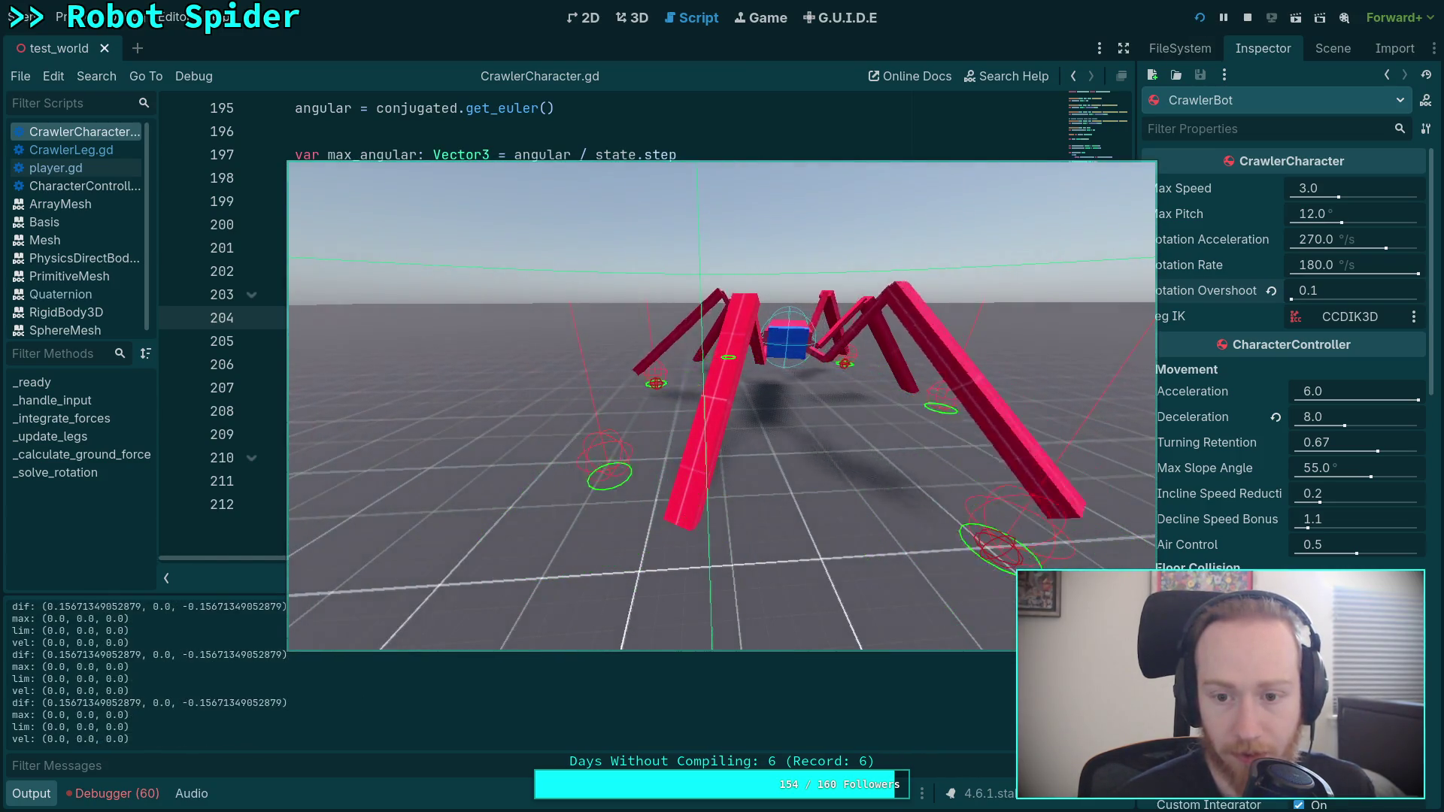
key("F5")
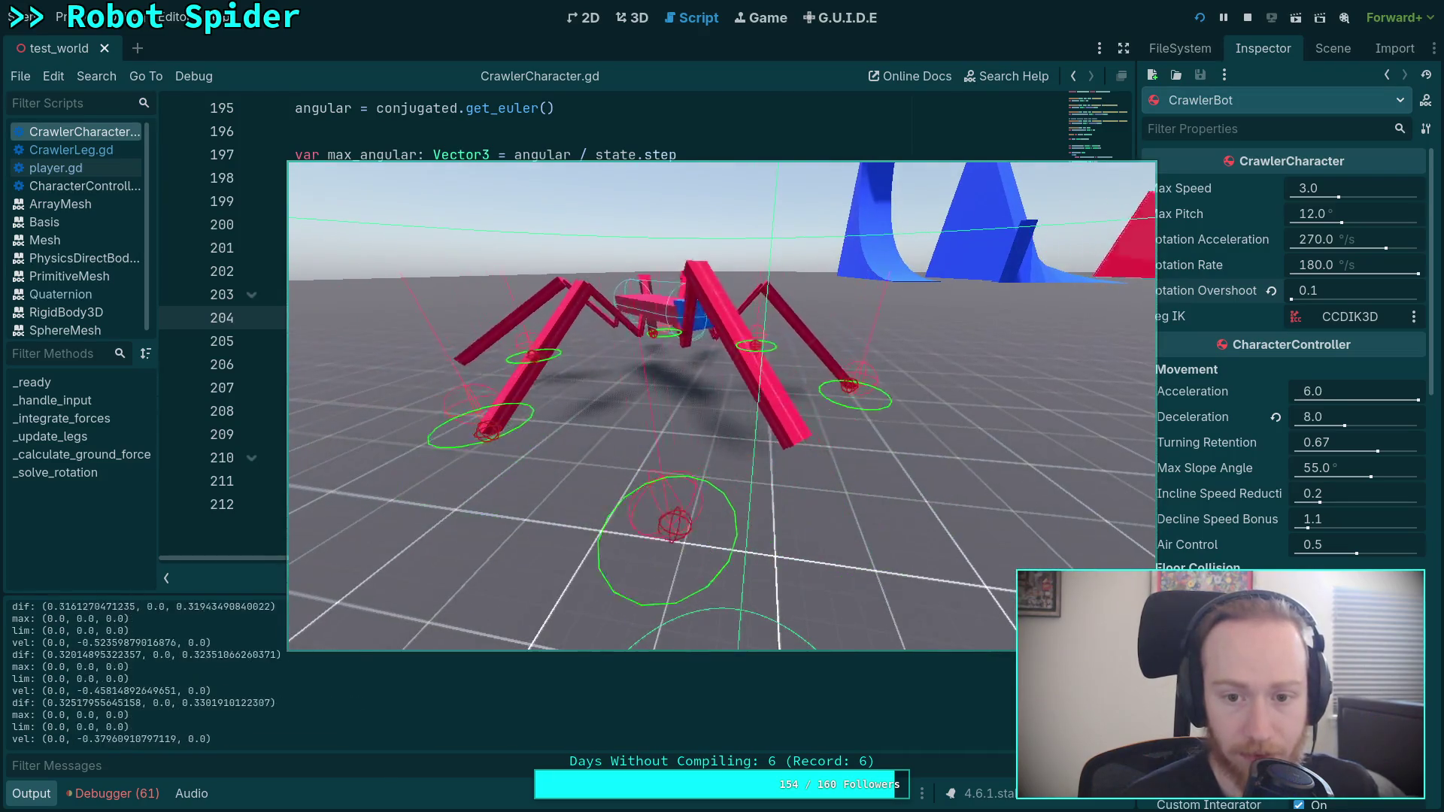
key("F8")
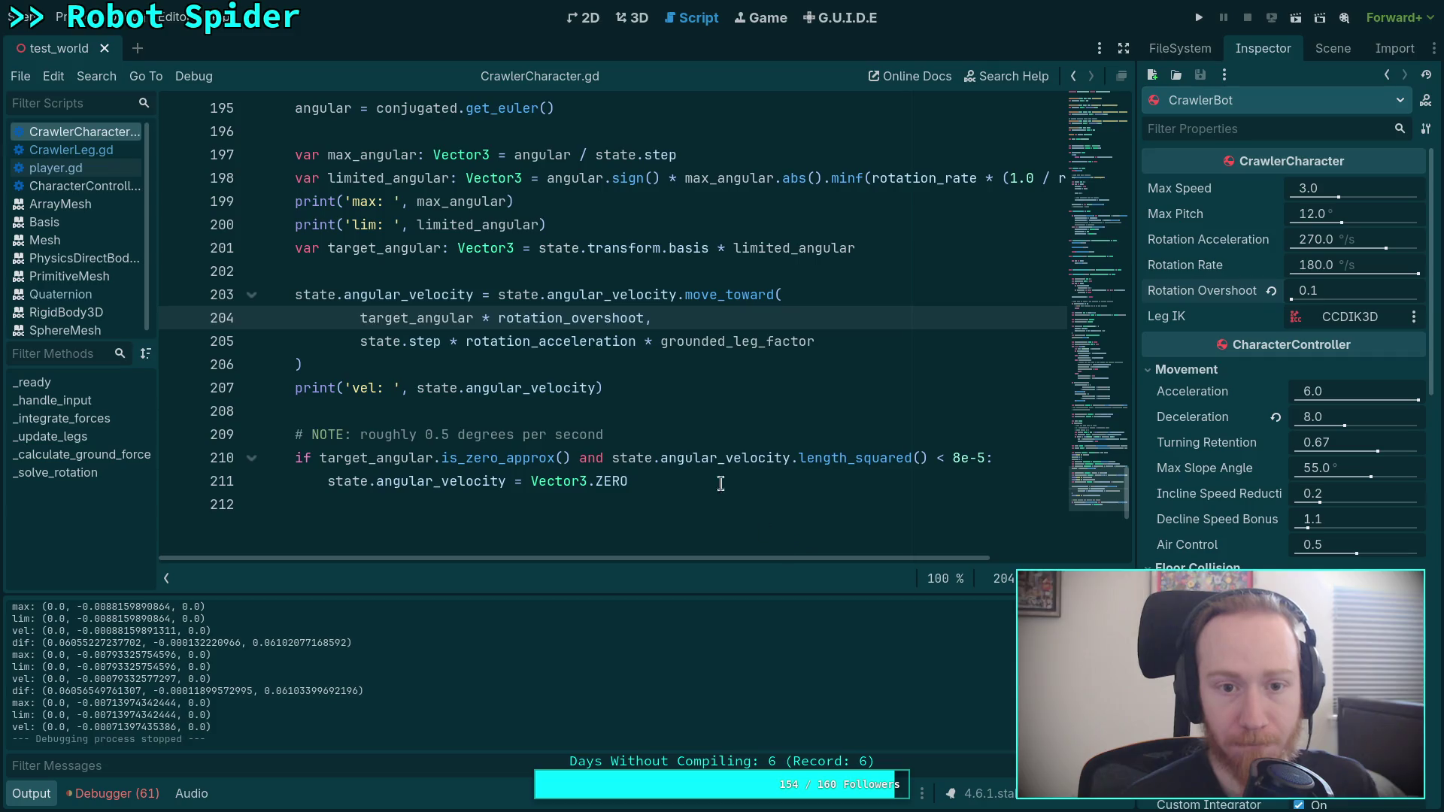
Inspect the limited_angular calculation on line 198 of CrawlerCharacter.gd.
left_click(545, 171)
scroll(810, 558, "right", 3)
scroll(810, 558, "left", 3)
Set Rotation Overshoot to 1.0, run the spider scene, then stop it.
left_click(1335, 297)
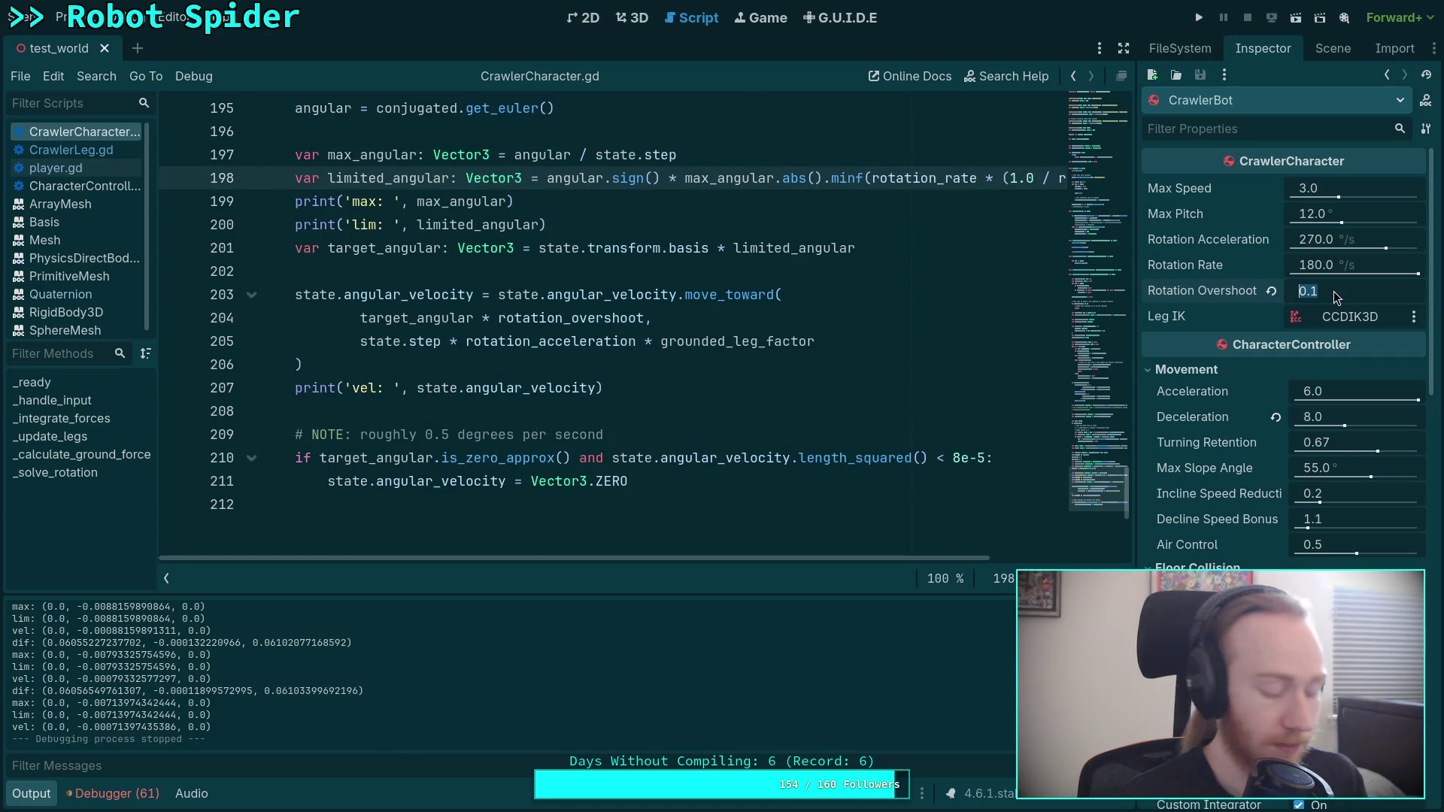
type("1")
key("Return")
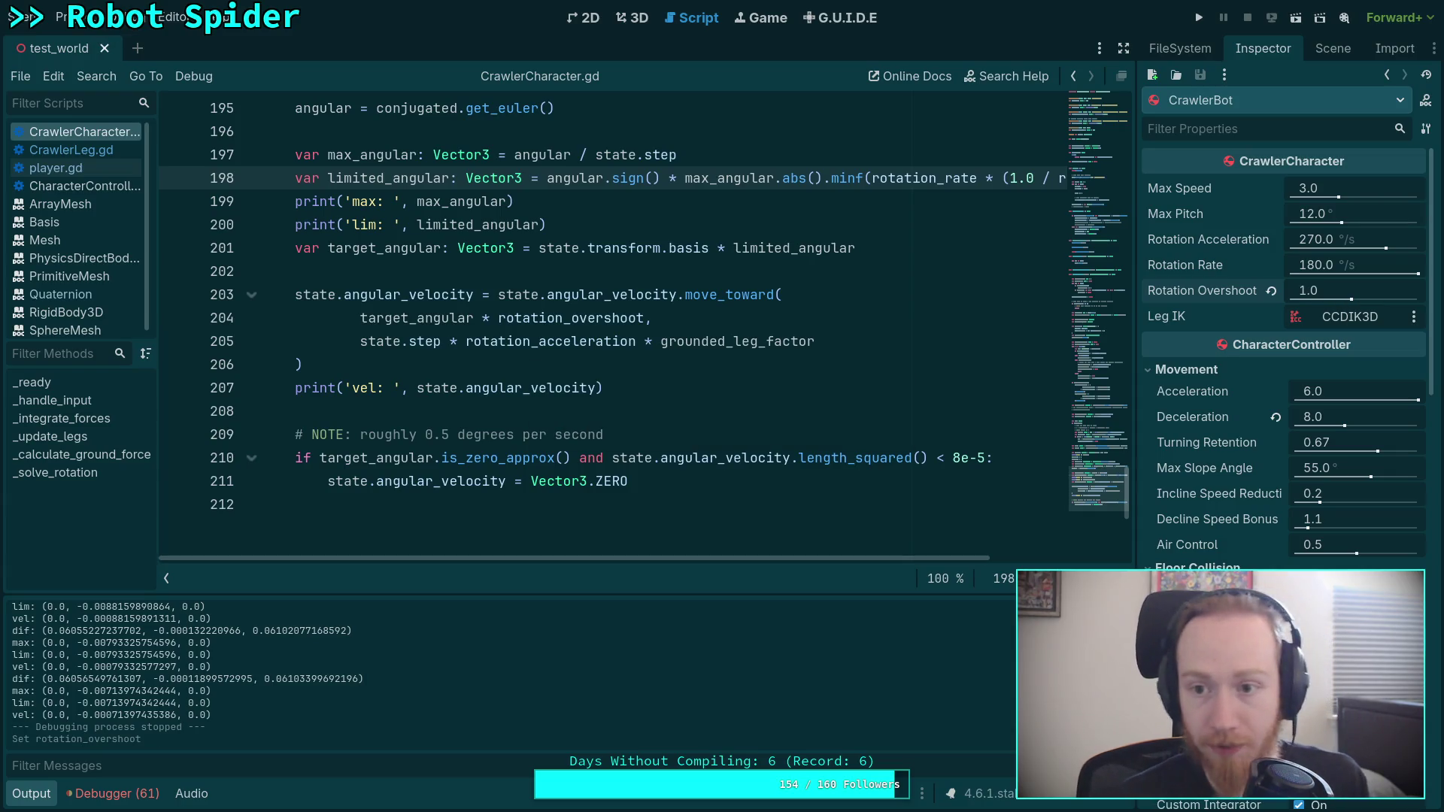
left_click(1201, 17)
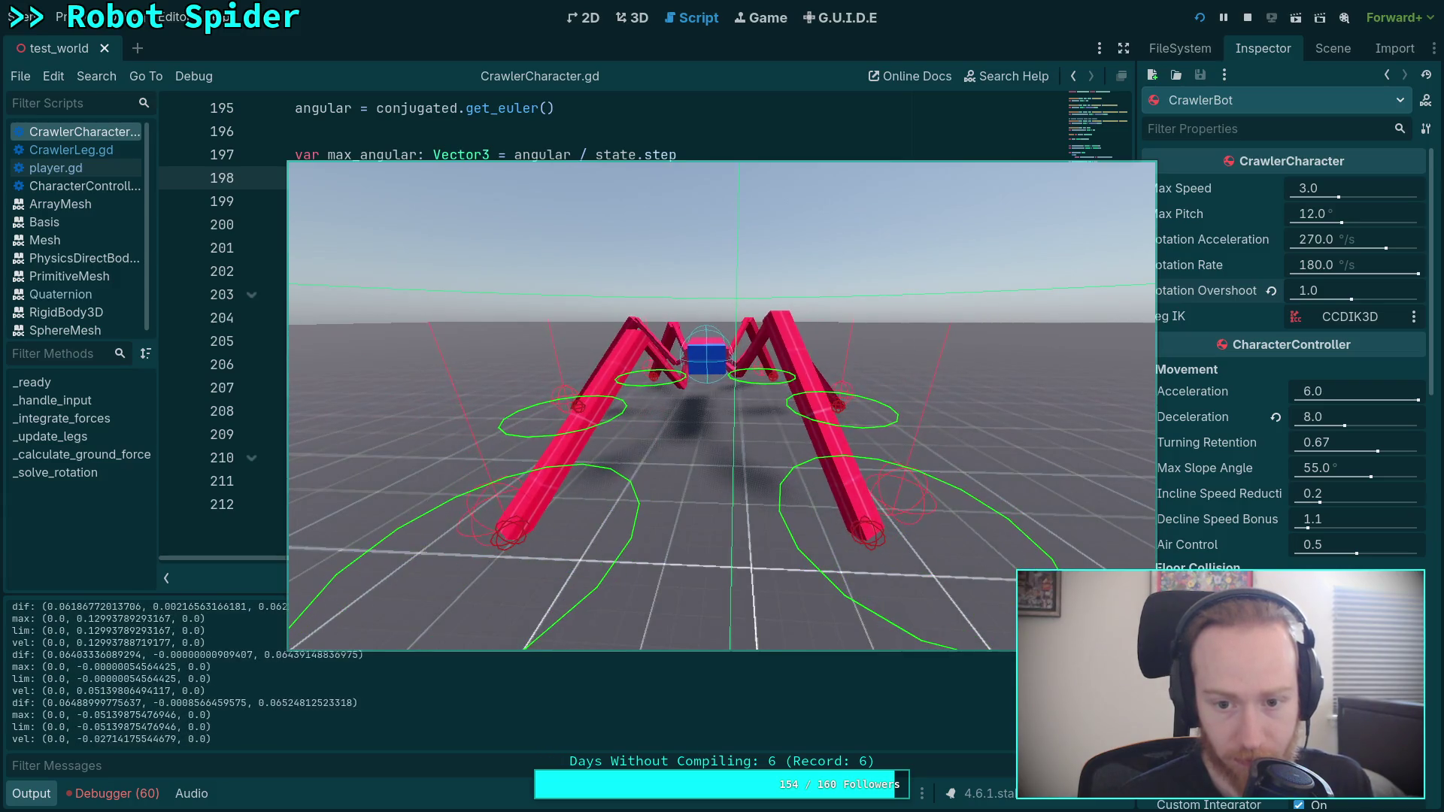
key("F8")
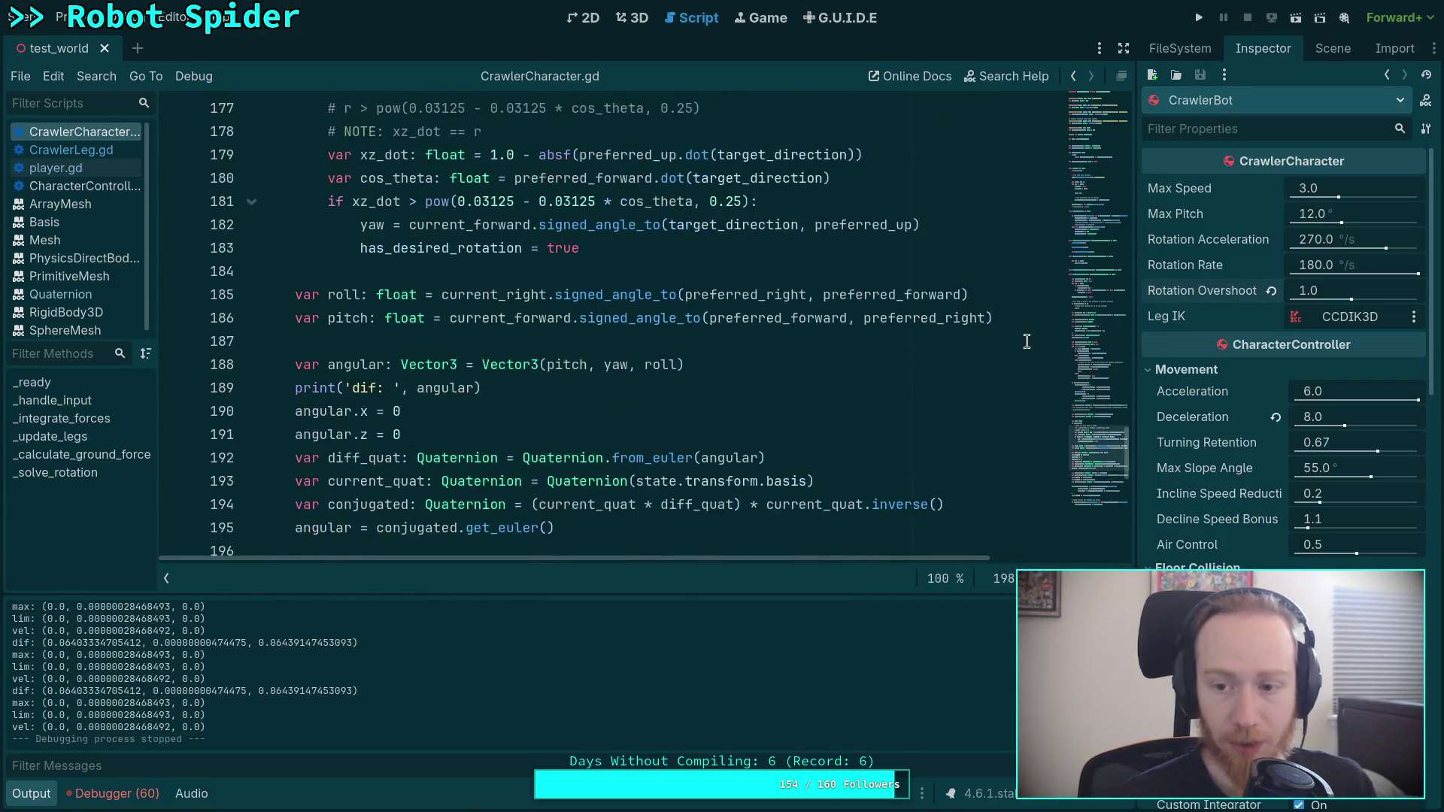
Add the 'or_greater' hint to rotation_overshoot's export range (0.1, 1.0, 0.01) and save.
left_click(1098, 128)
scroll(1099, 128, "up", 2)
scroll(512, 390, "down", 1)
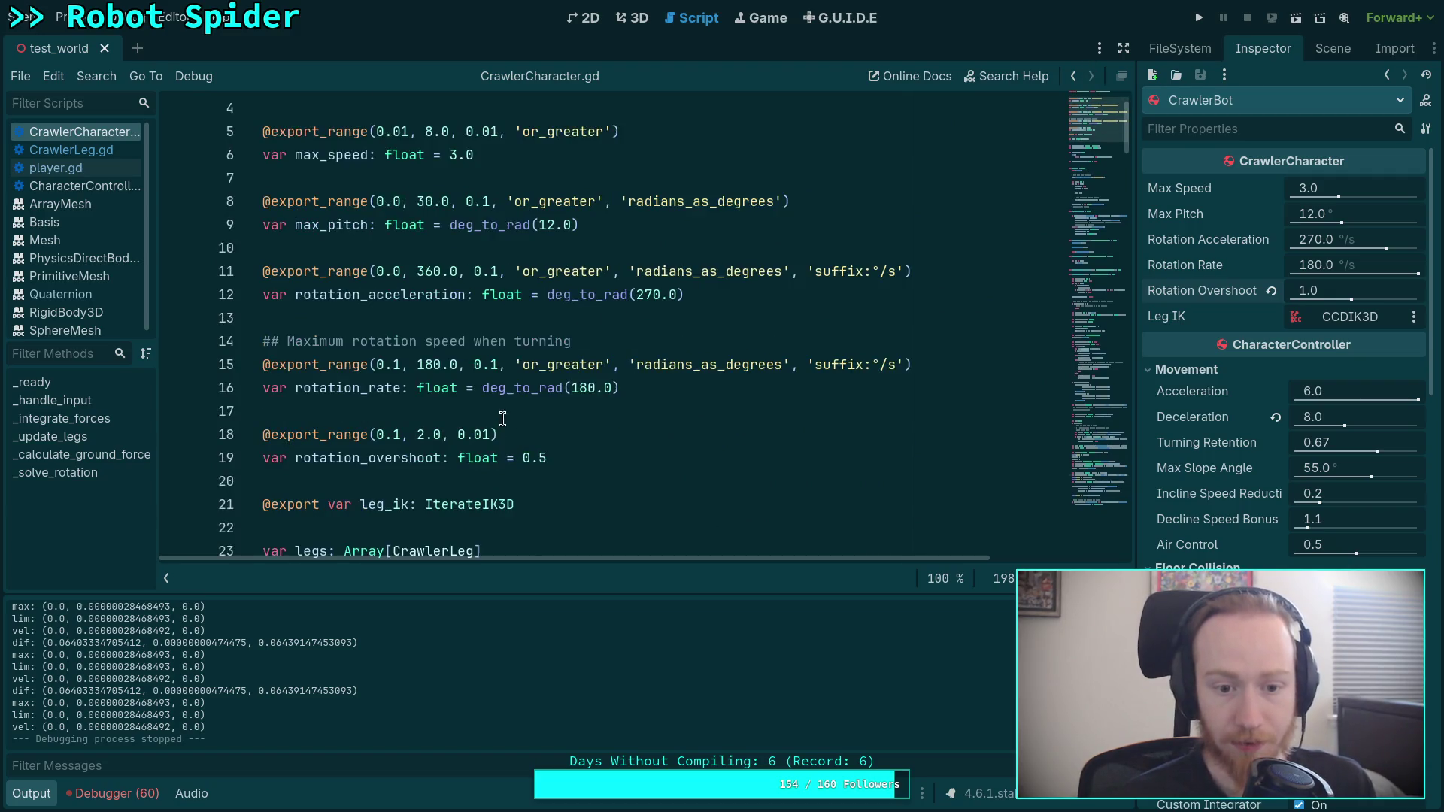
left_click(420, 432)
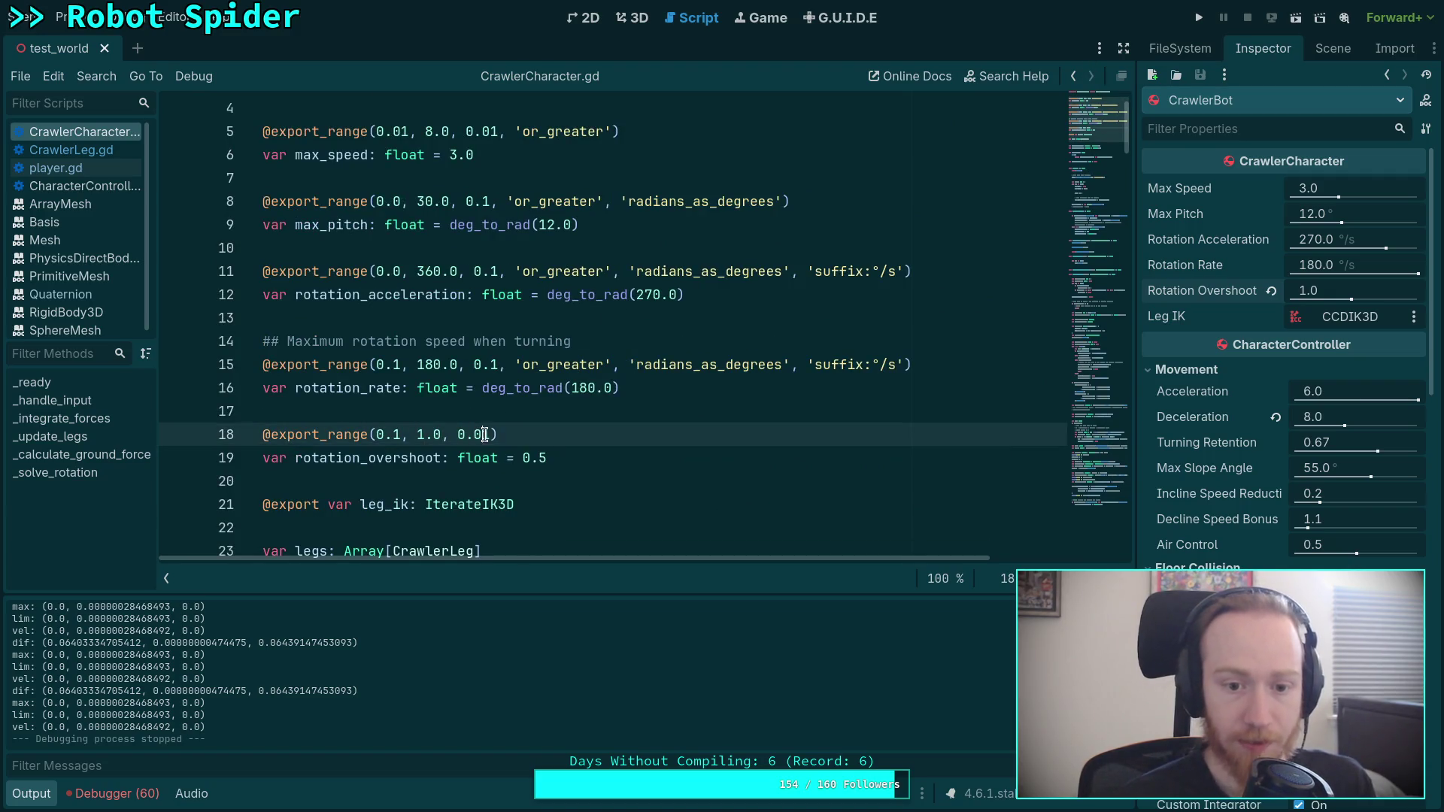
type(", '")
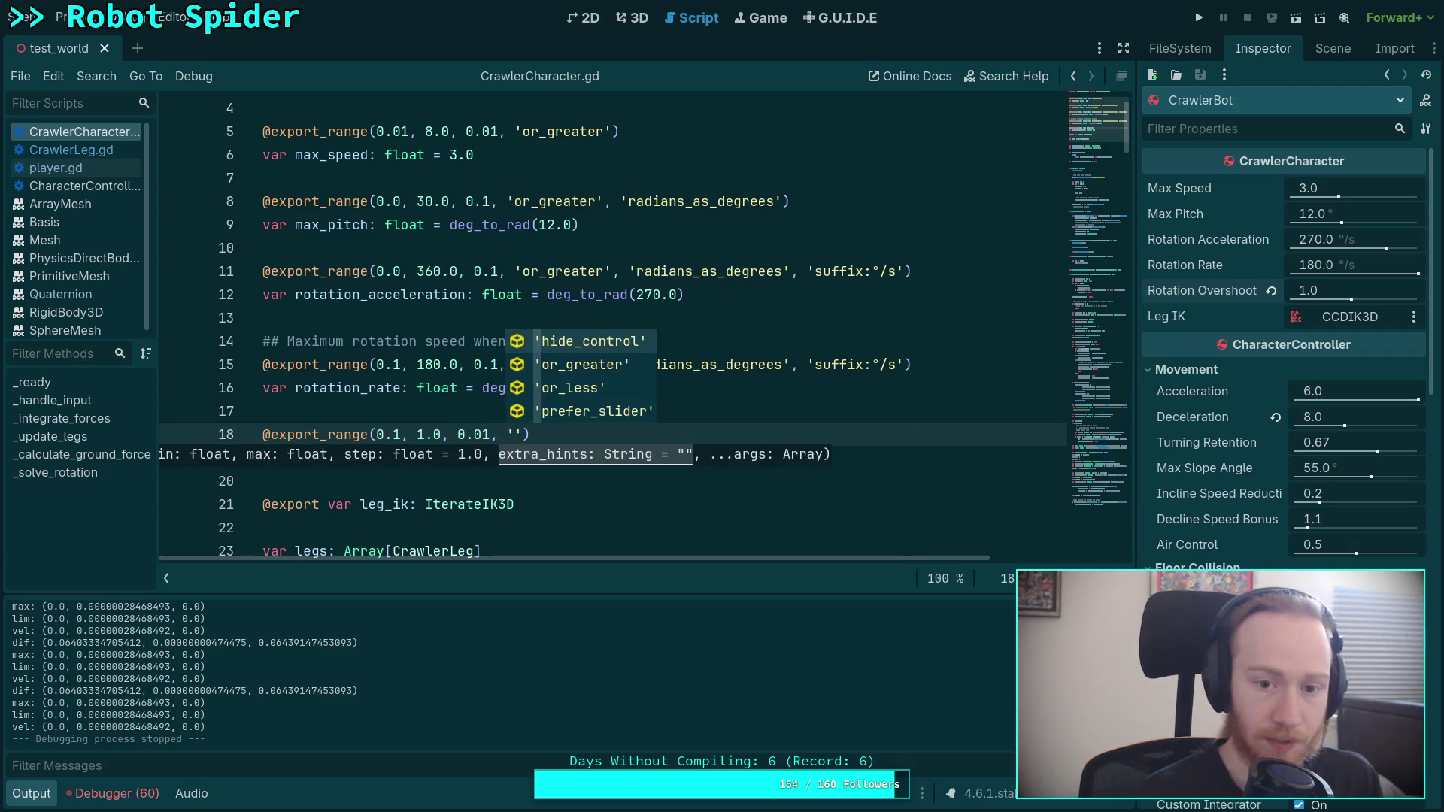
key("Down")
key("Return")
key("ctrl+s")
Set rotation_overshoot's default value to 0.2 and run the game.
left_click(502, 412)
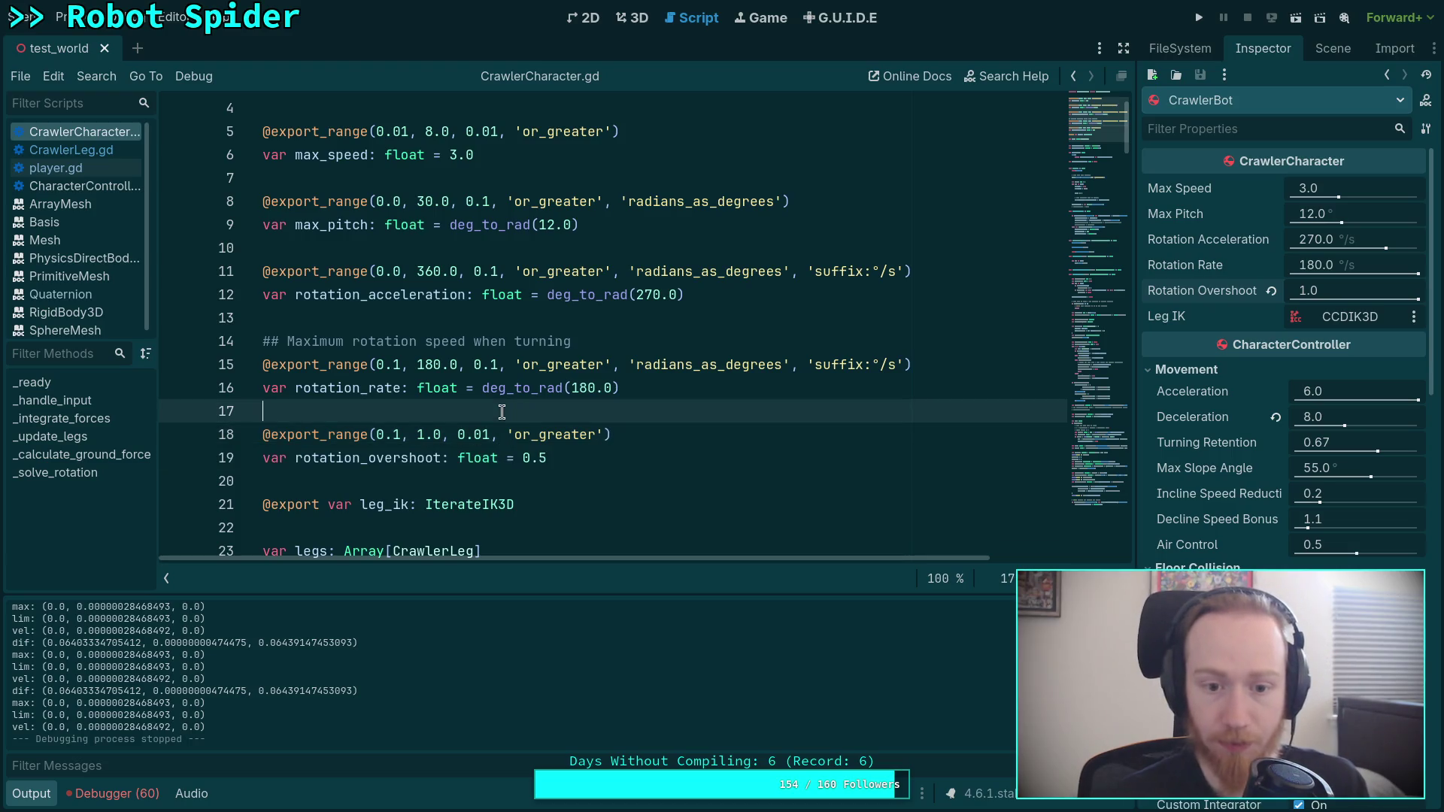
left_click(580, 457)
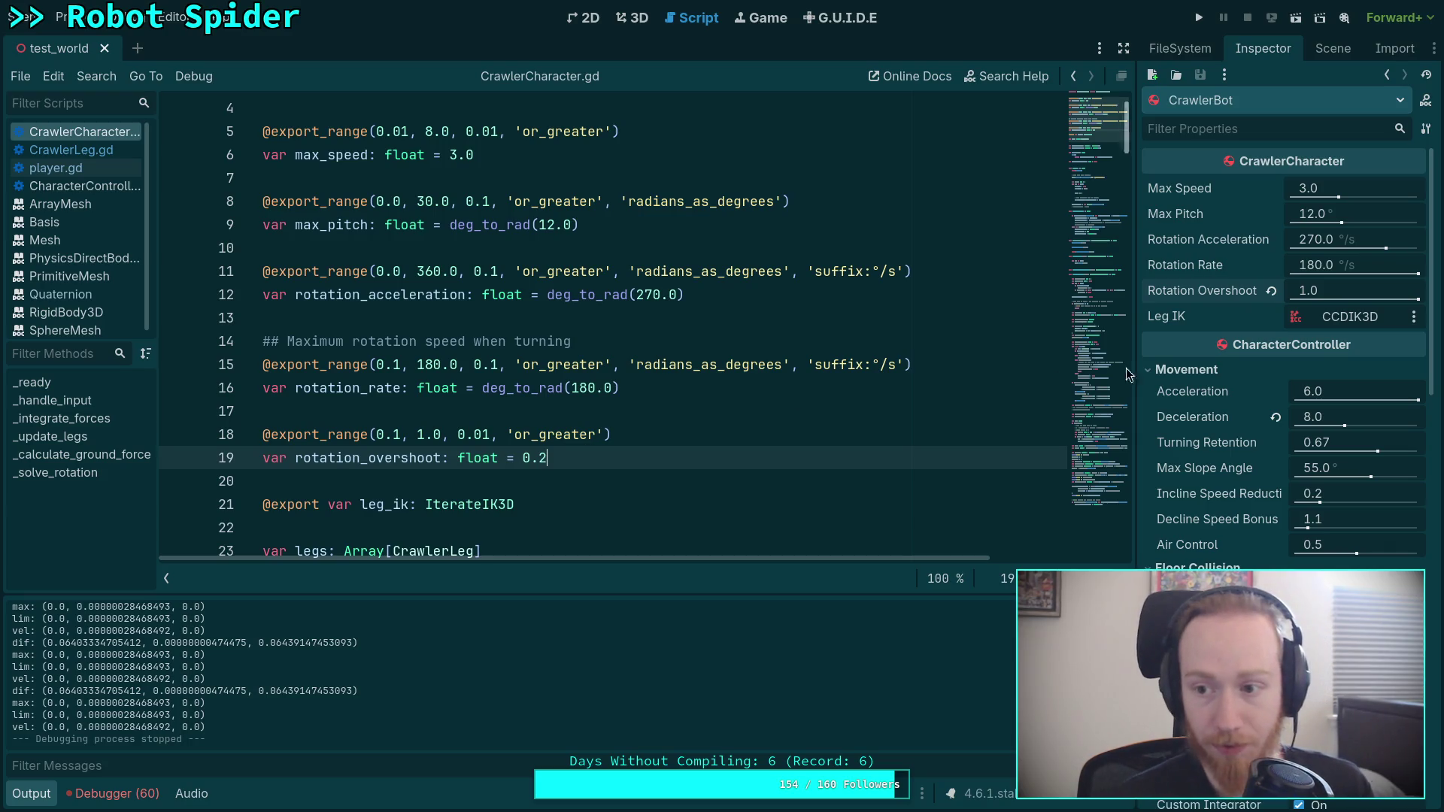
key("F5")
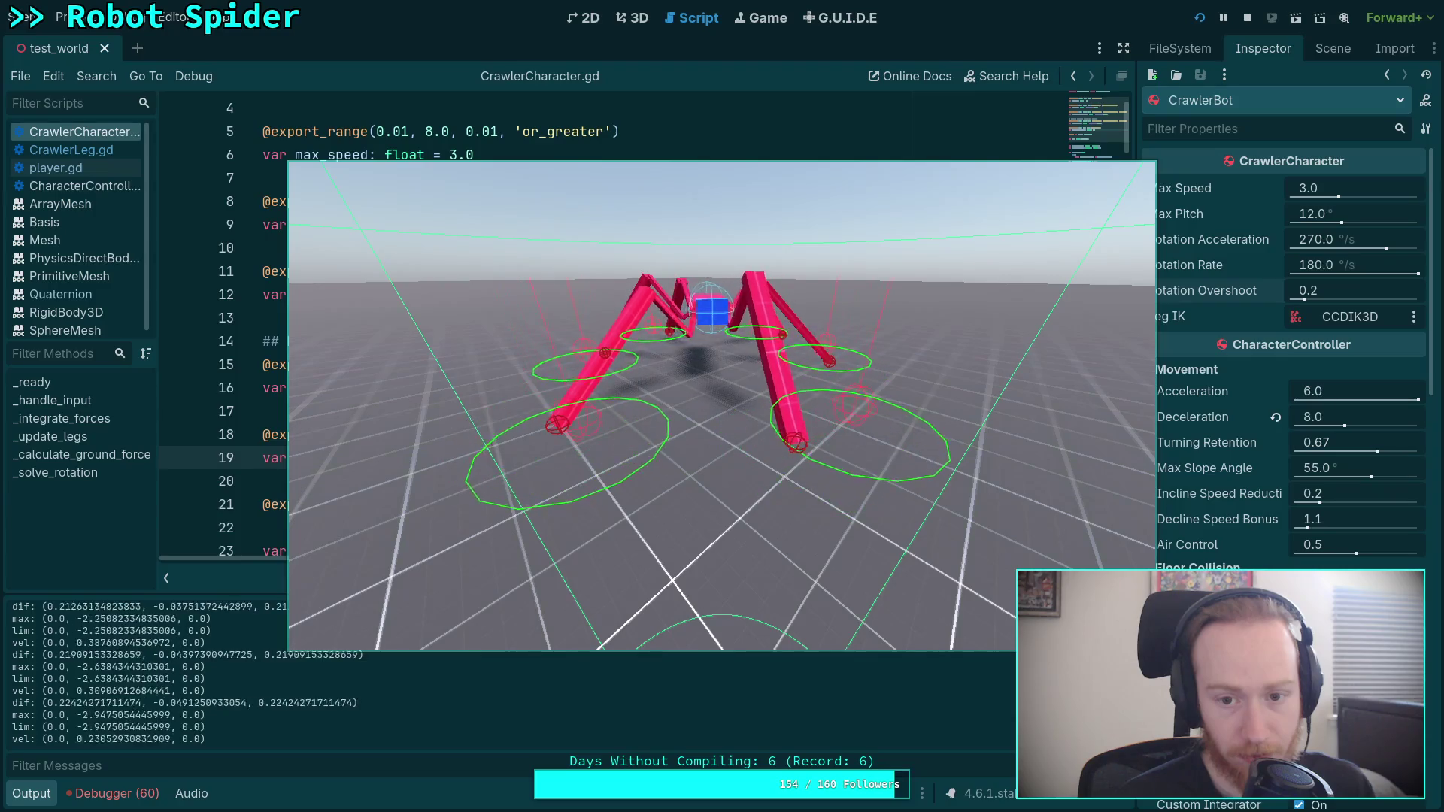
Turn the spider both ways, stop the game, and view the move_toward code with output hidden.
key("a")
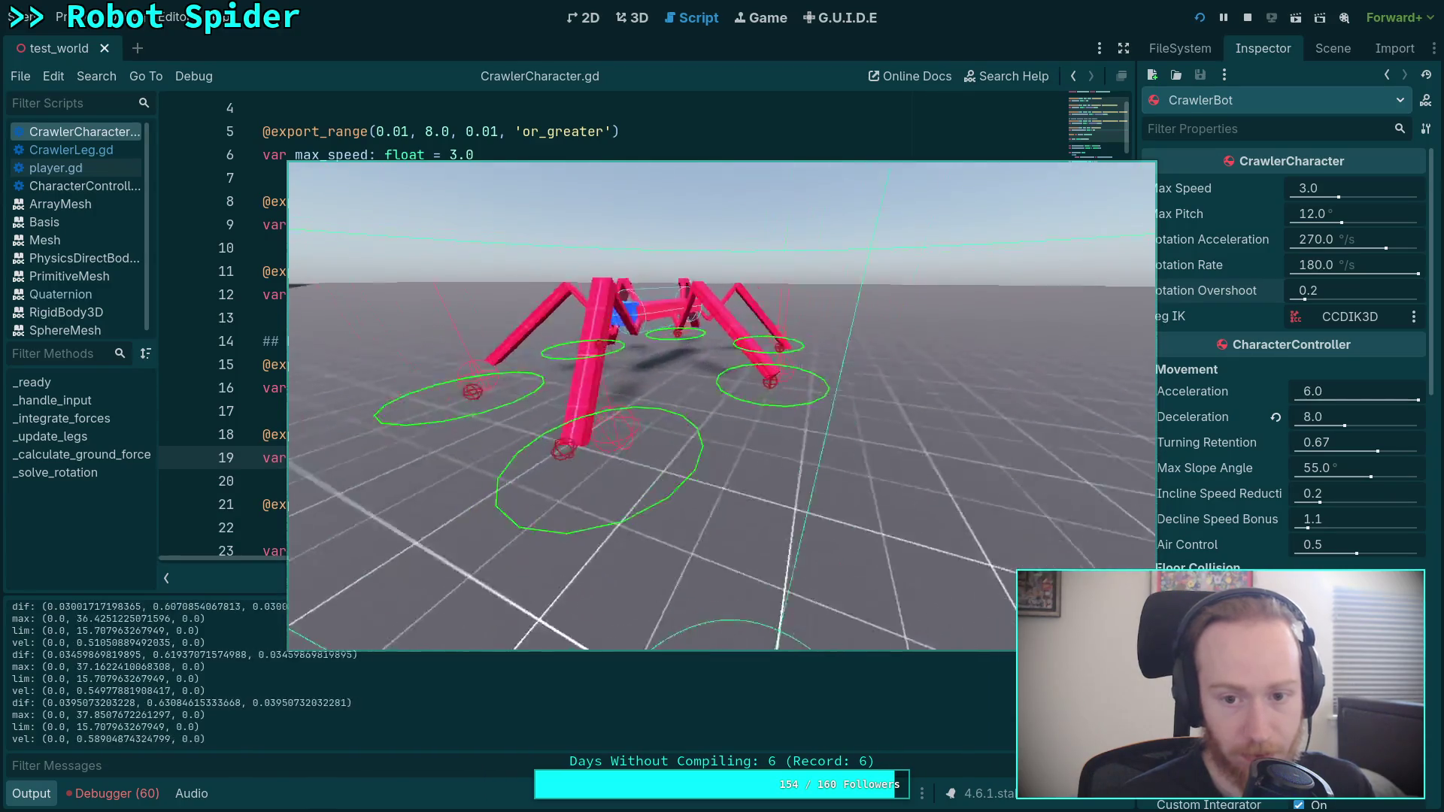
key("d")
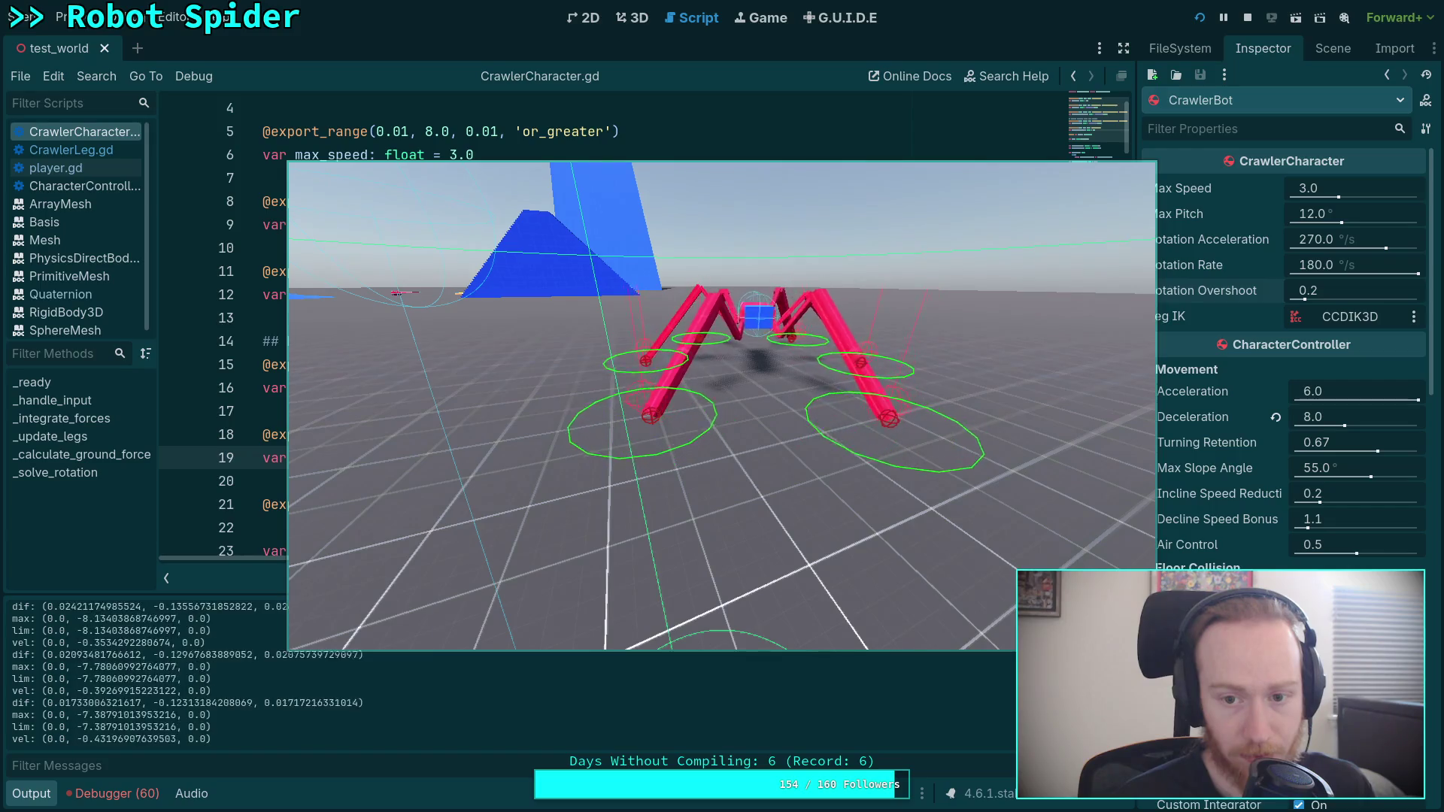
key("F8")
left_click_drag(1099, 120, 1103, 505)
left_click(42, 792)
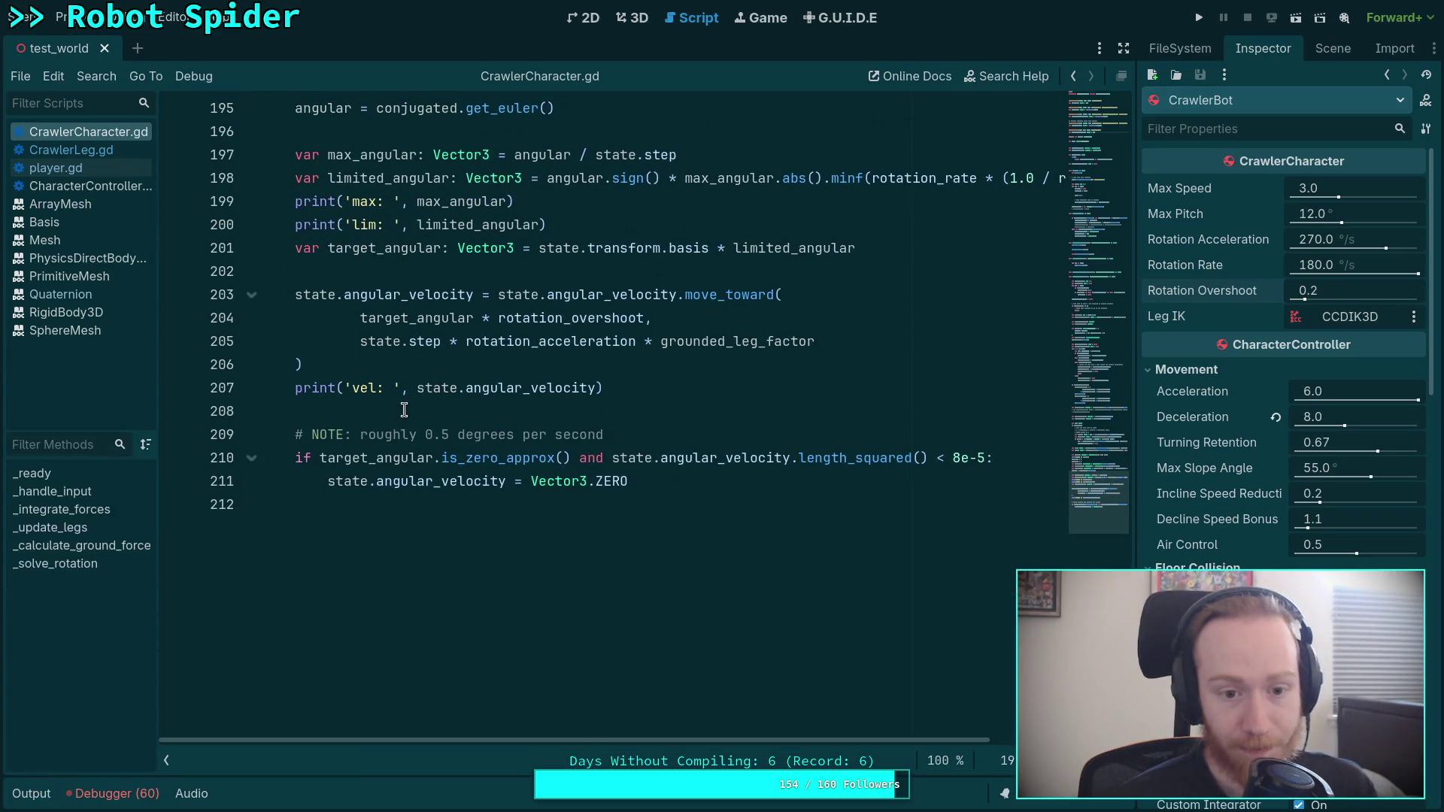
Delete the vel, max and lim debug print lines from CrawlerCharacter.gd.
left_click_drag(634, 526, 637, 510)
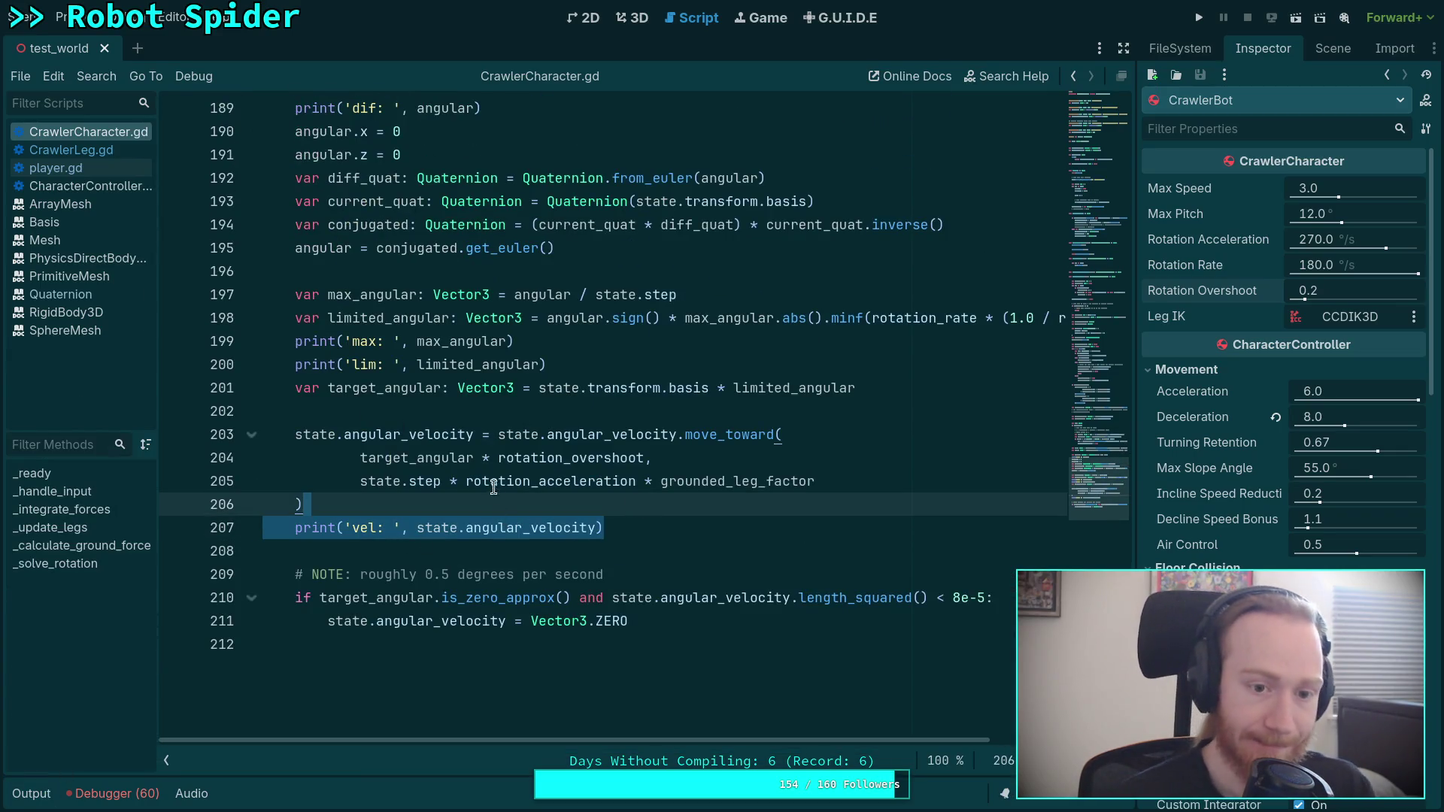
key("BackSpace")
left_click(553, 366)
key("shift+Up")
key("shift+Up")
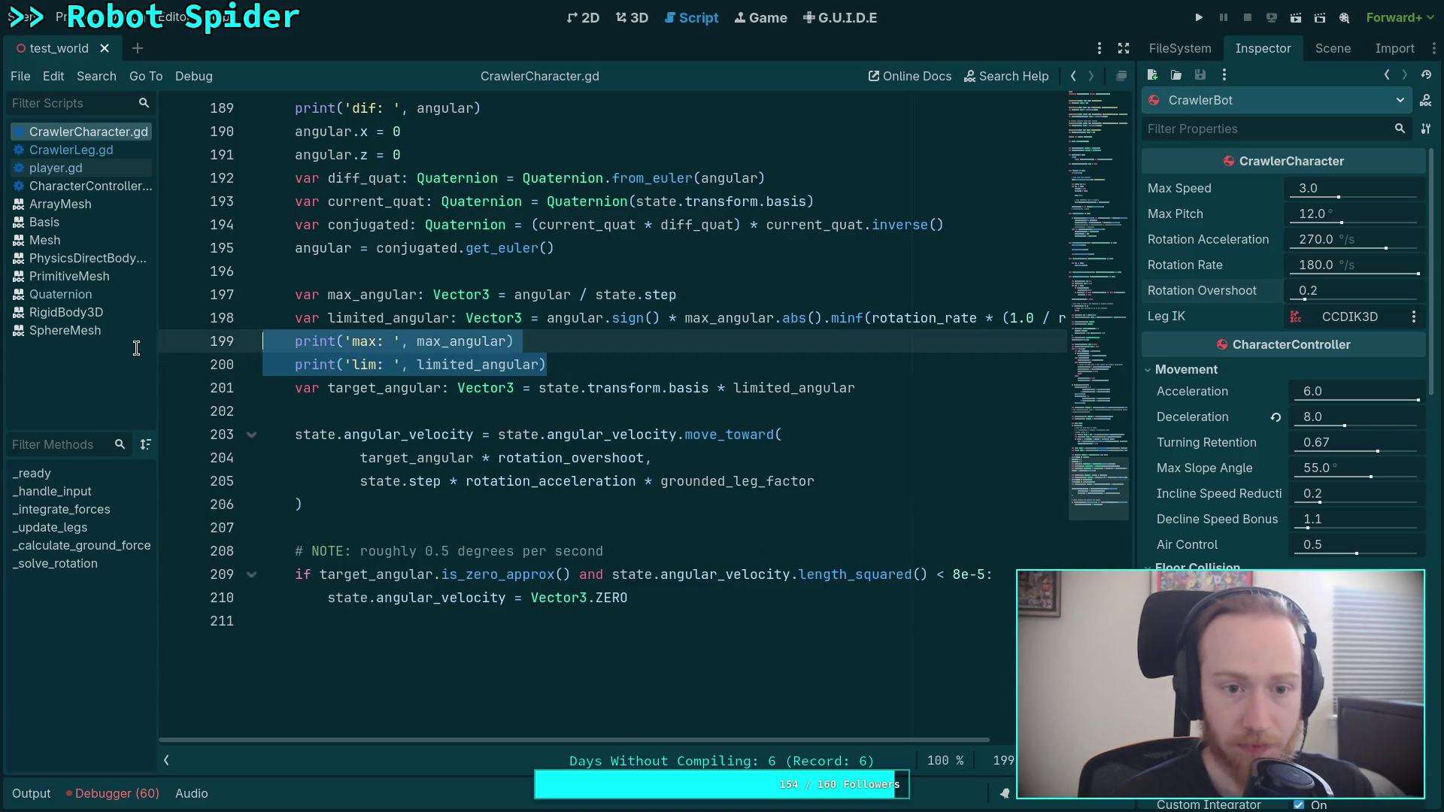
key("BackSpace")
Save the script keeping the dif print, and switch to the Python terminal.
key("Home")
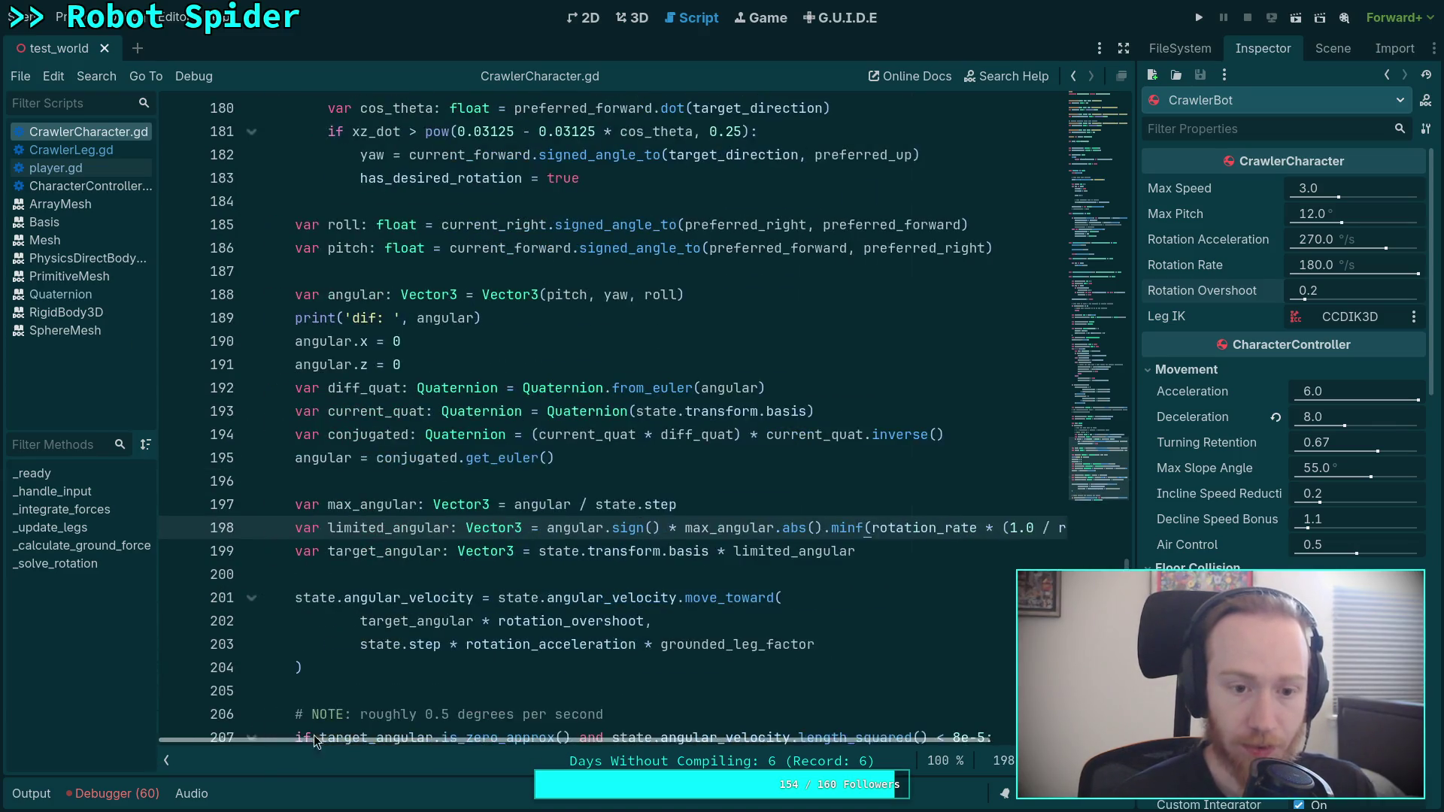
left_click(526, 318)
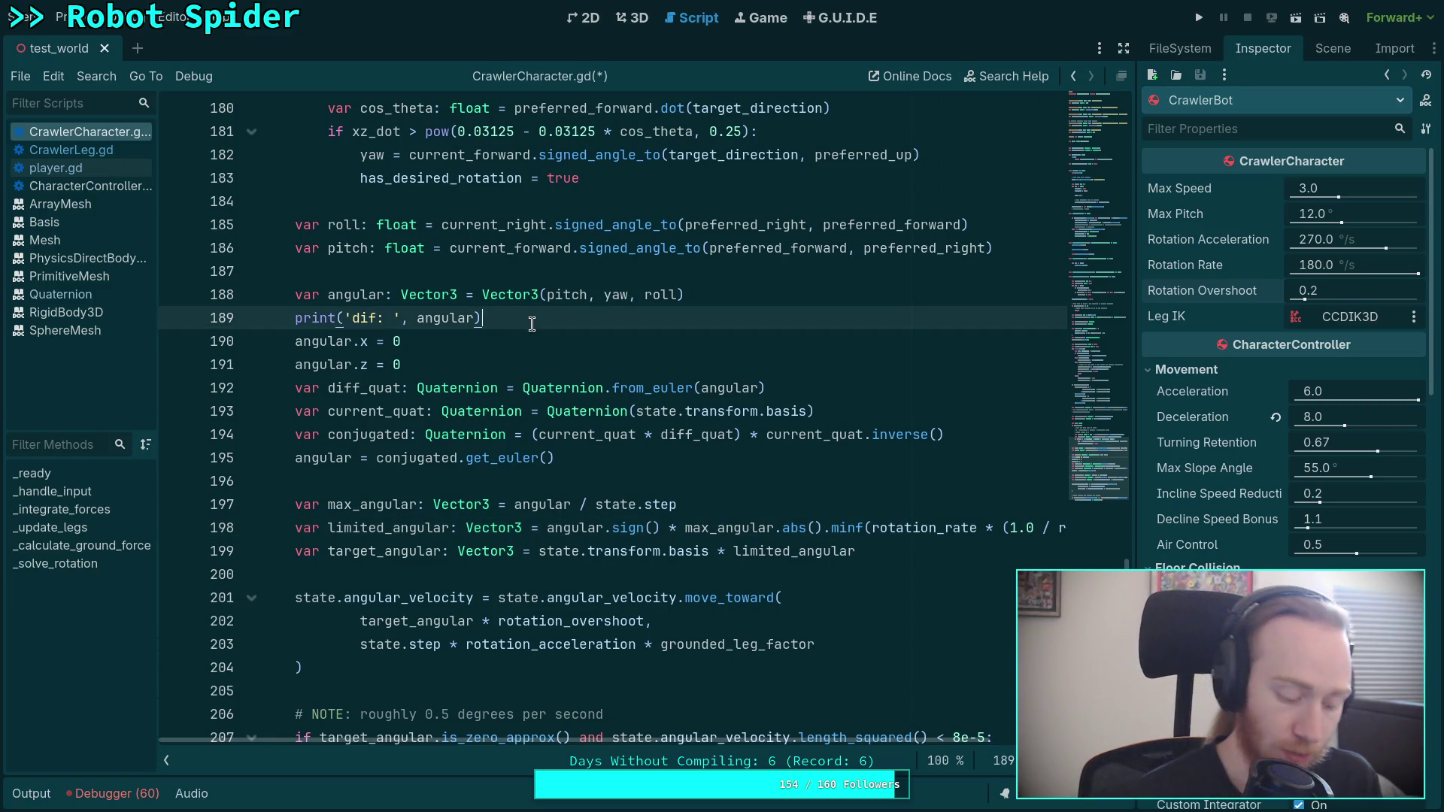
key("ctrl+s")
scroll(531, 324, "down", 3)
scroll(535, 477, "up", 3)
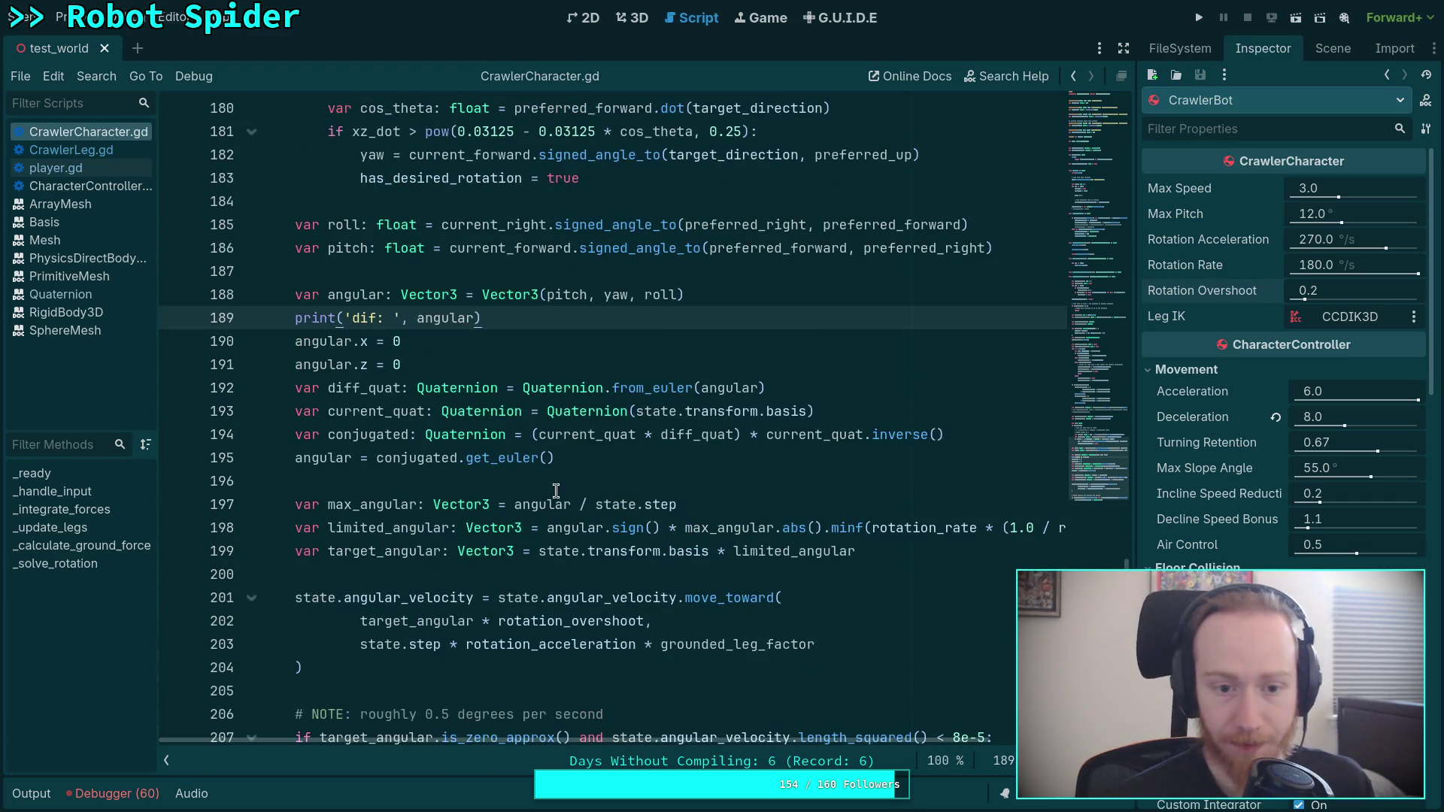
key("super+2")
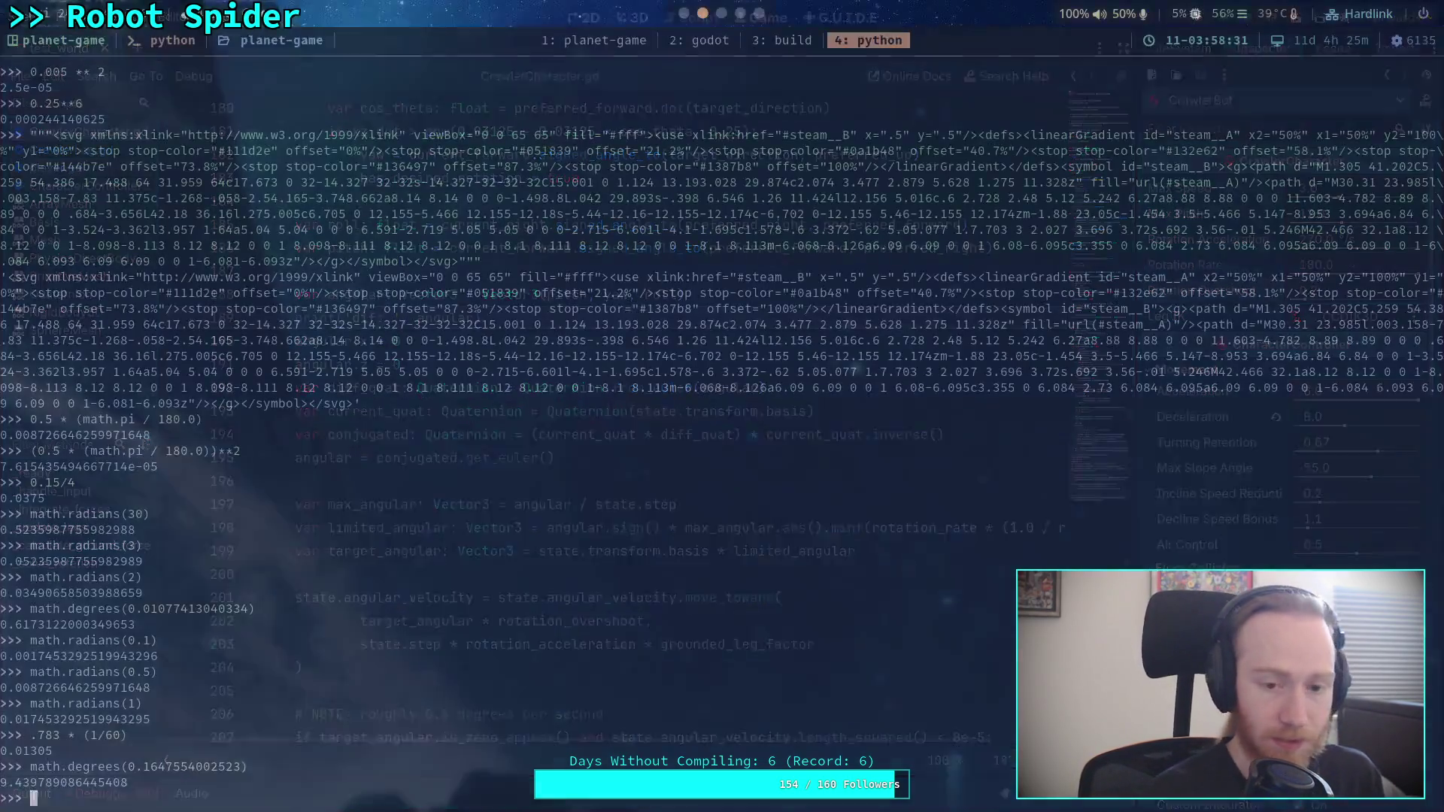
Switch to workspace 3 to show the Crawler Bot note in Obsidian.
key("super+3")
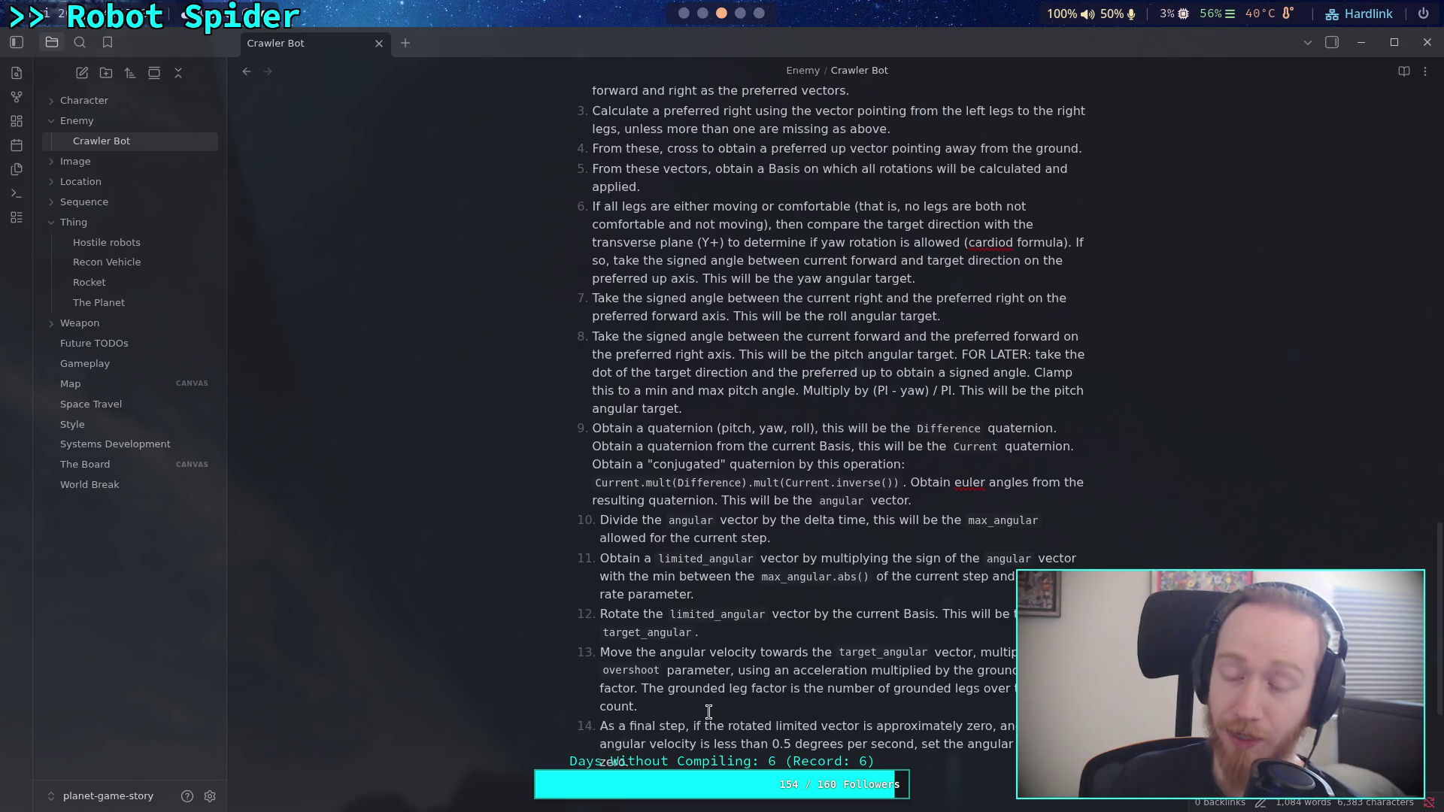
Rewrite note steps 10–13 around max_angular, limited_angular and target_angular with inverse overshoot scaling.
left_click(709, 711)
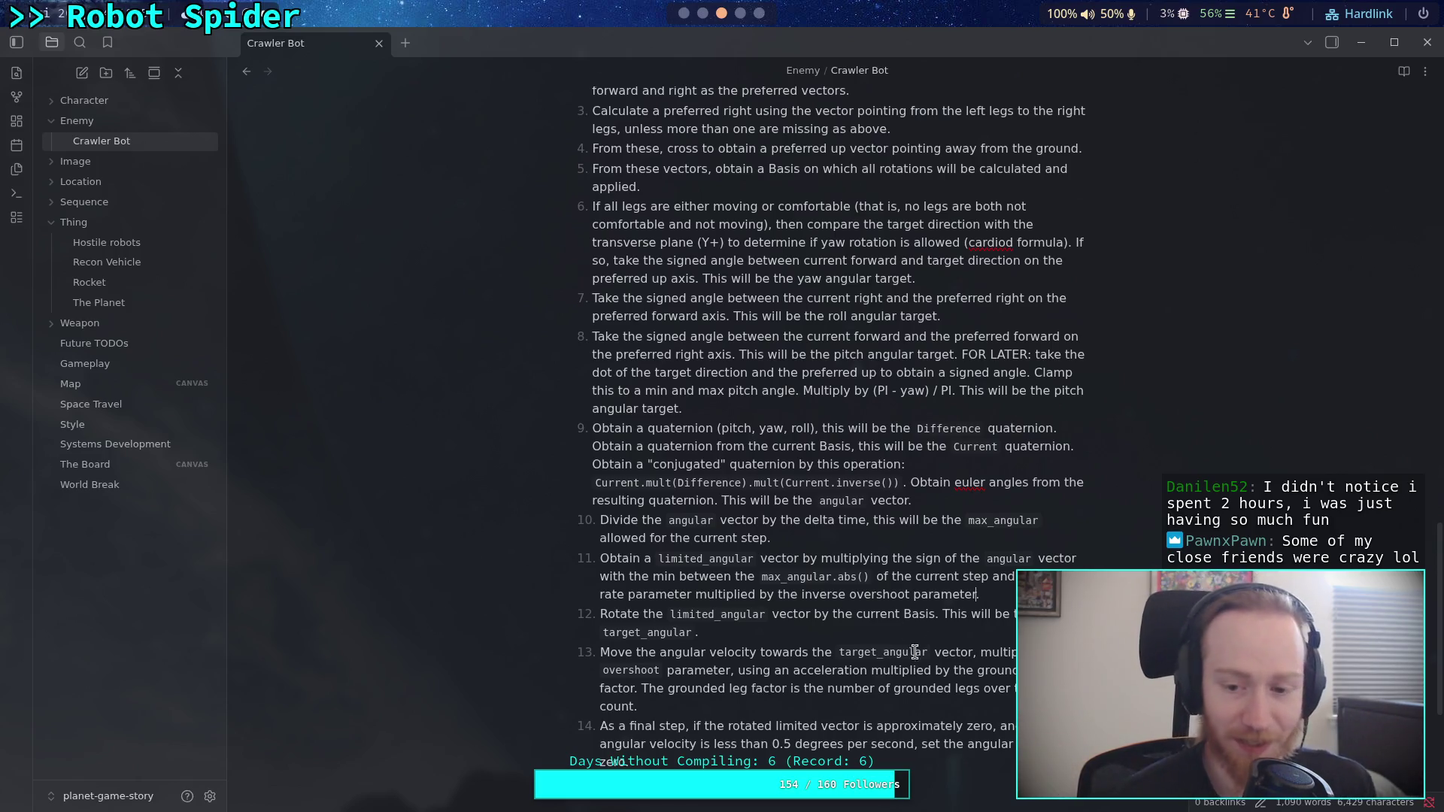
left_click(806, 631)
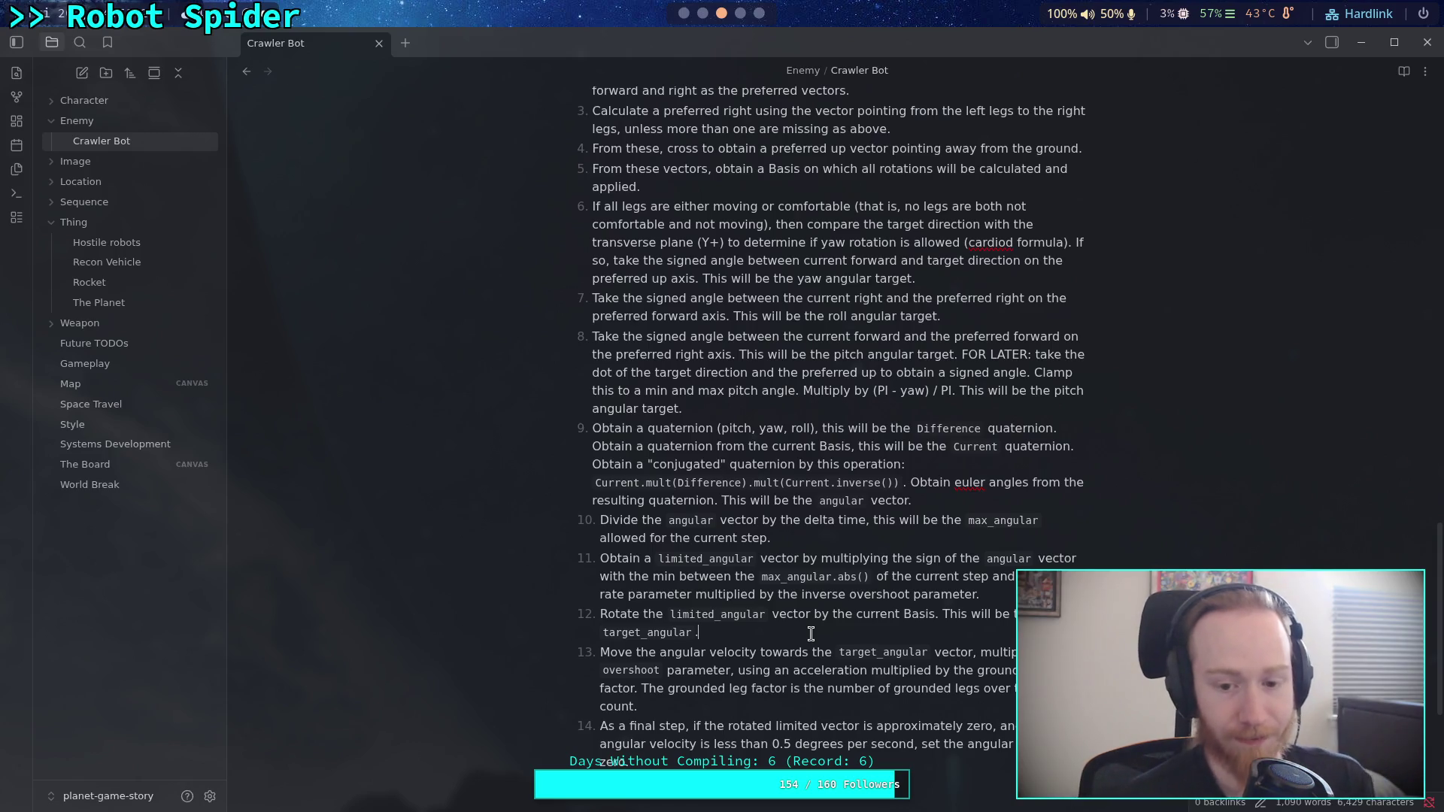
left_click(792, 706)
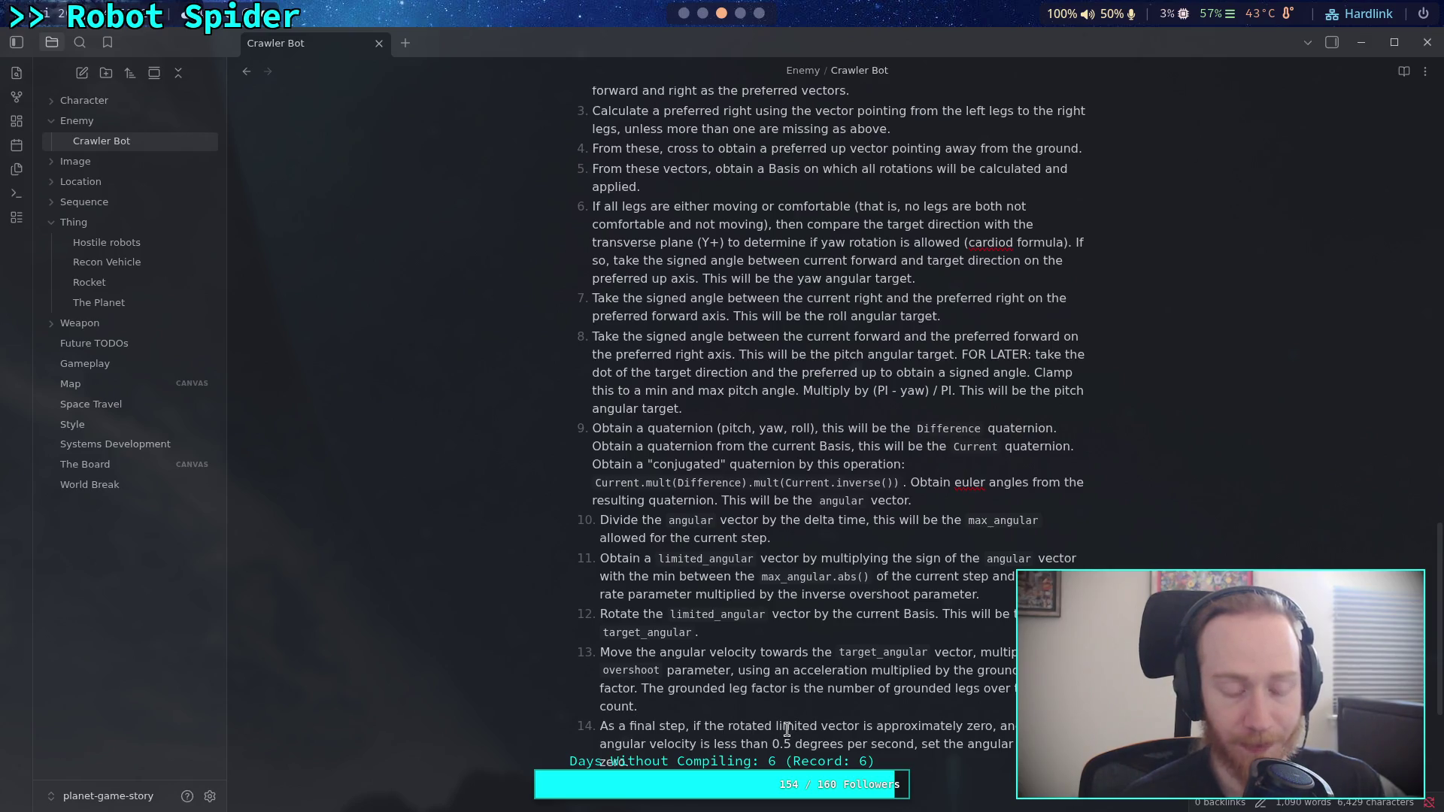
left_click(749, 764)
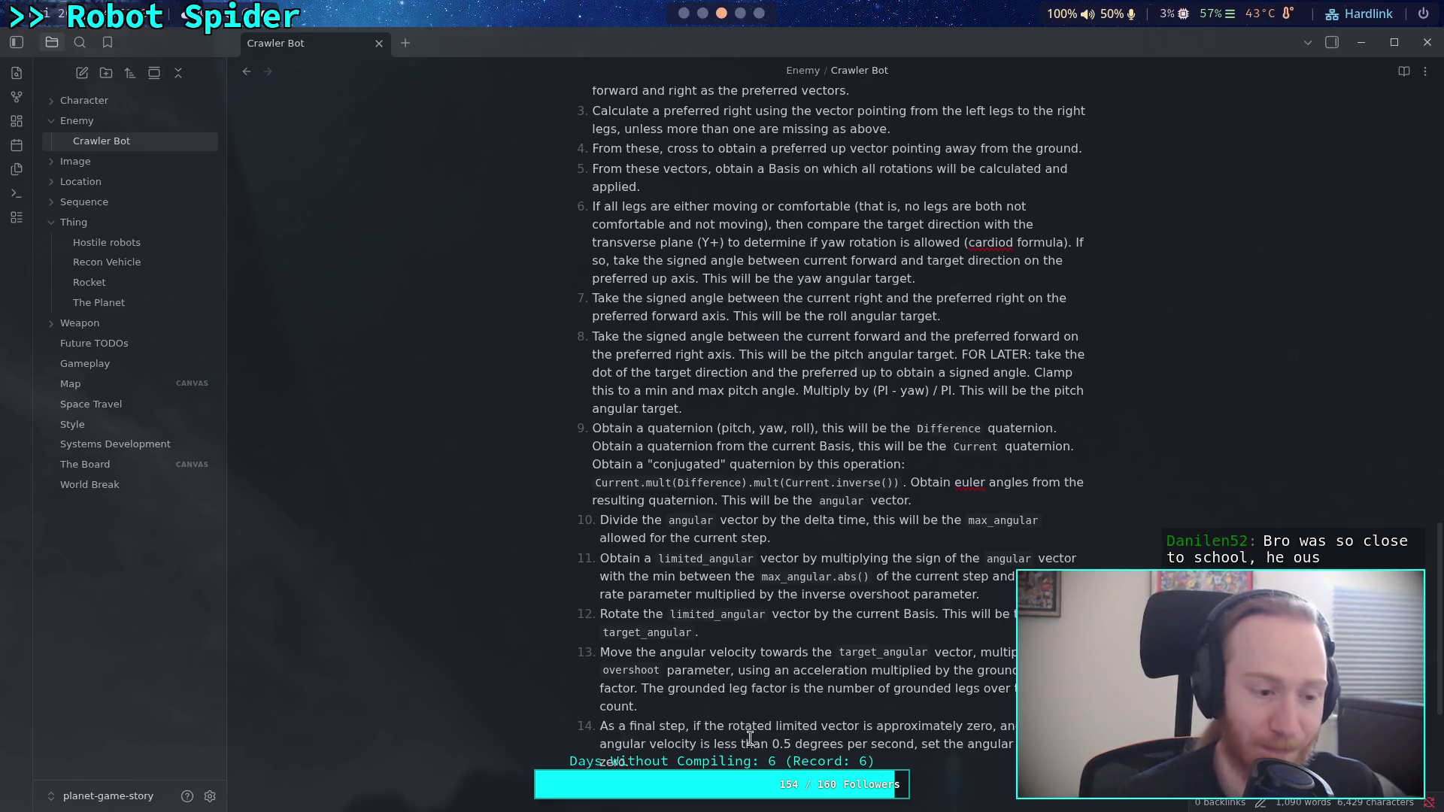
scroll(748, 722, "down", 2)
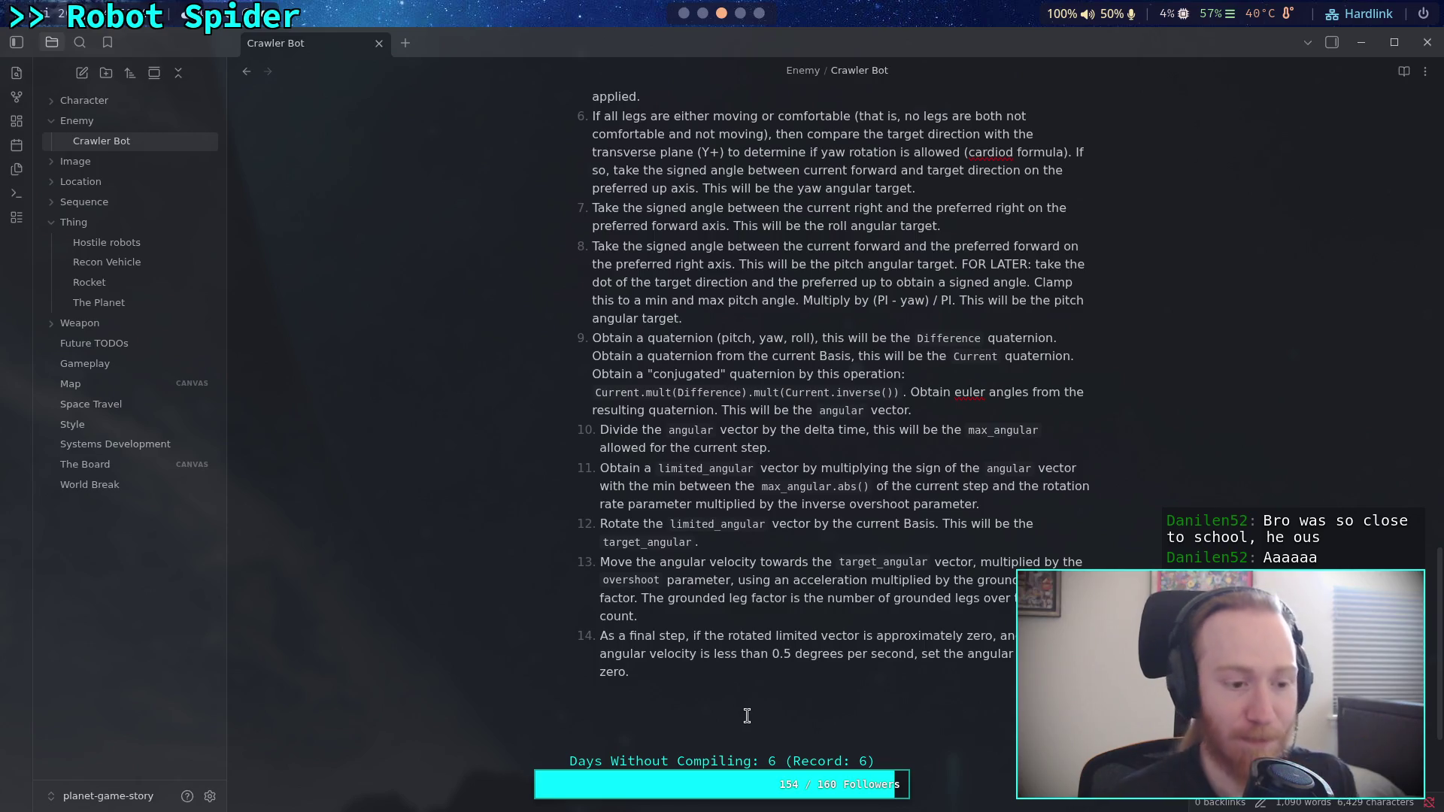
Finish writing step 14 of the note, then return to CrawlerCharacter.gd in Godot.
left_click(708, 673)
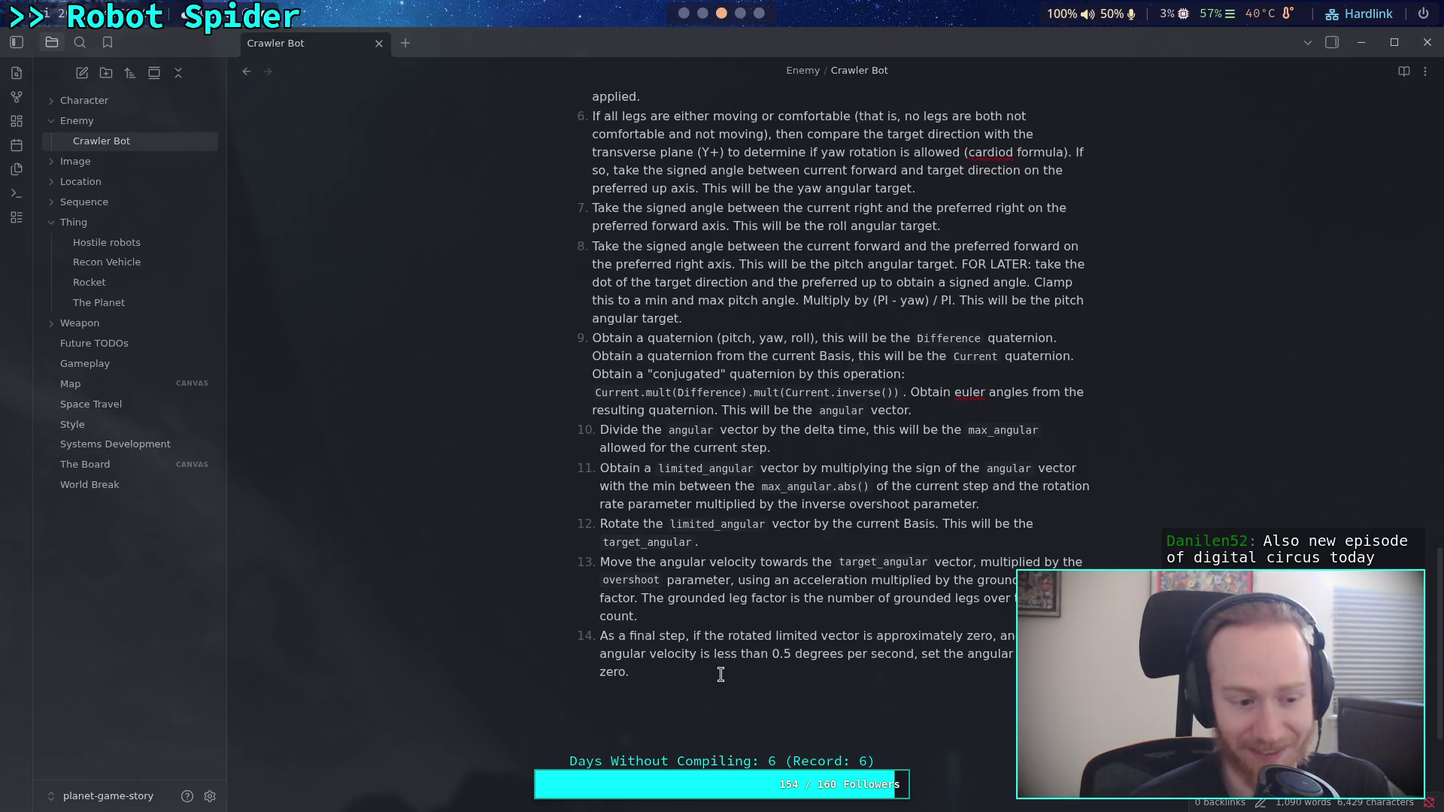
left_click(721, 674)
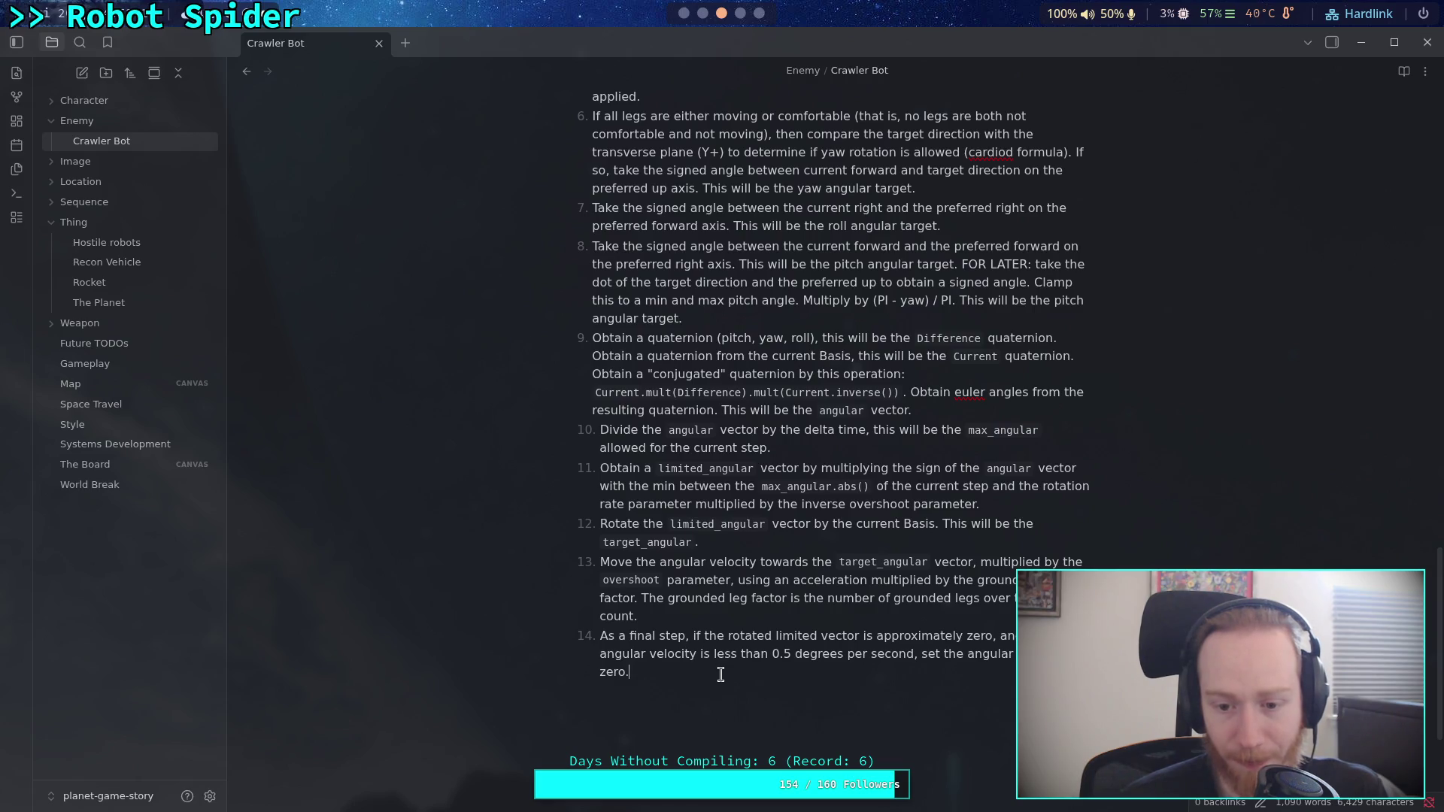
key("alt+Tab")
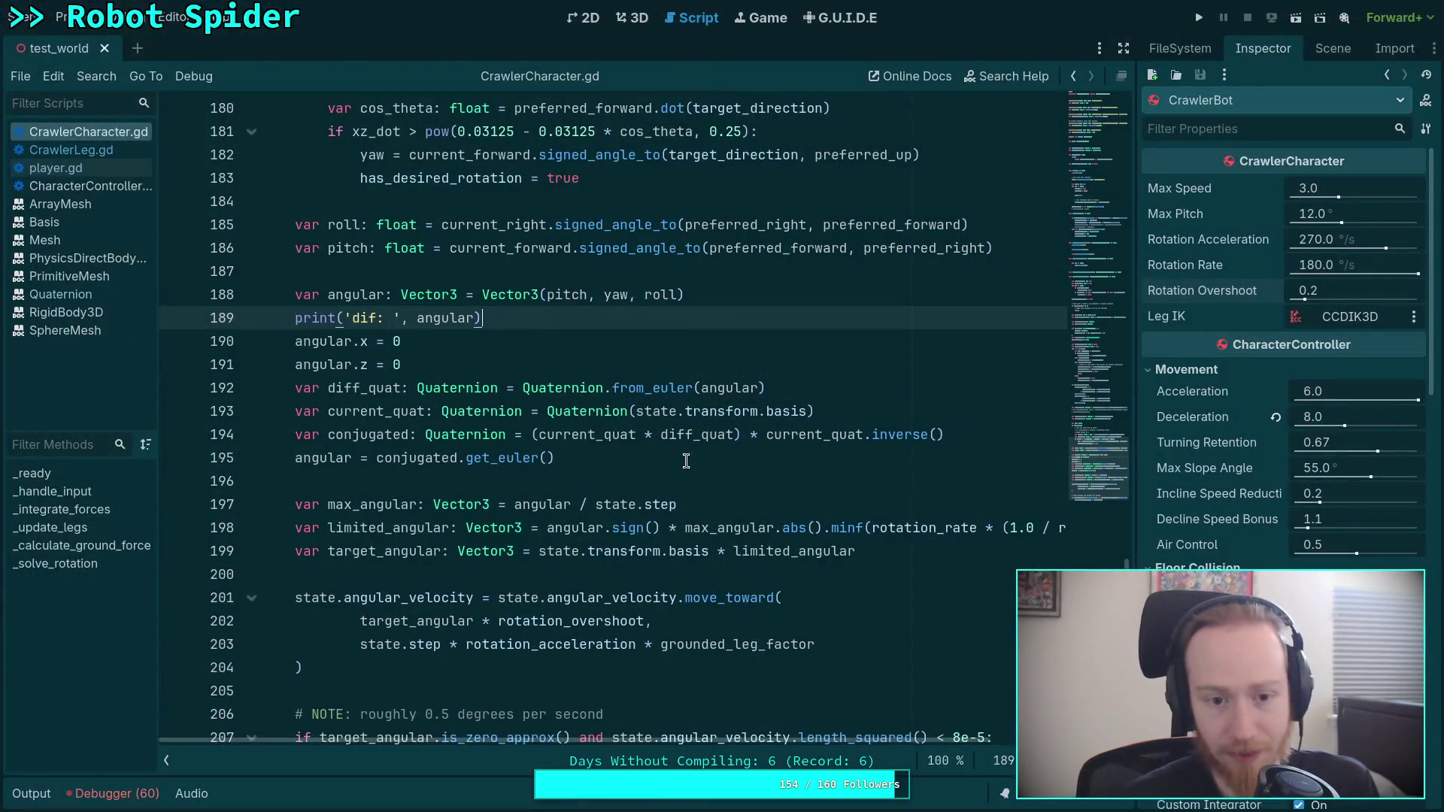
Delete the angular.x and angular.z zeroing lines 190–191, save, and run the game.
scroll(687, 463, "down", 3)
scroll(527, 414, "up", 3)
left_click_drag(406, 364, 188, 342)
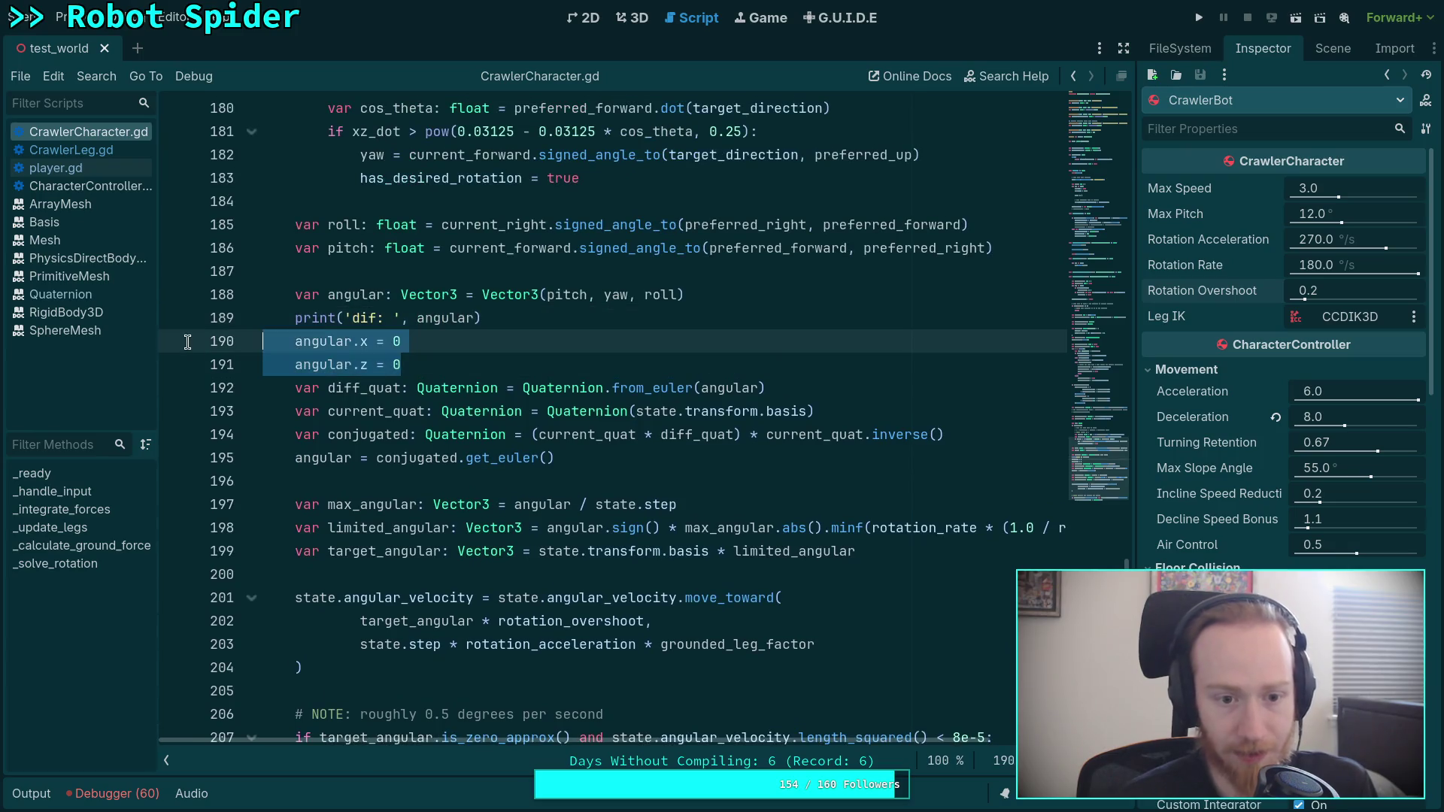
key("BackSpace")
key("BackSpace")
key("ctrl+s")
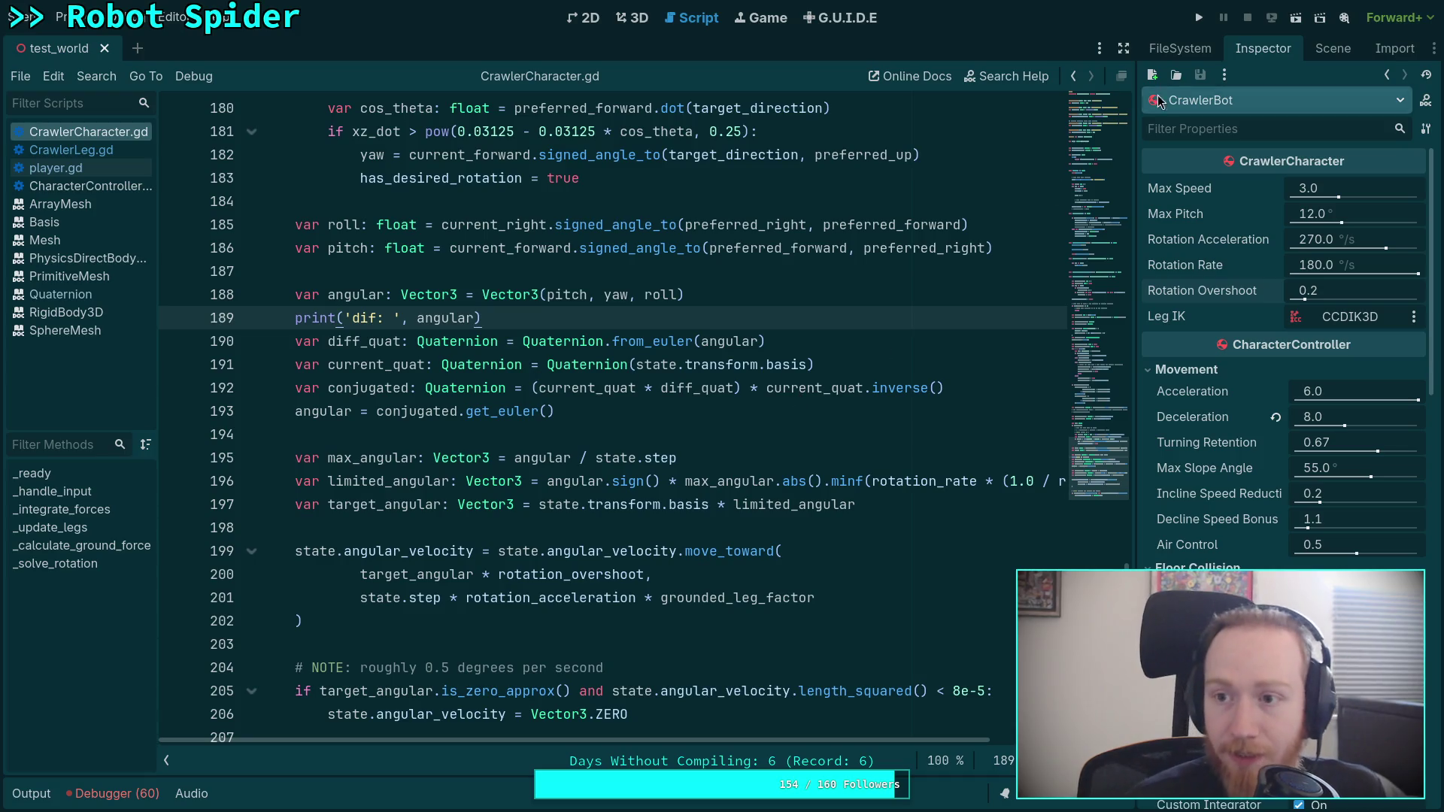
left_click(1199, 17)
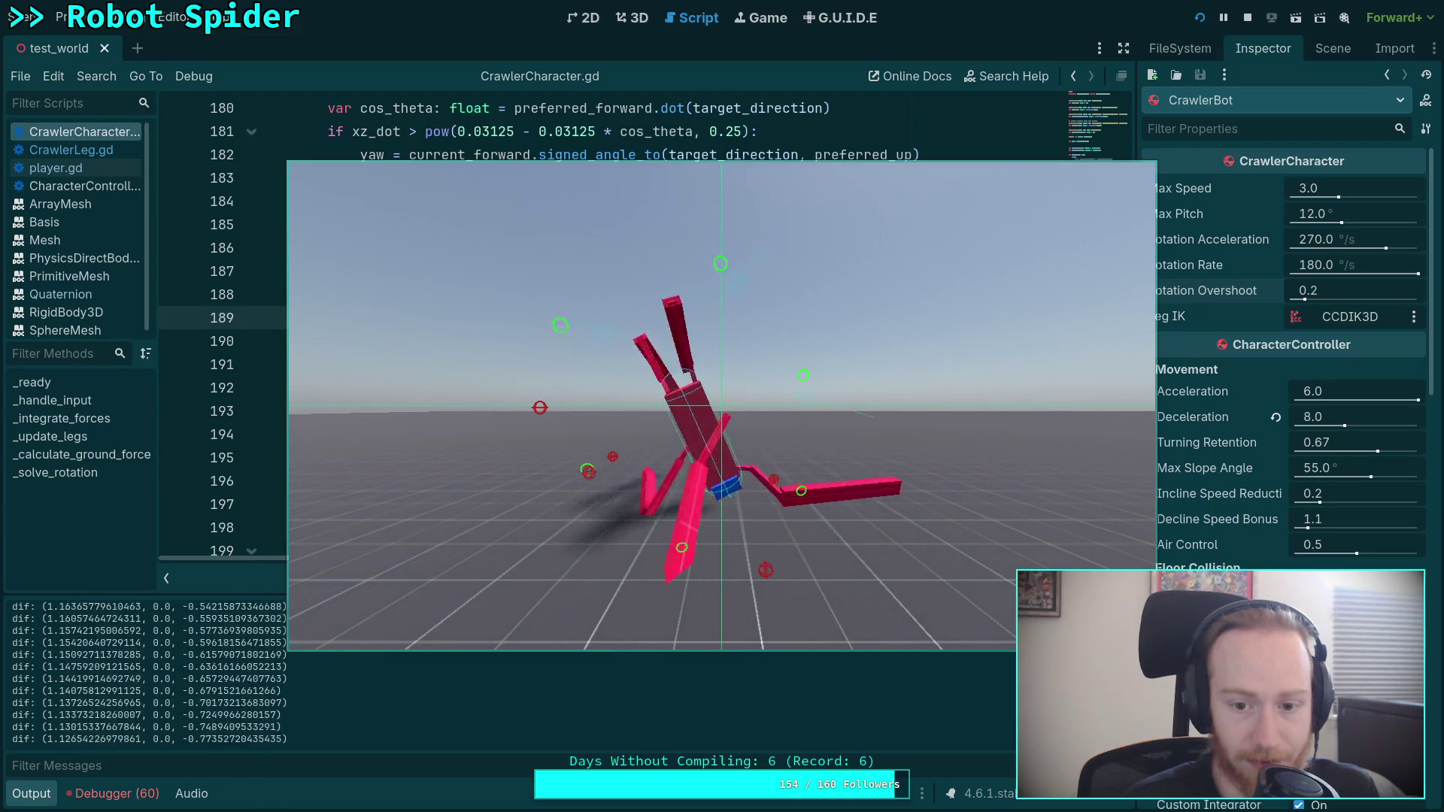
Stop the tumbling run and relaunch it, logging dif vectors with nonzero x and z.
left_click(1255, 20)
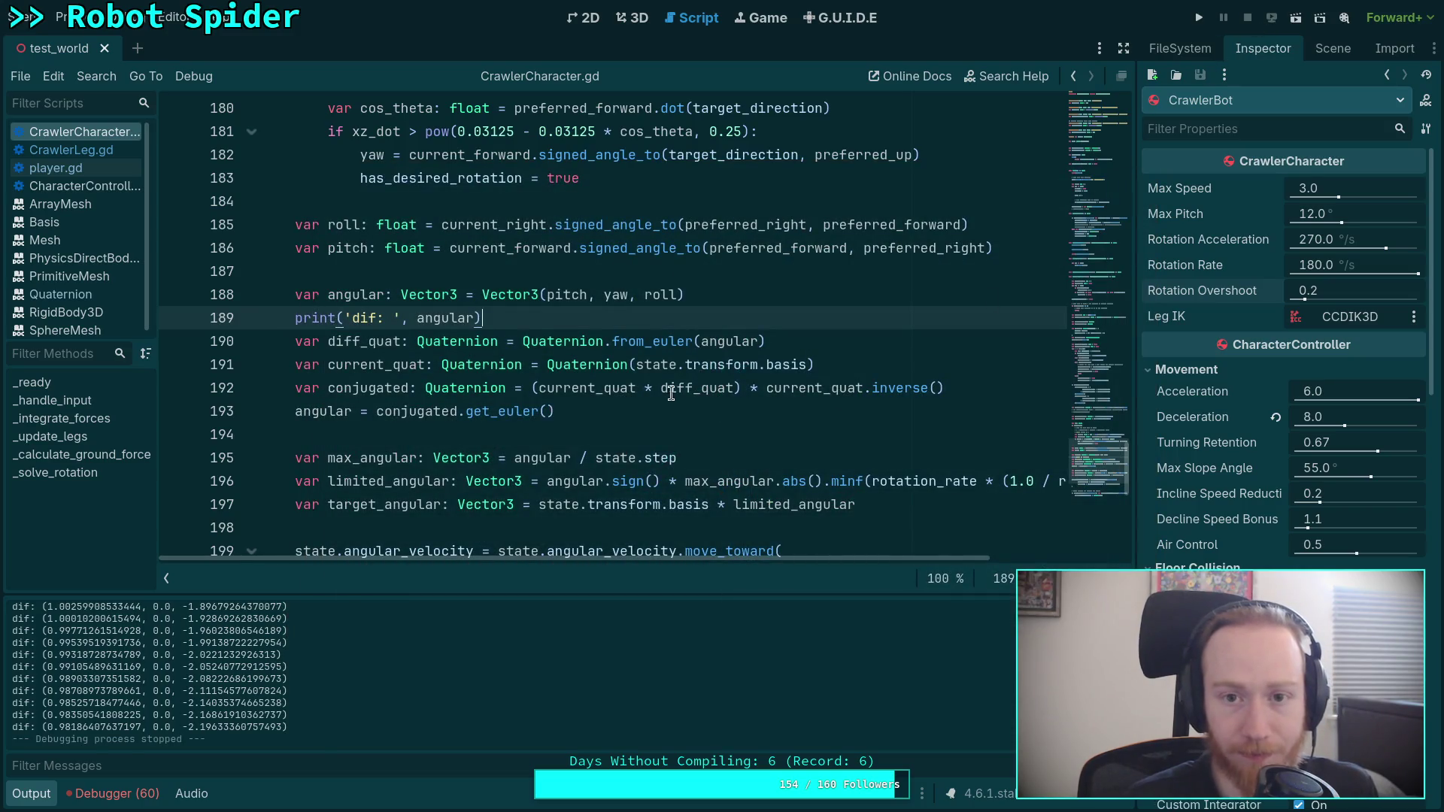
left_click(1199, 17)
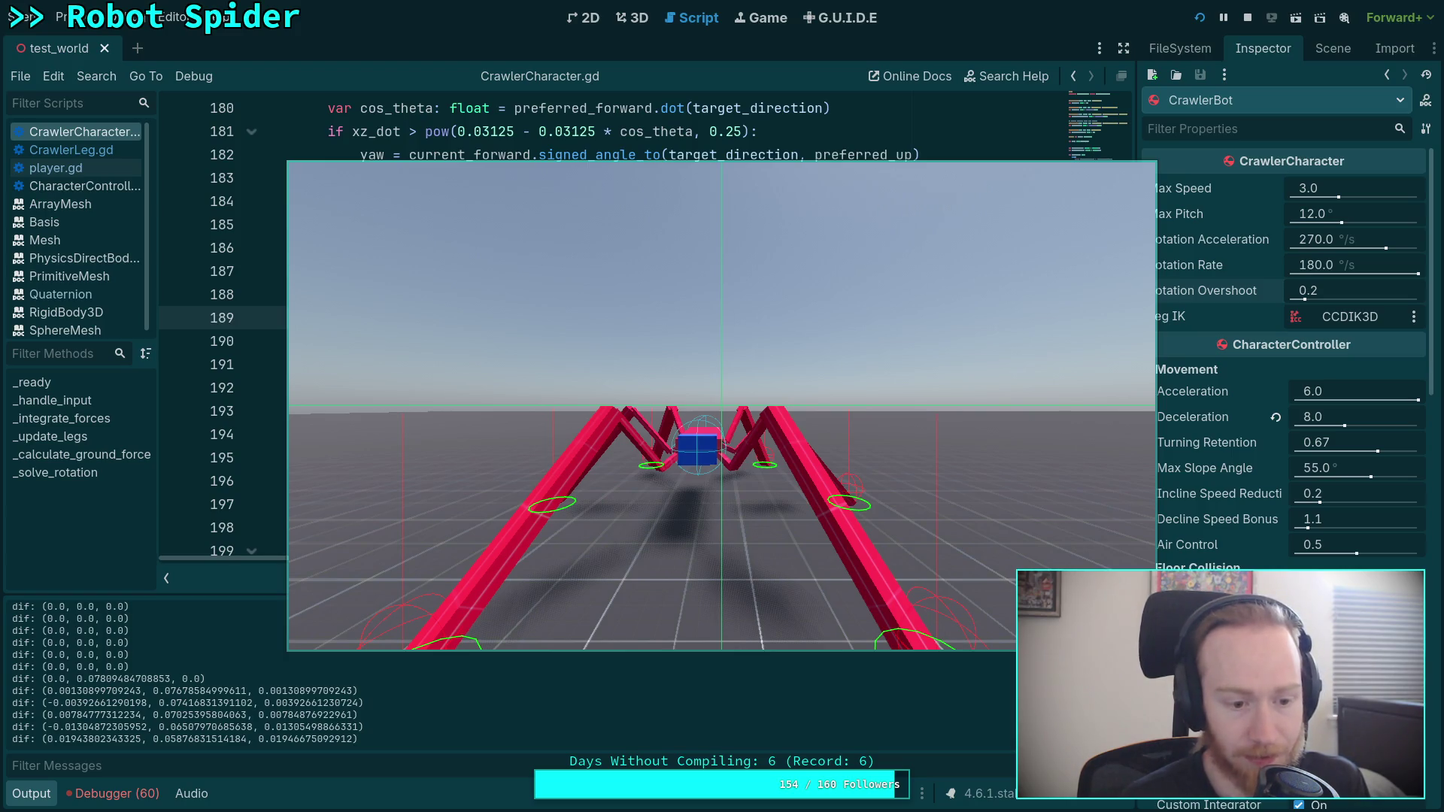
Step the crawler bot eight ticks, logging growing dif values, then stop the game.
key("period")
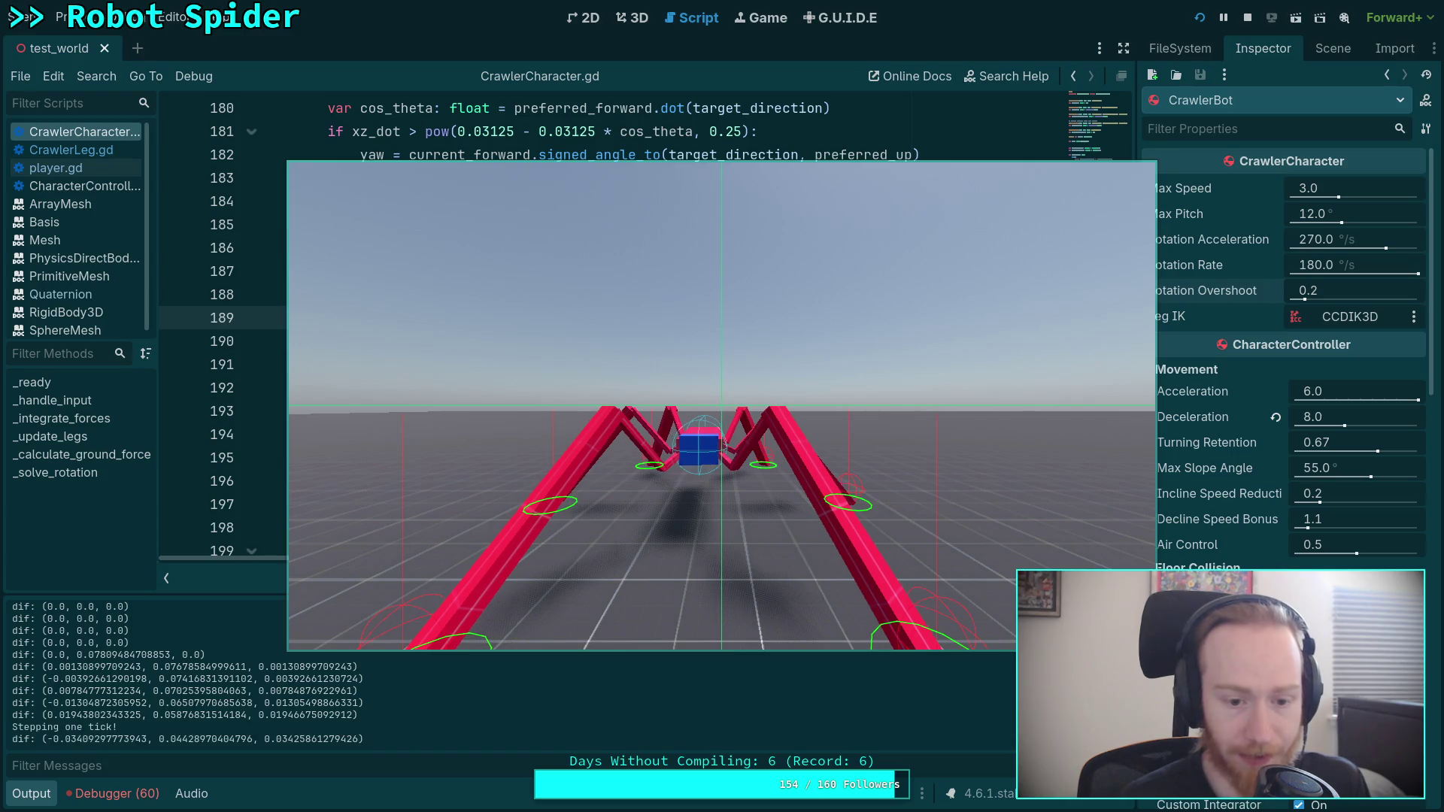
key("period")
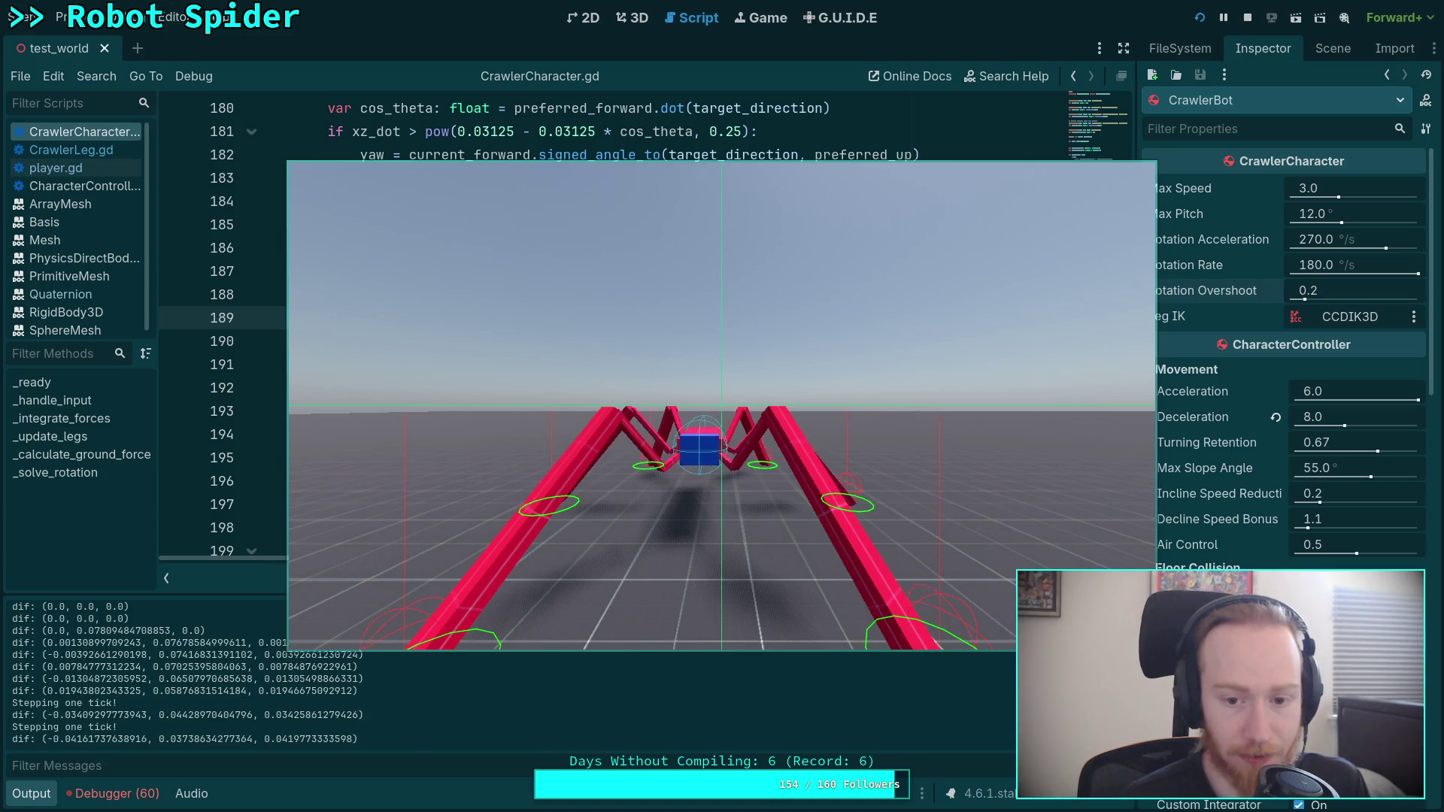
key("period")
key("period")
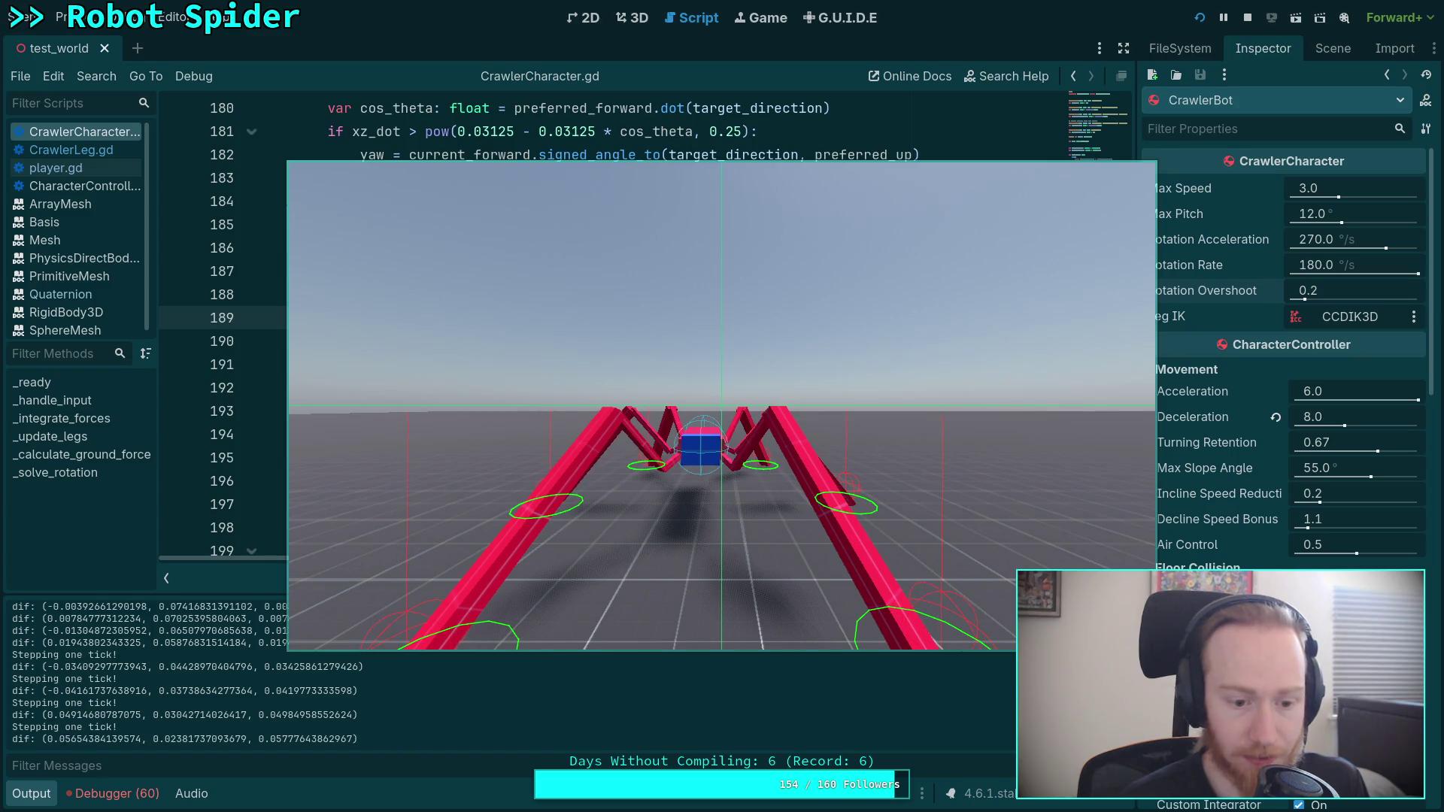
key("period")
key("period")
key("period")
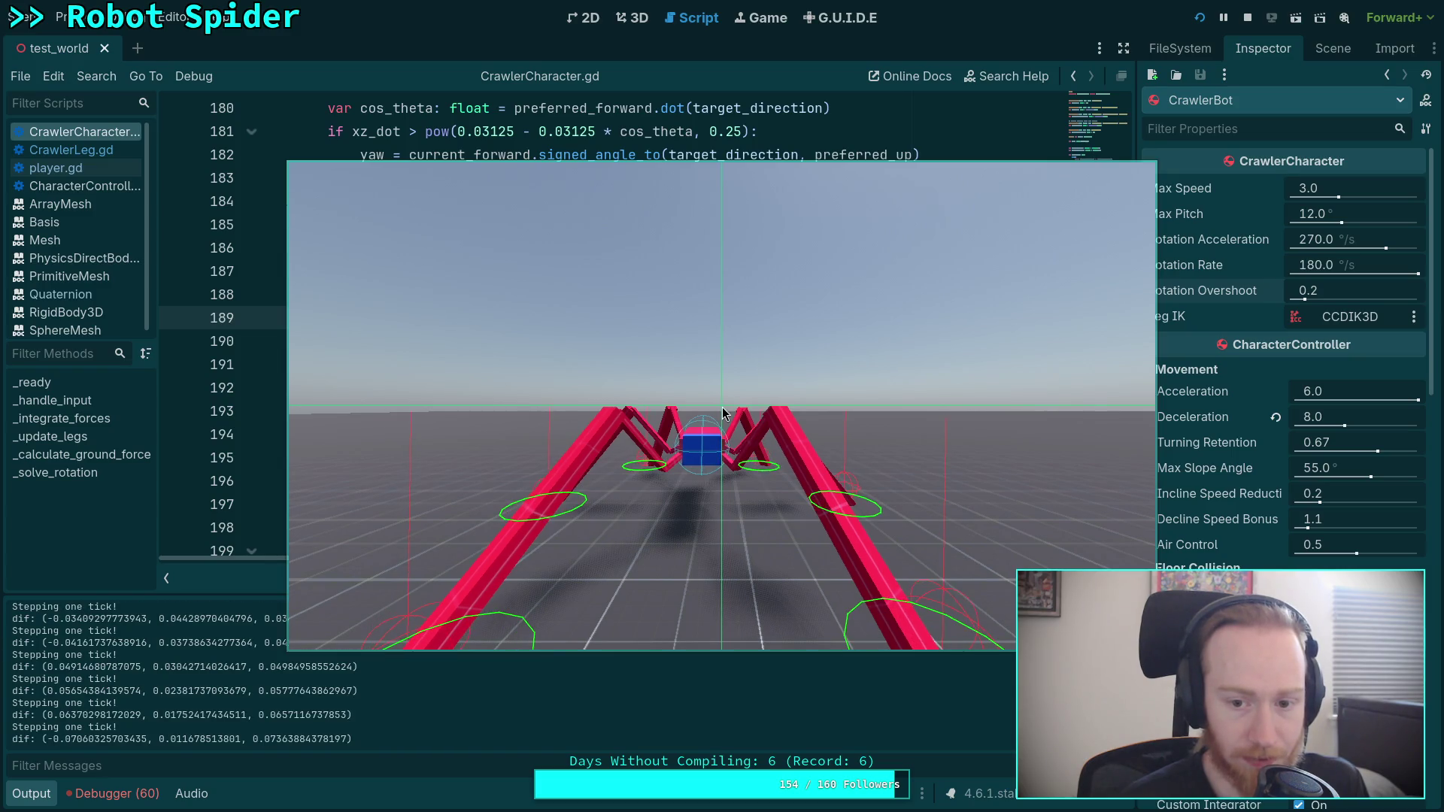
key("period")
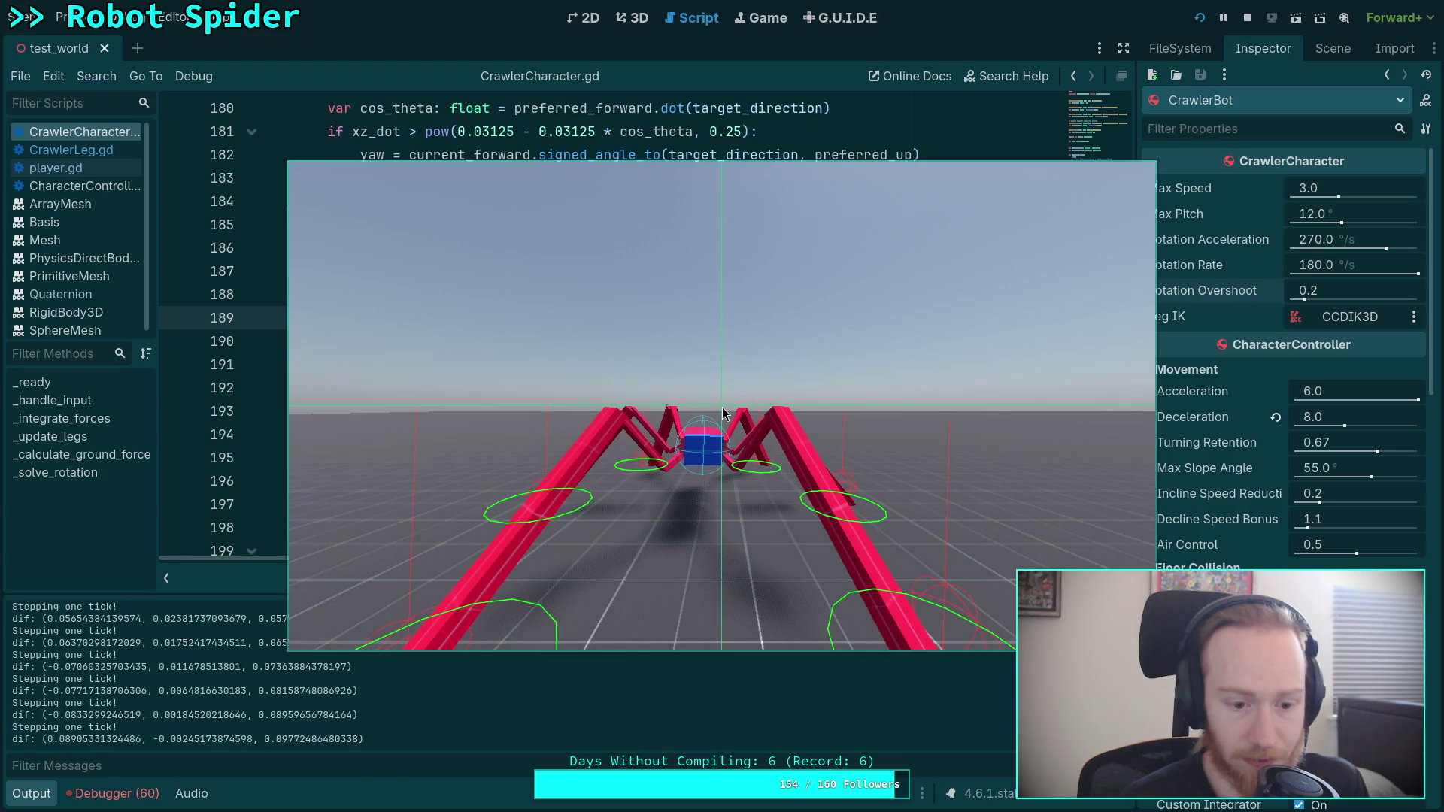
key("period")
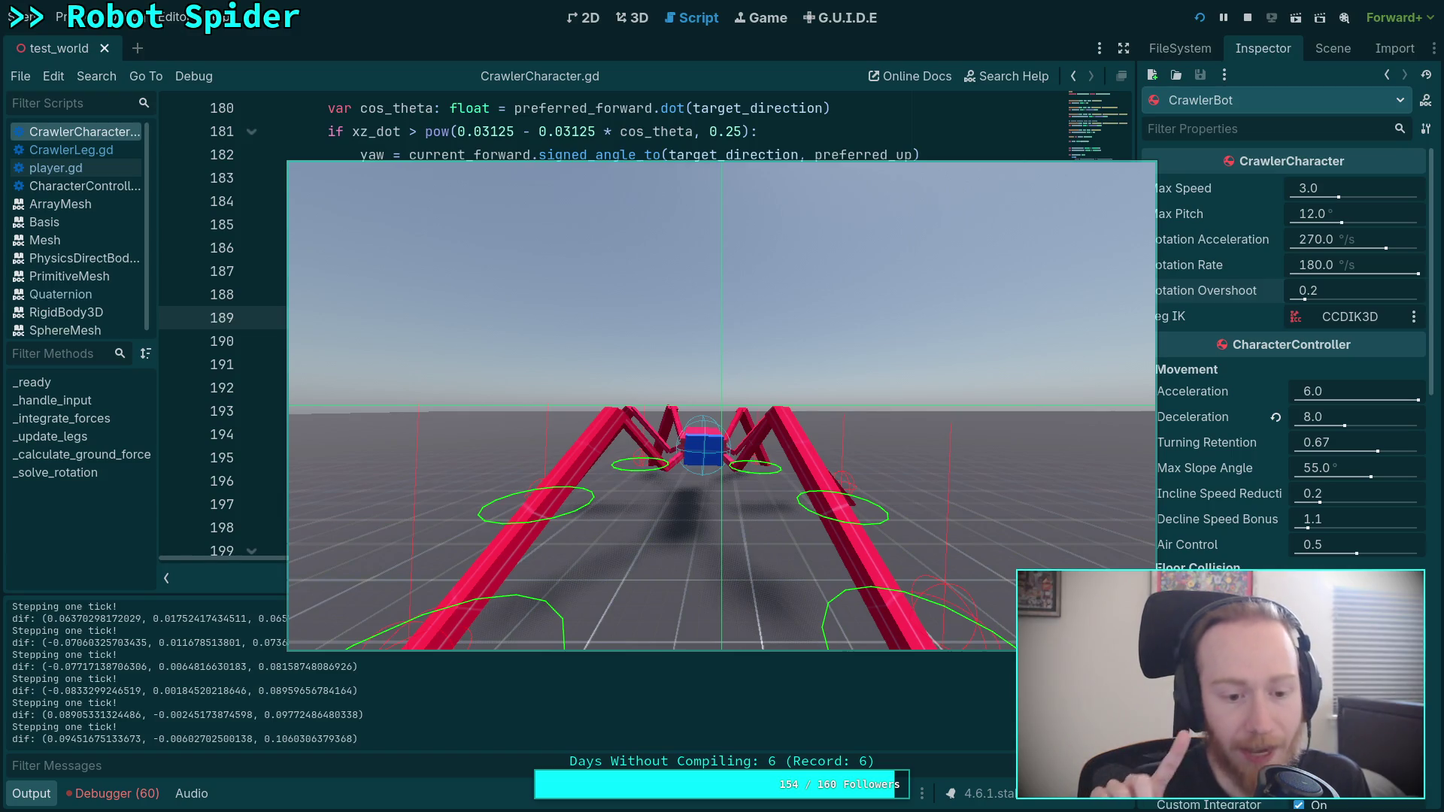
key("period")
key("period")
key("period")
key("period")
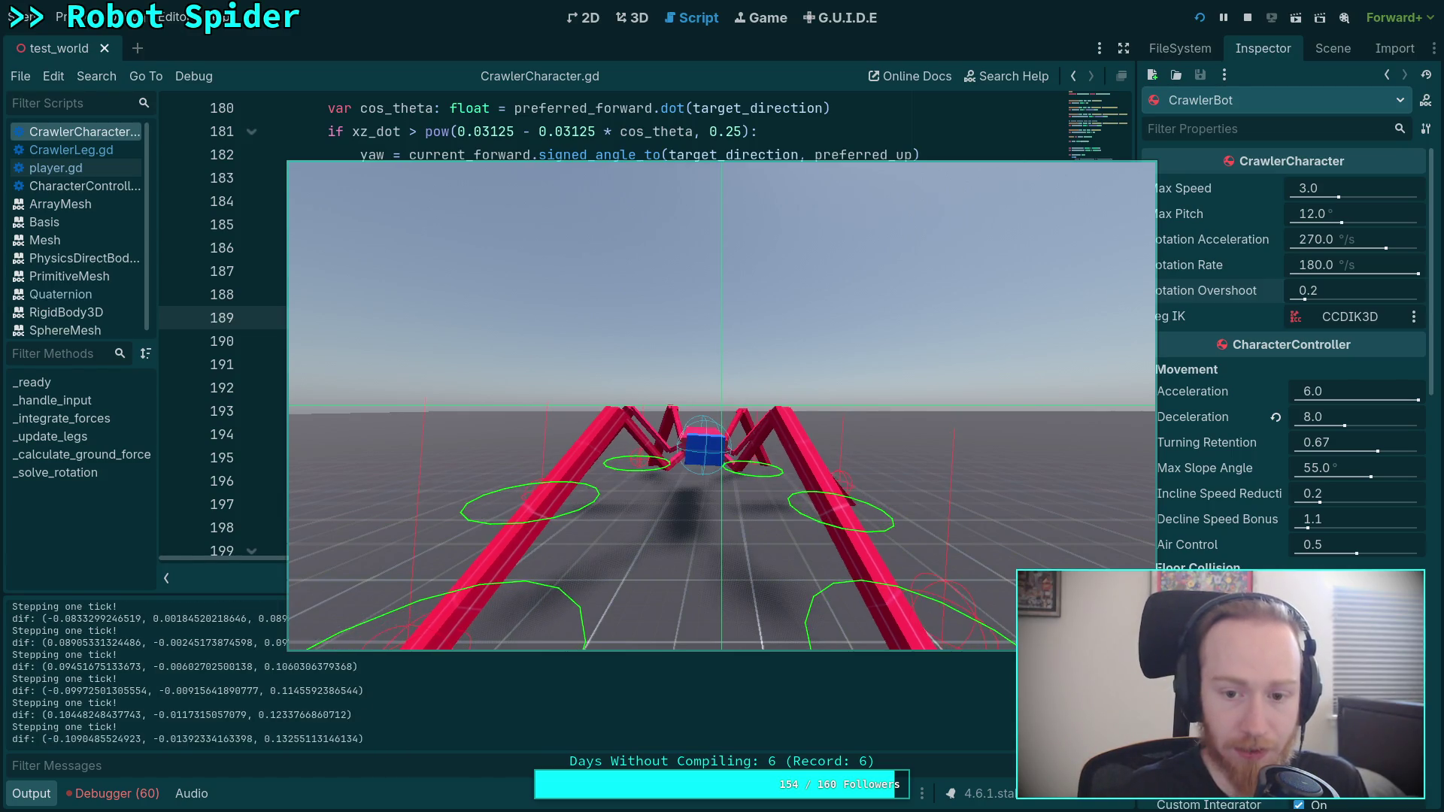
key("period")
key("period")
key("period")
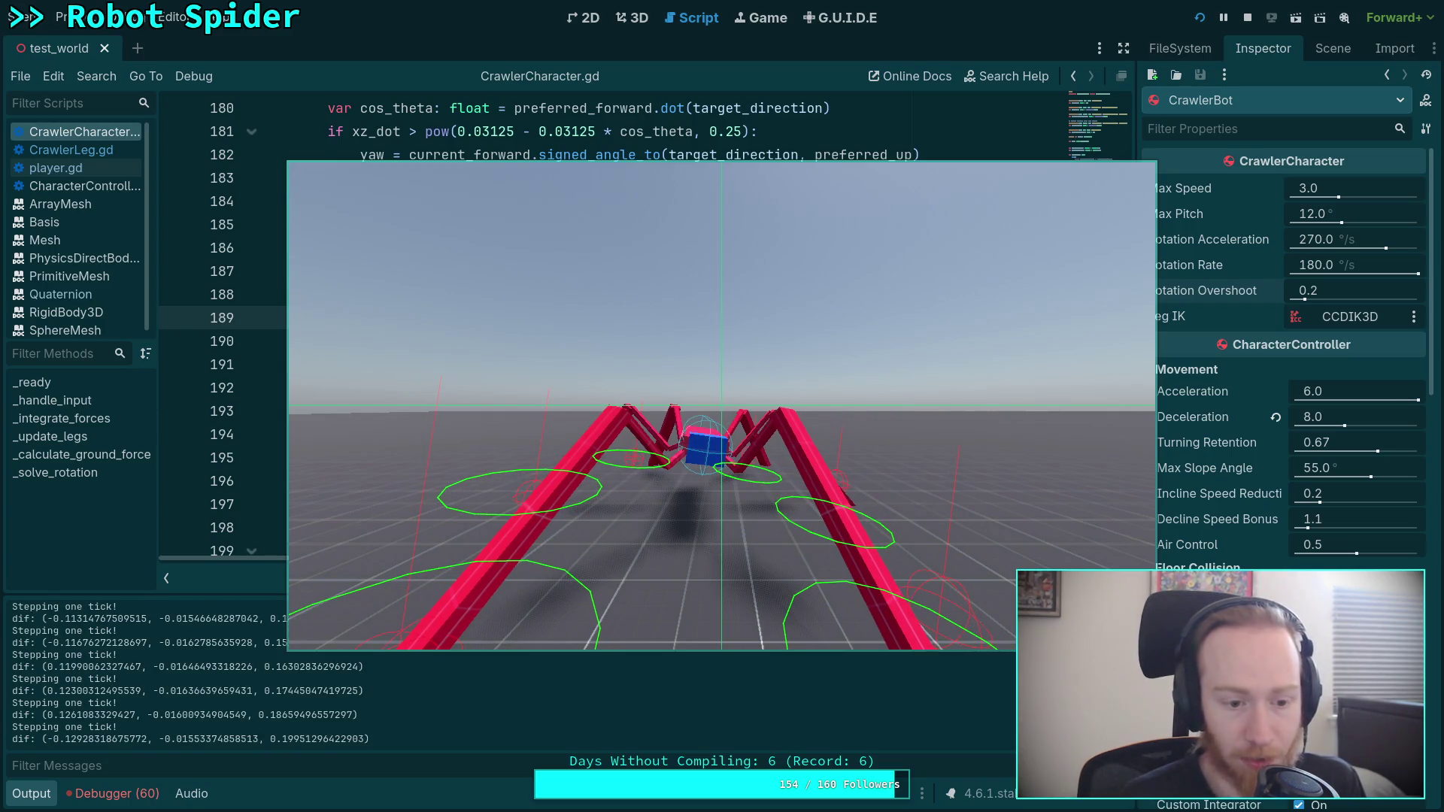
left_click(1248, 19)
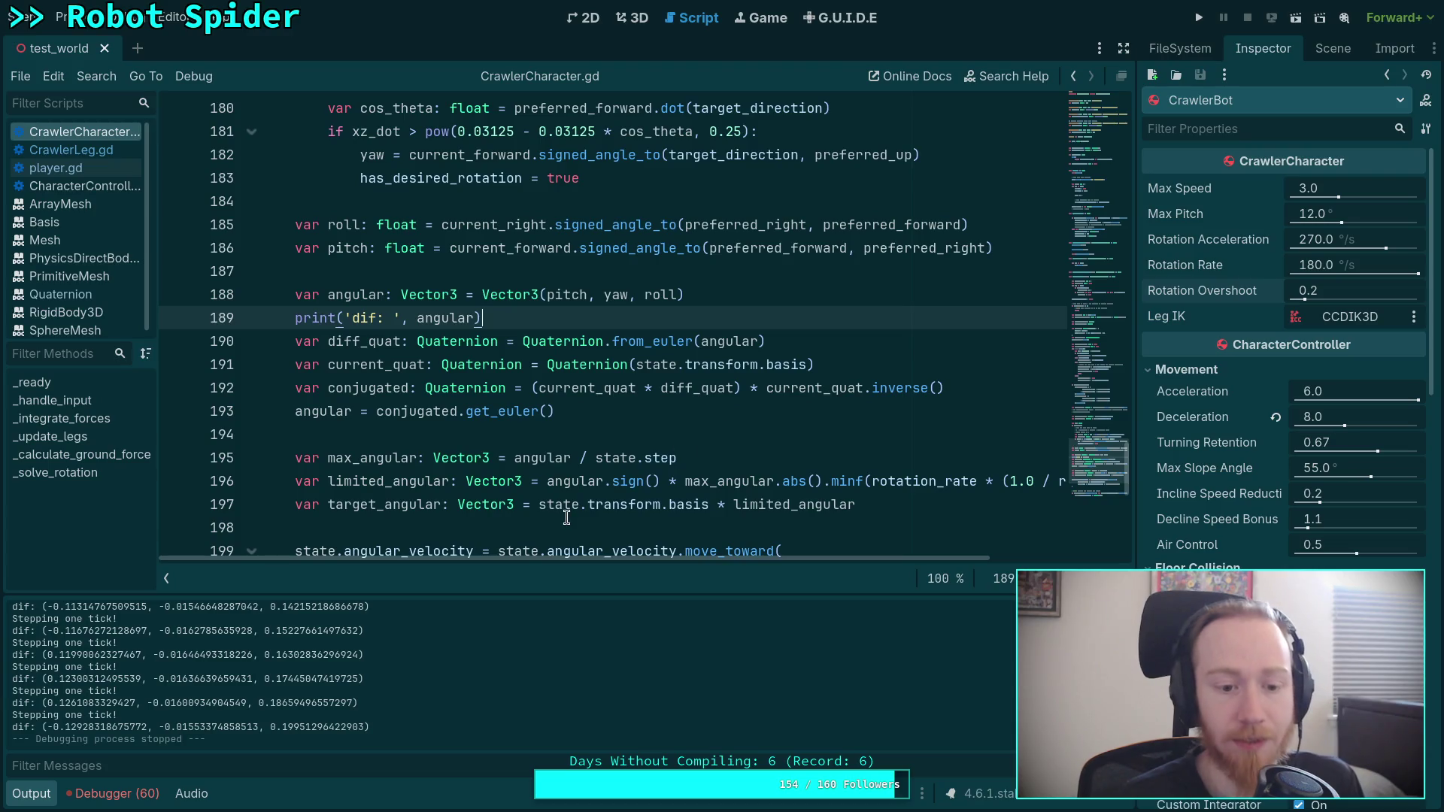
Negate current_right in the roll calculation on line 185 and save the script.
scroll(561, 500, "up", 1)
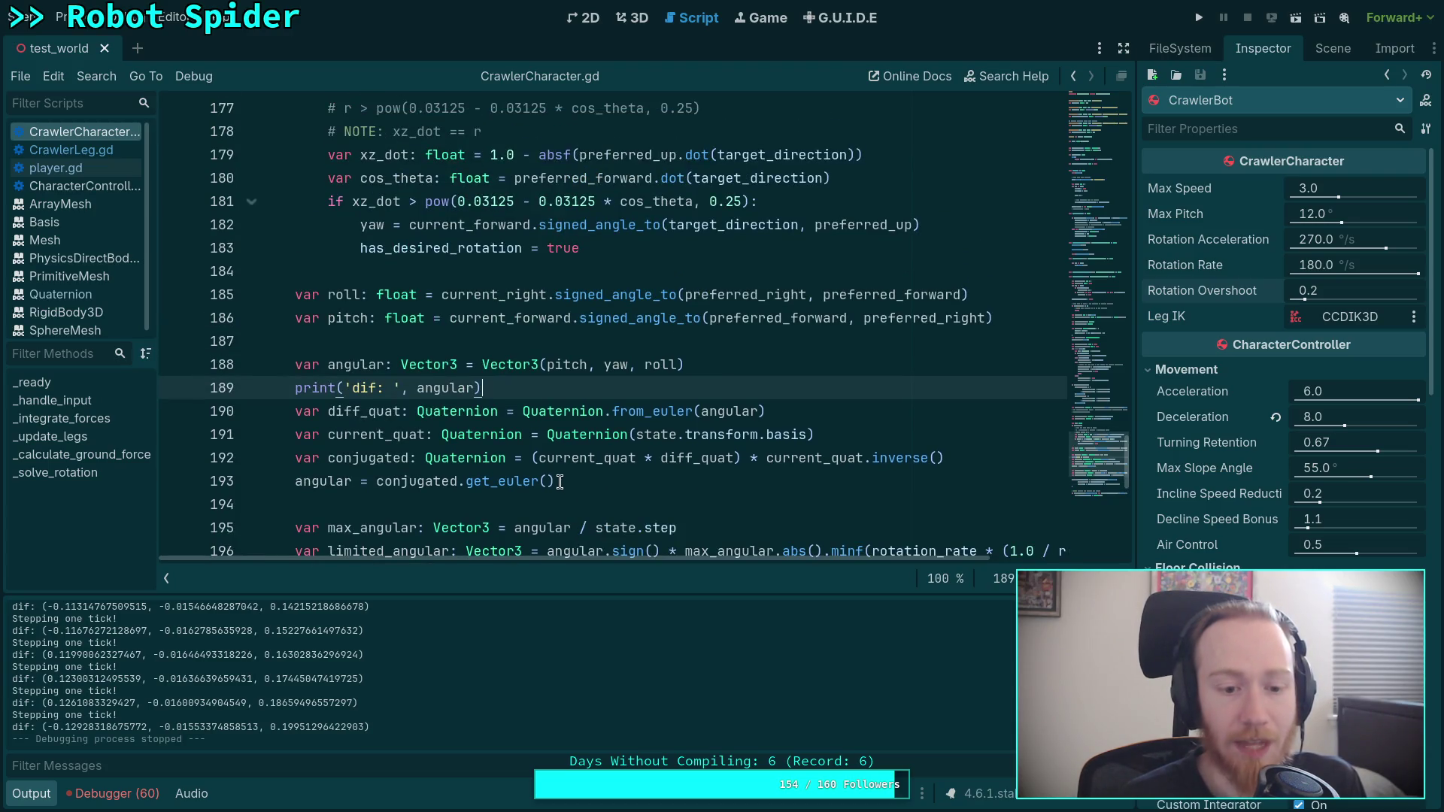
scroll(568, 460, "up", 1)
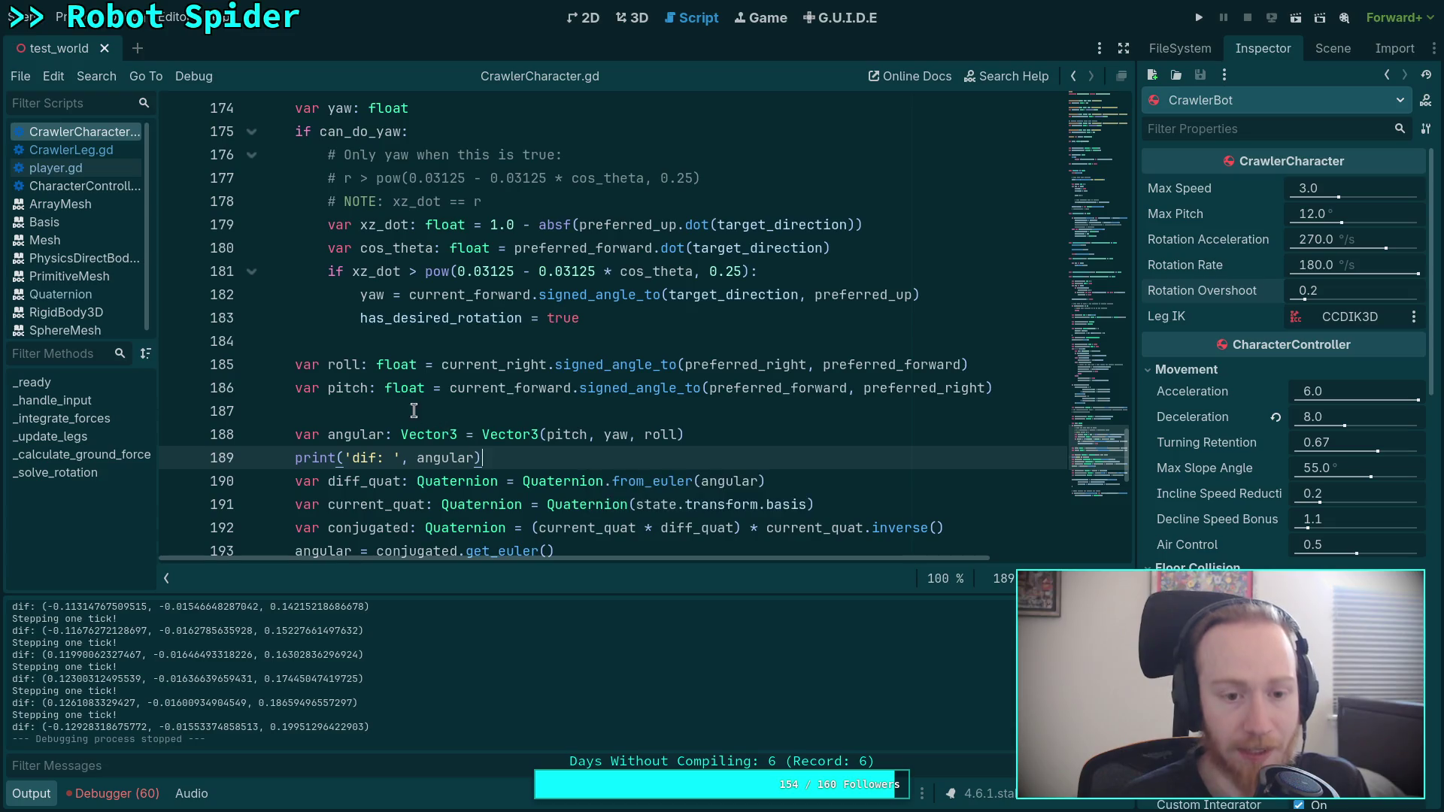
double_click(335, 367)
double_click(489, 366)
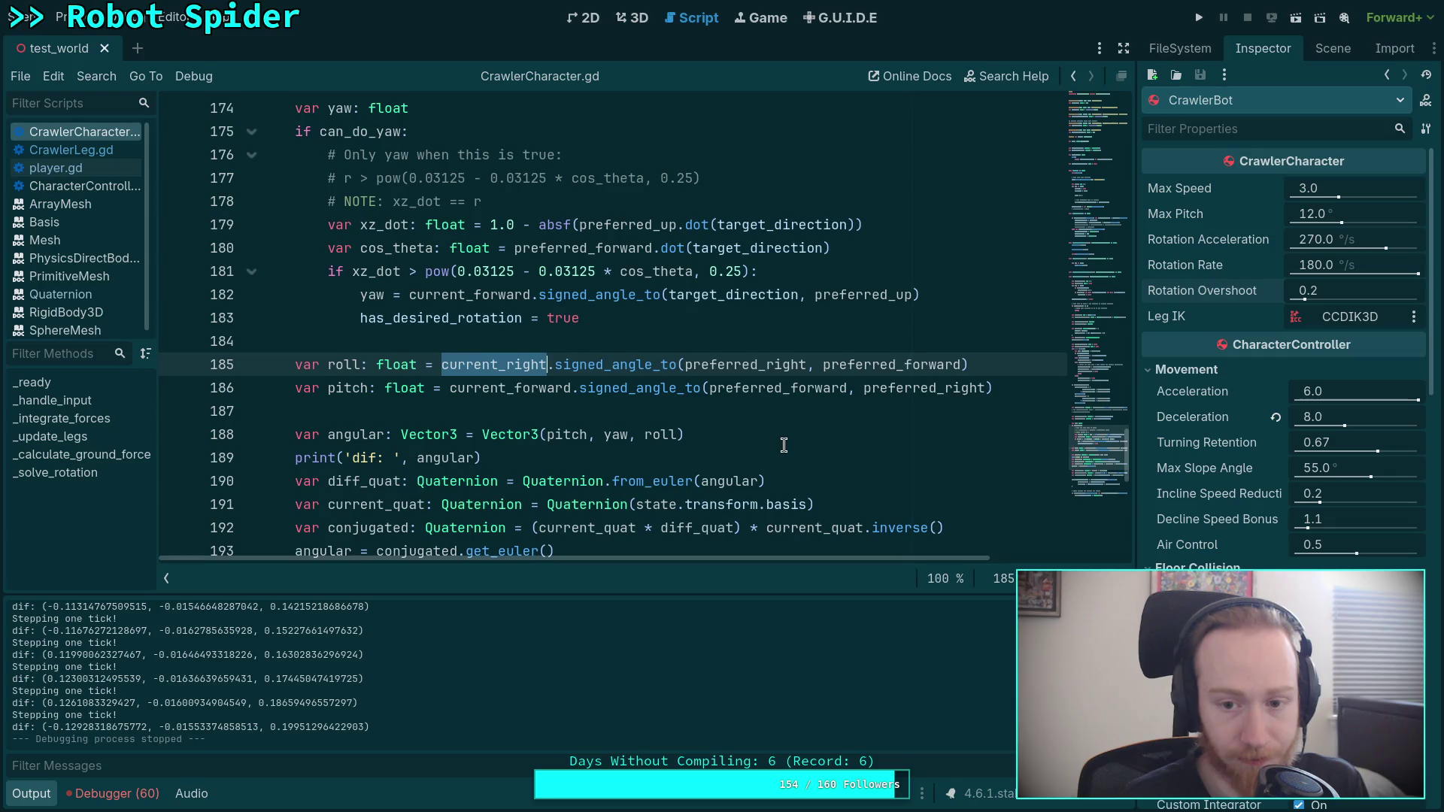
double_click(867, 367)
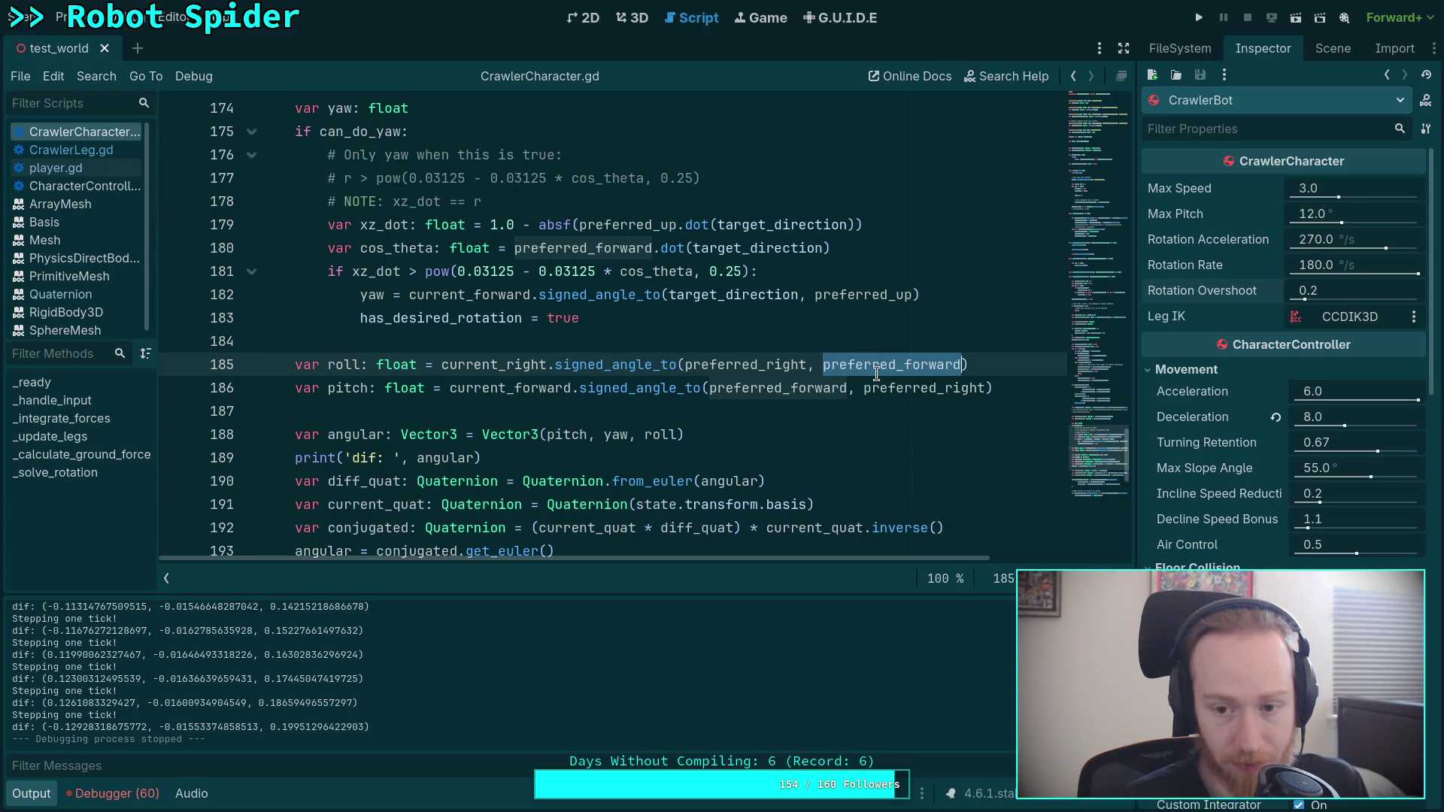
mouse_move(831, 372)
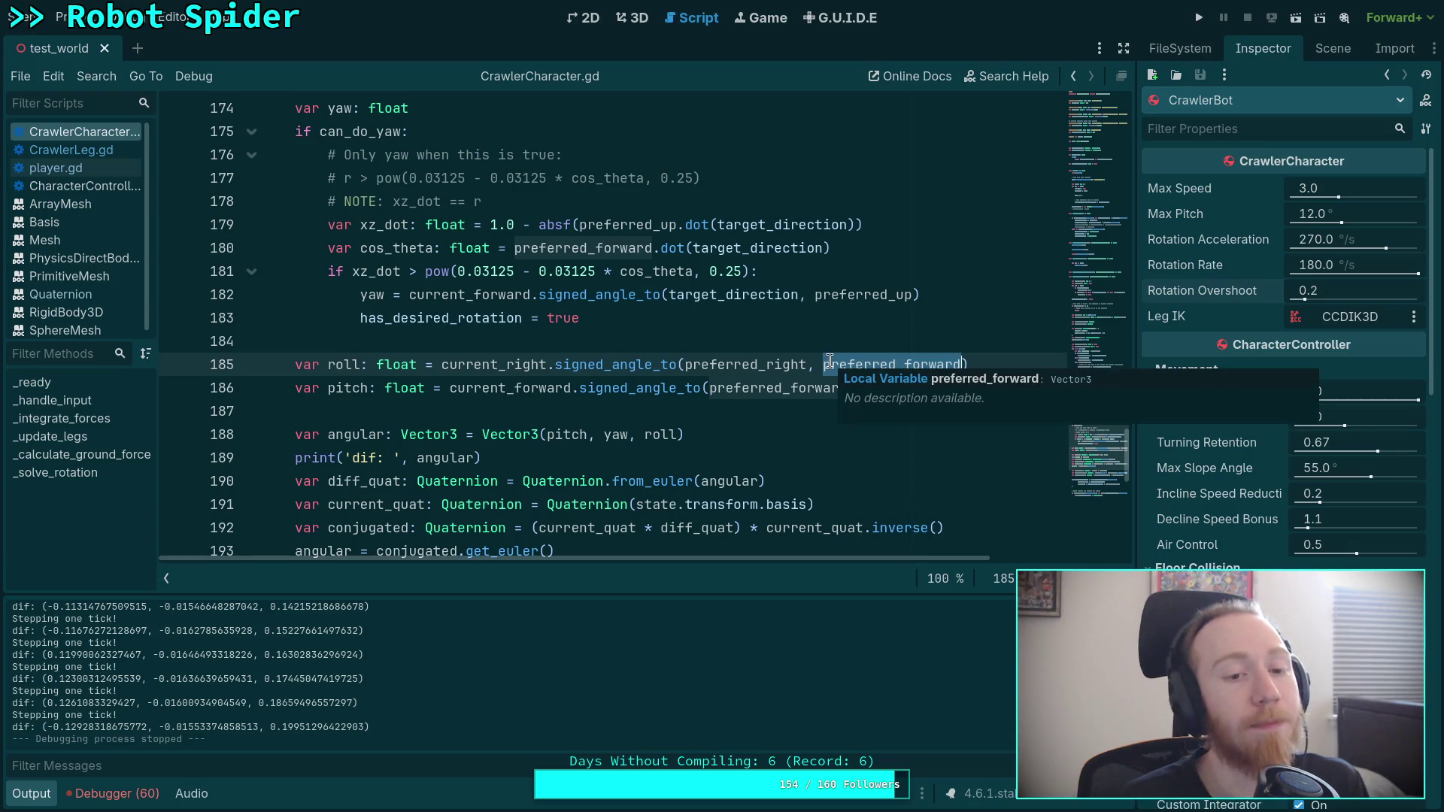
left_click(441, 362)
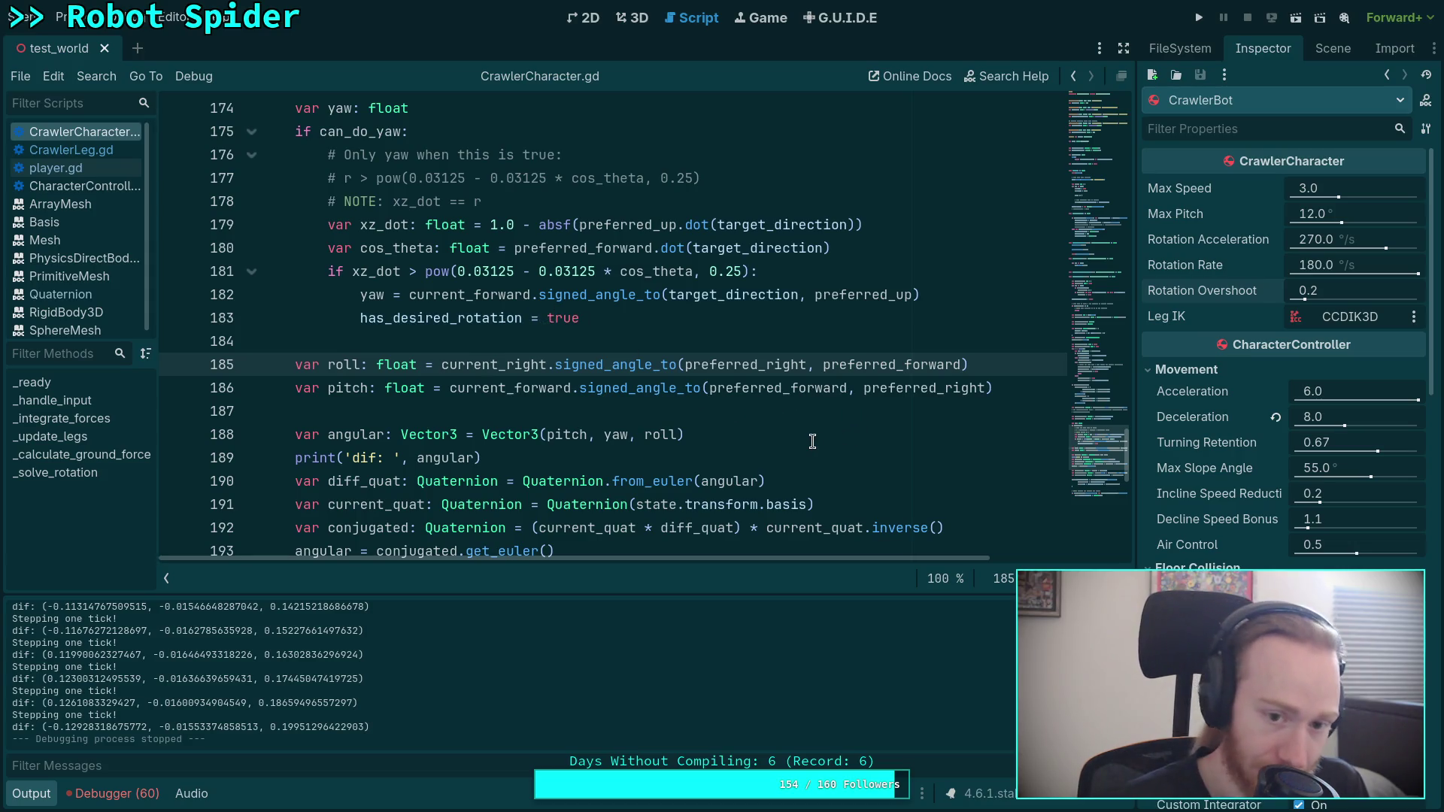
type("-")
key("ctrl+s")
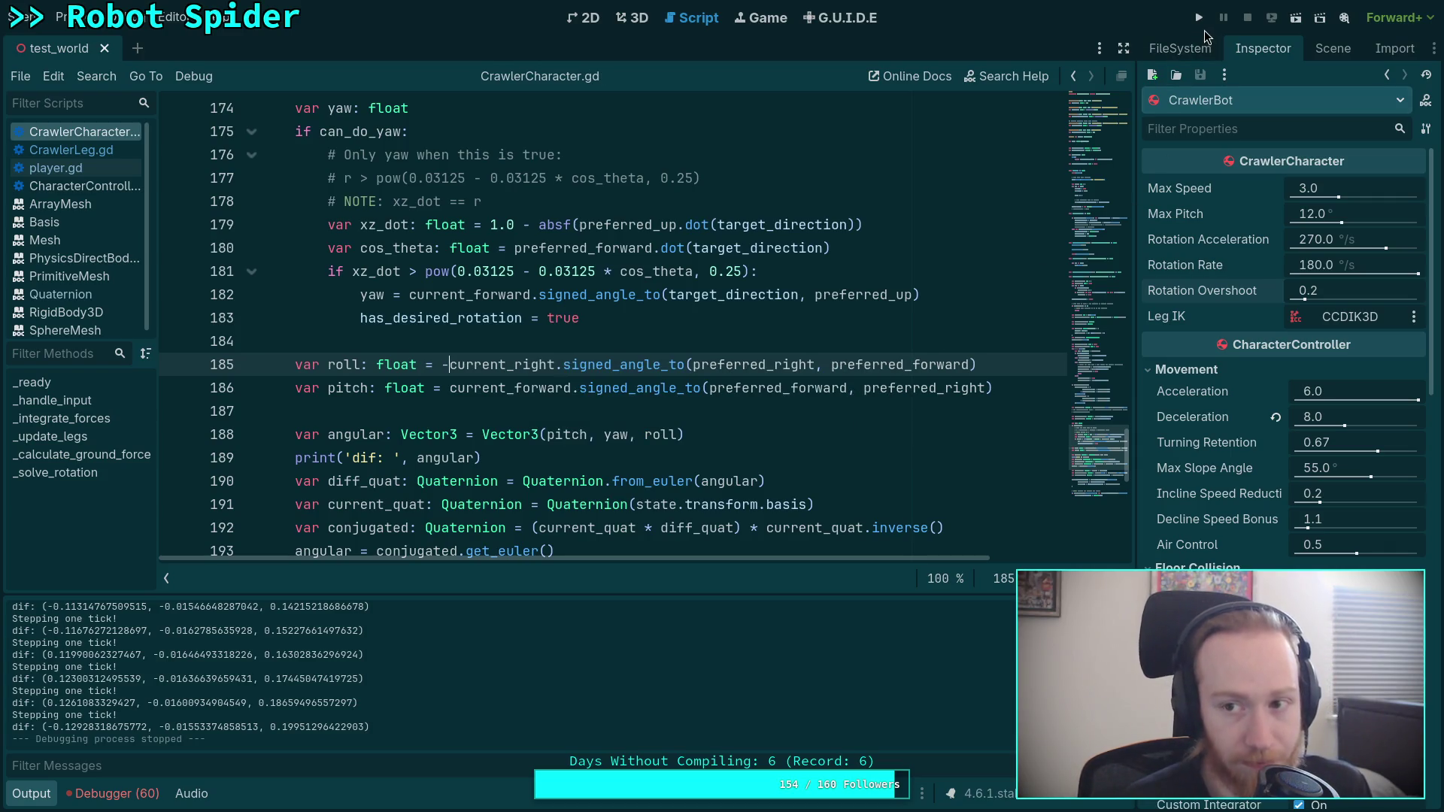
Run the game, step the crawler to watch dif oscillate in sign, then stop.
left_click(1200, 24)
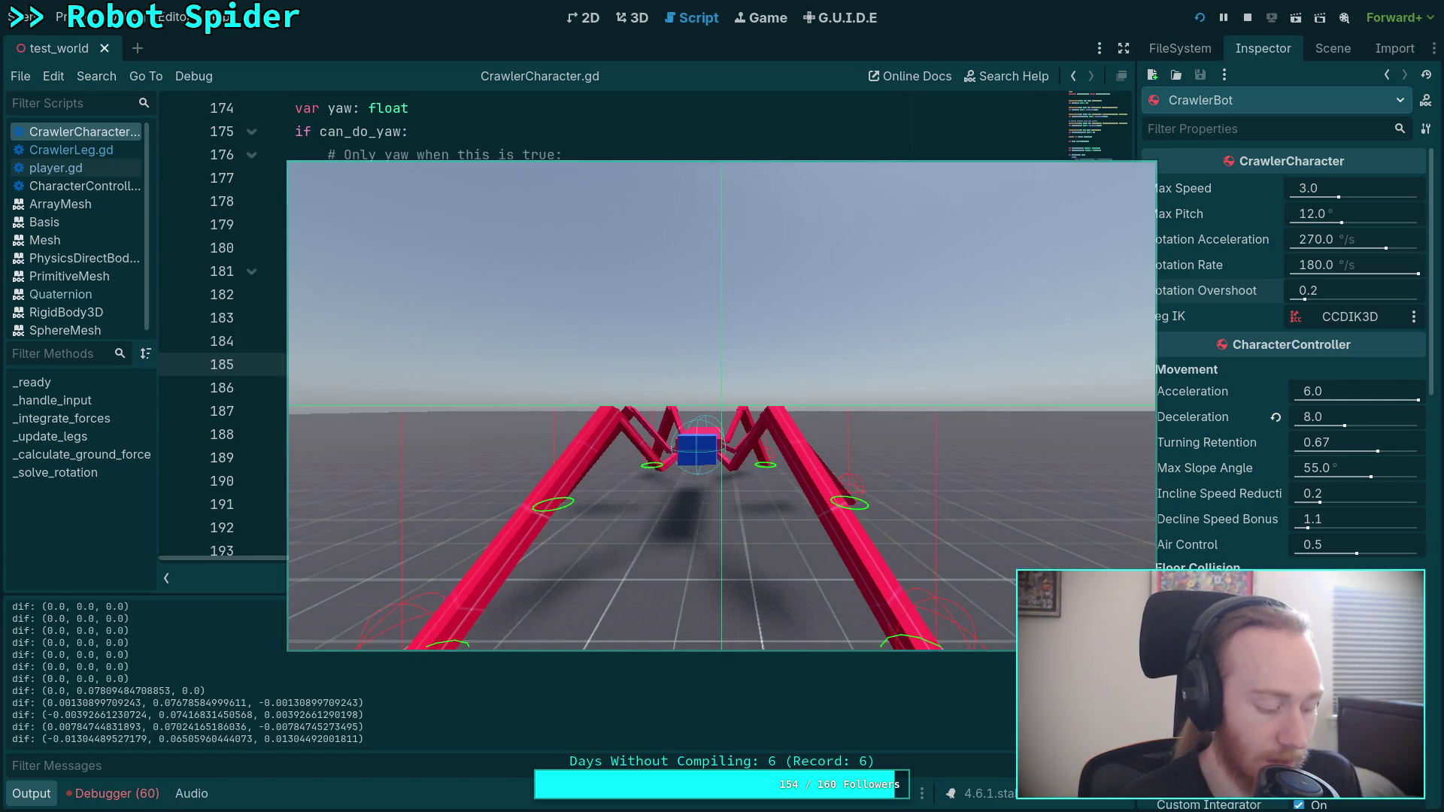
key("space")
key("space")
key("space")
key("space")
key("space")
key("space")
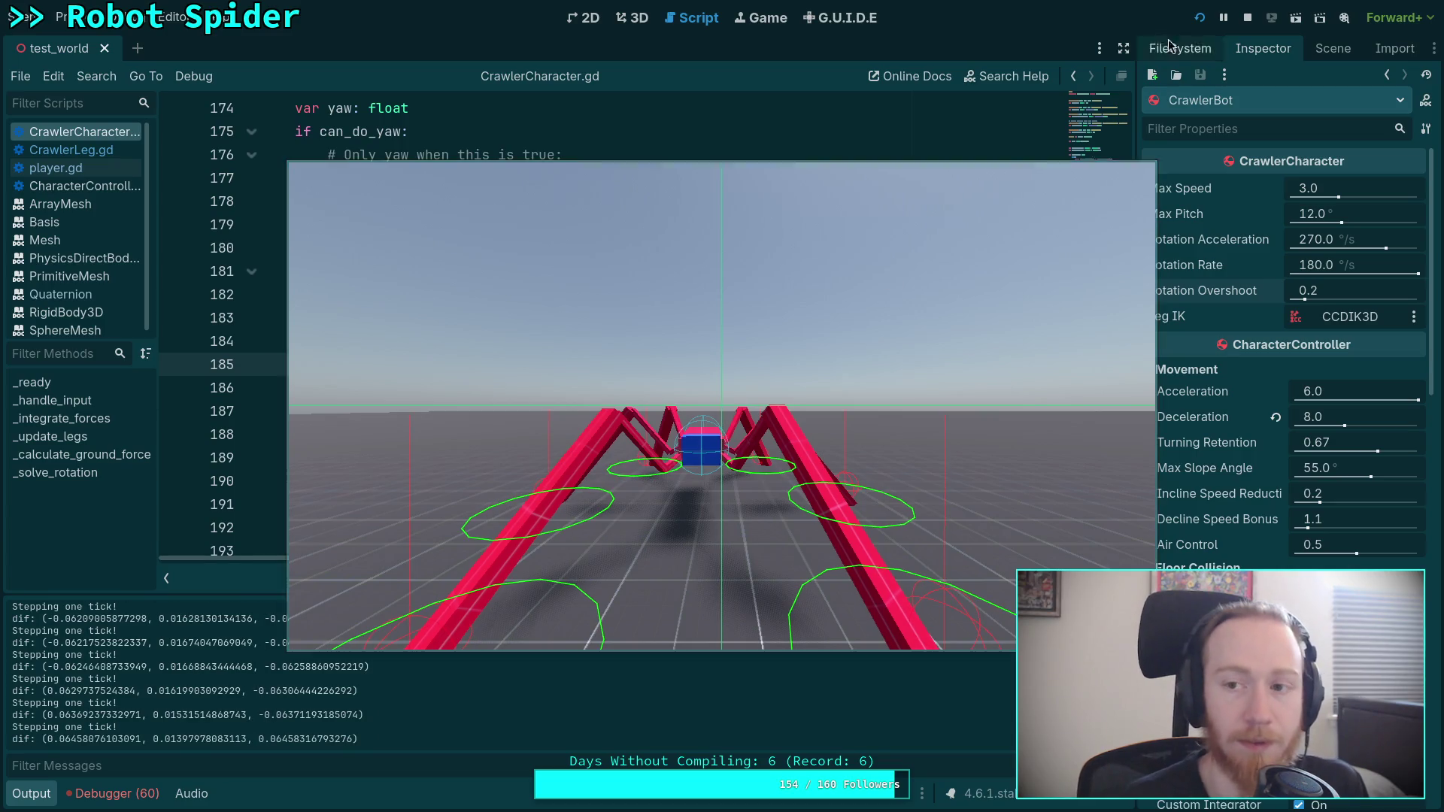
left_click(1247, 18)
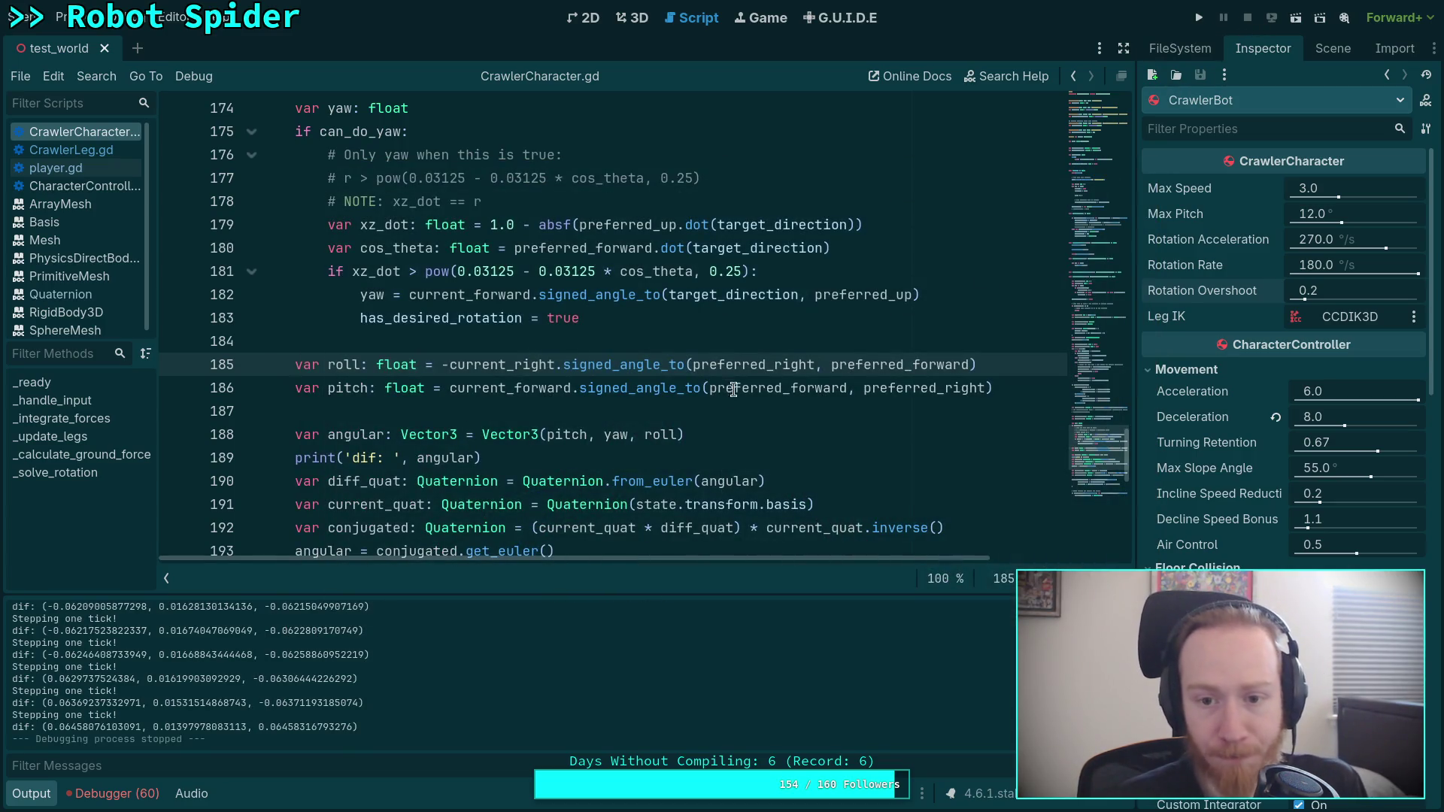
Remove the minus before current_right on line 185, restoring the original roll calculation.
double_click(469, 295)
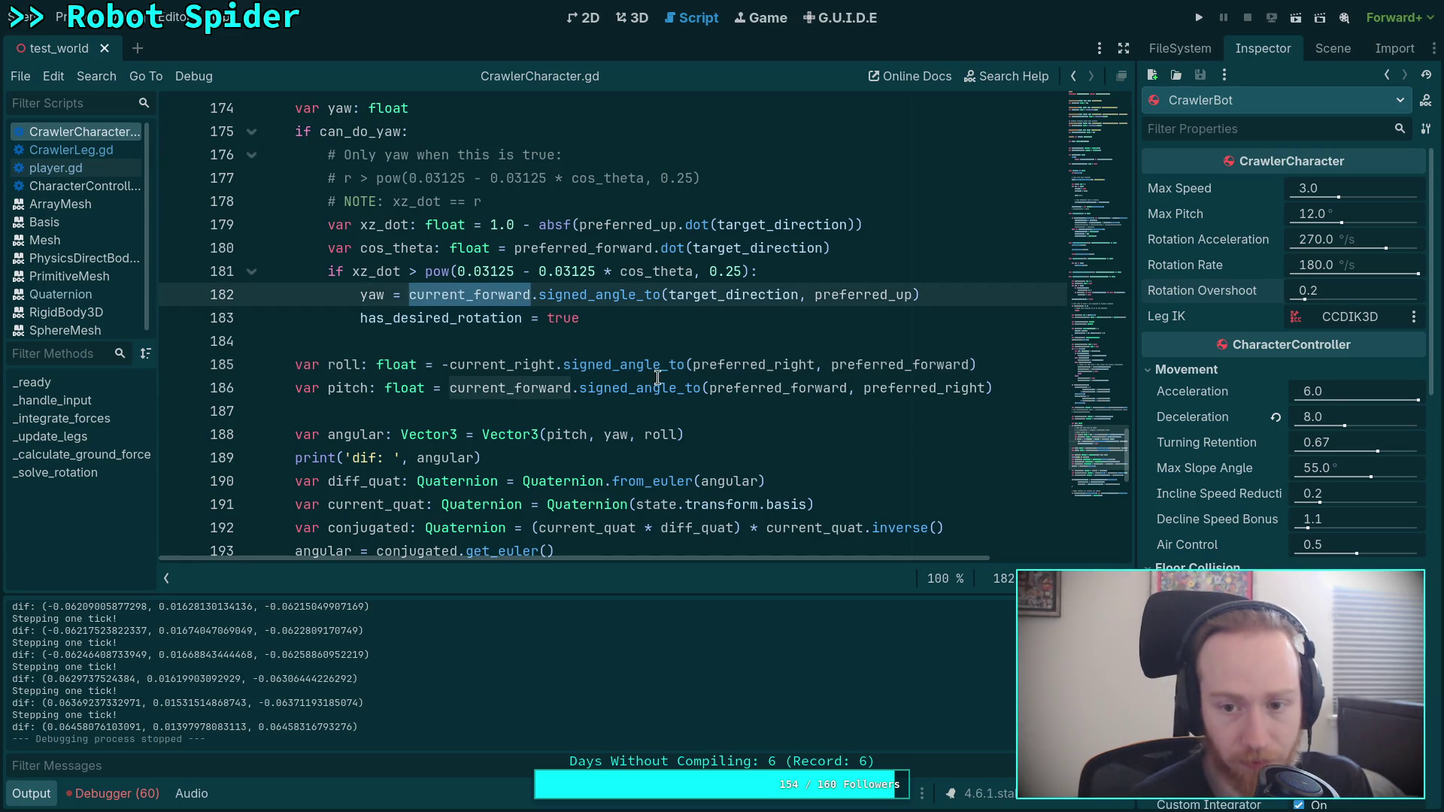
double_click(835, 294)
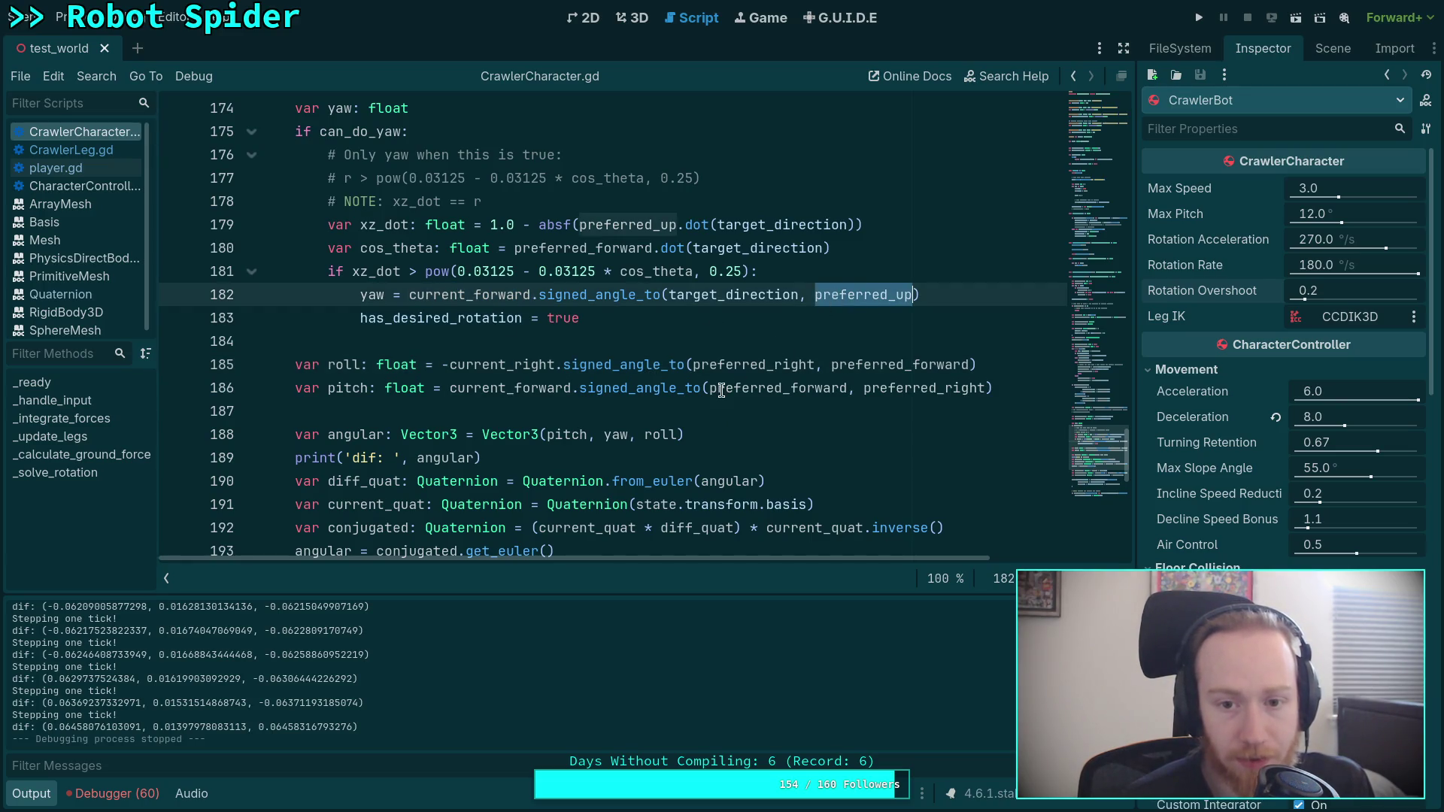
mouse_move(722, 385)
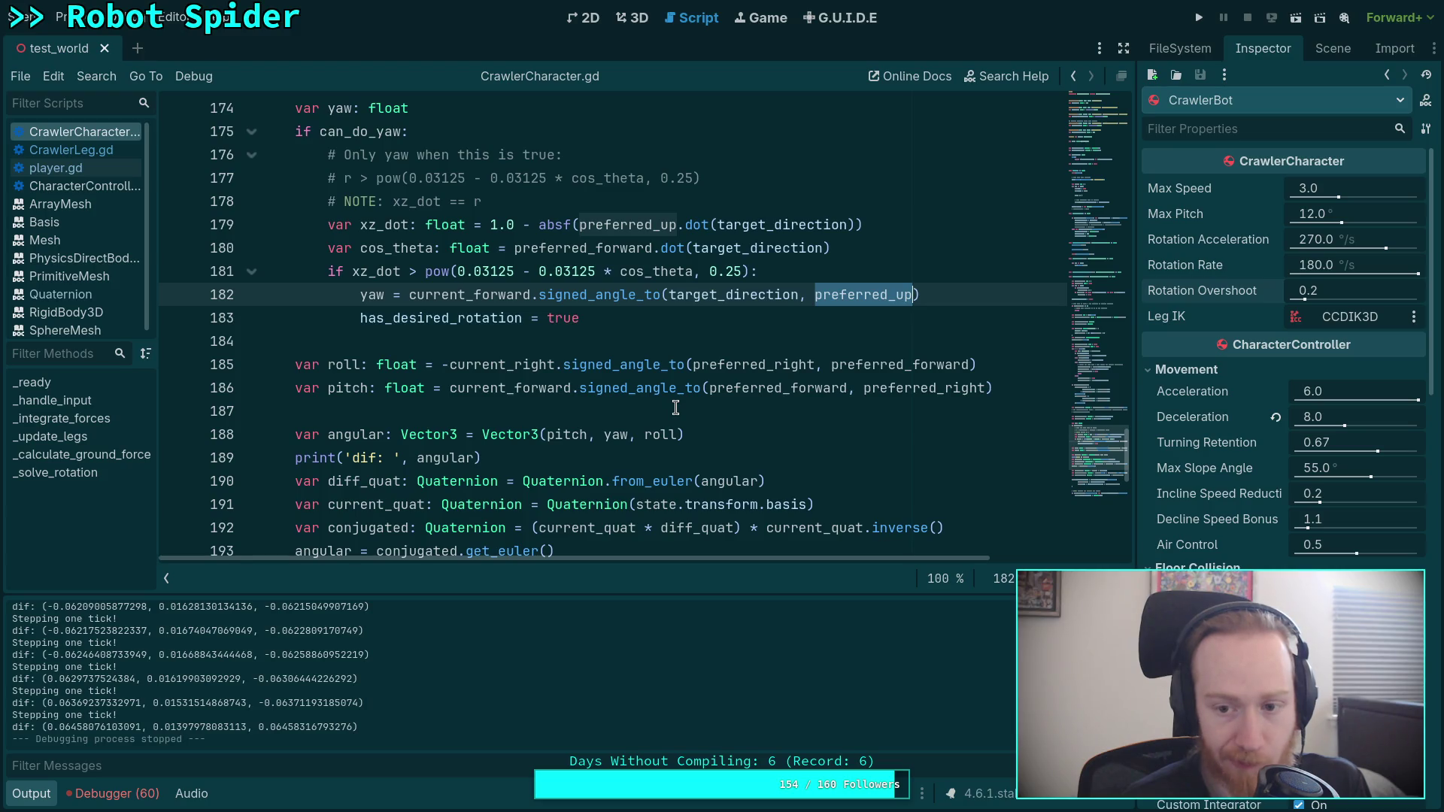
double_click(869, 364)
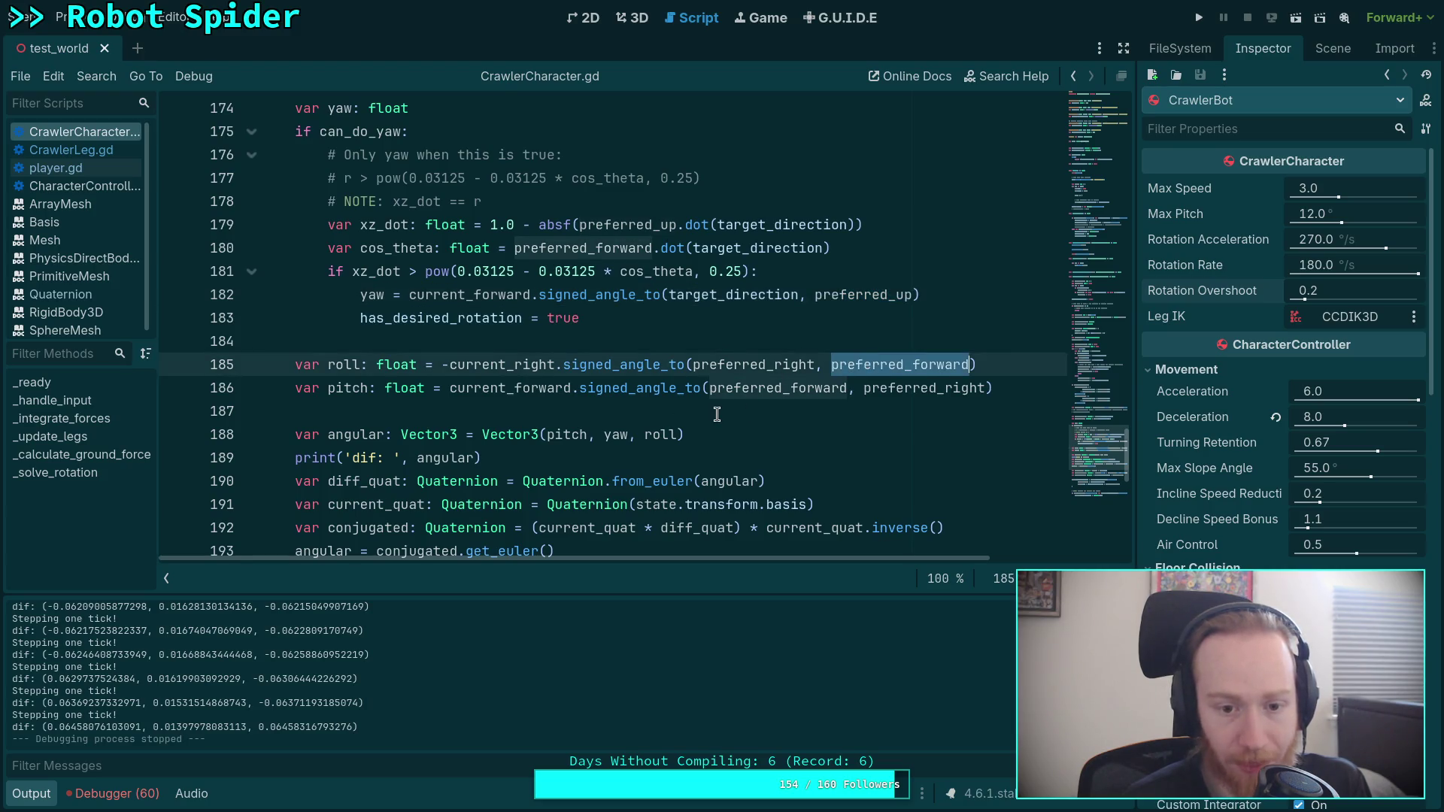
scroll(719, 412, "down", 1)
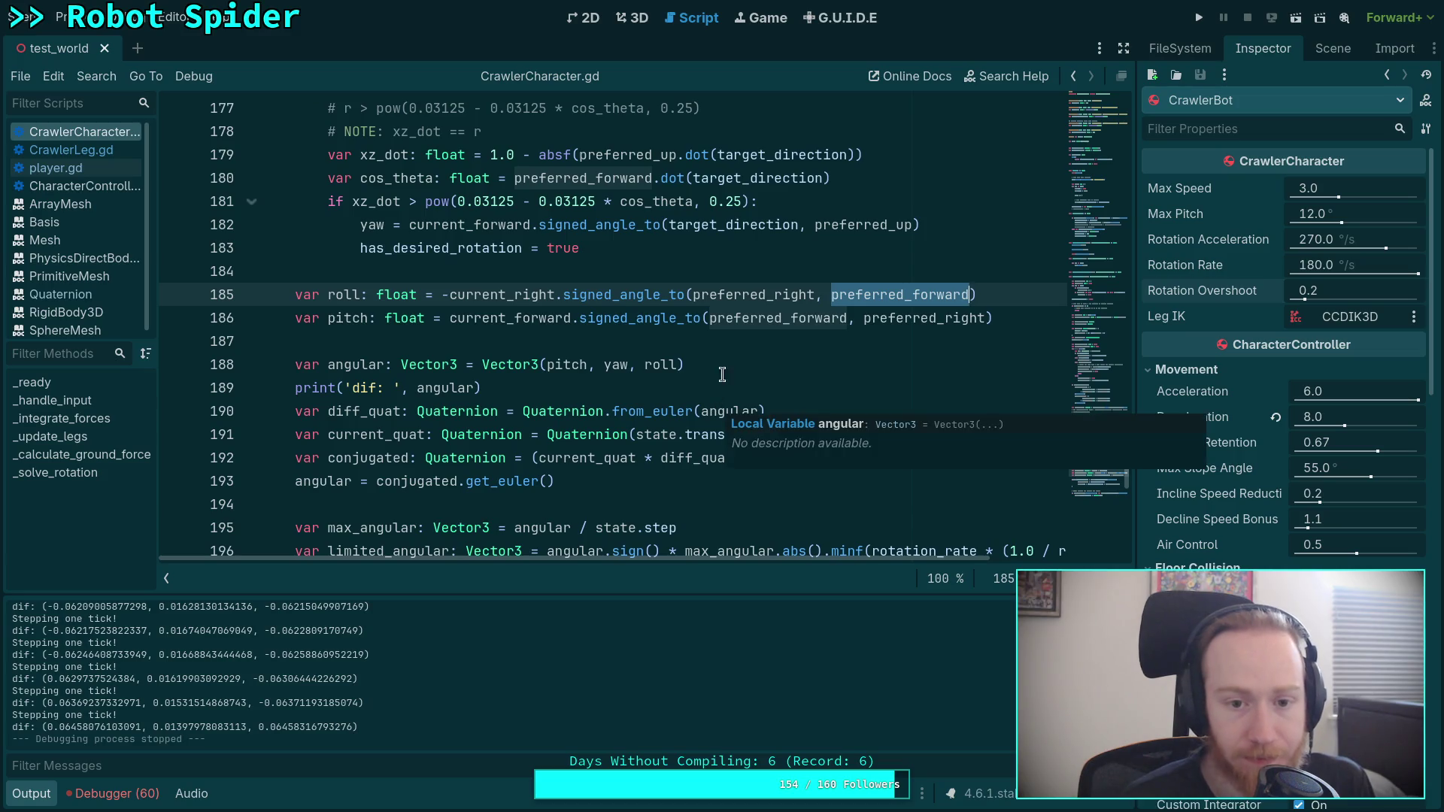
scroll(719, 384, "up", 1)
left_click(446, 357)
type("-")
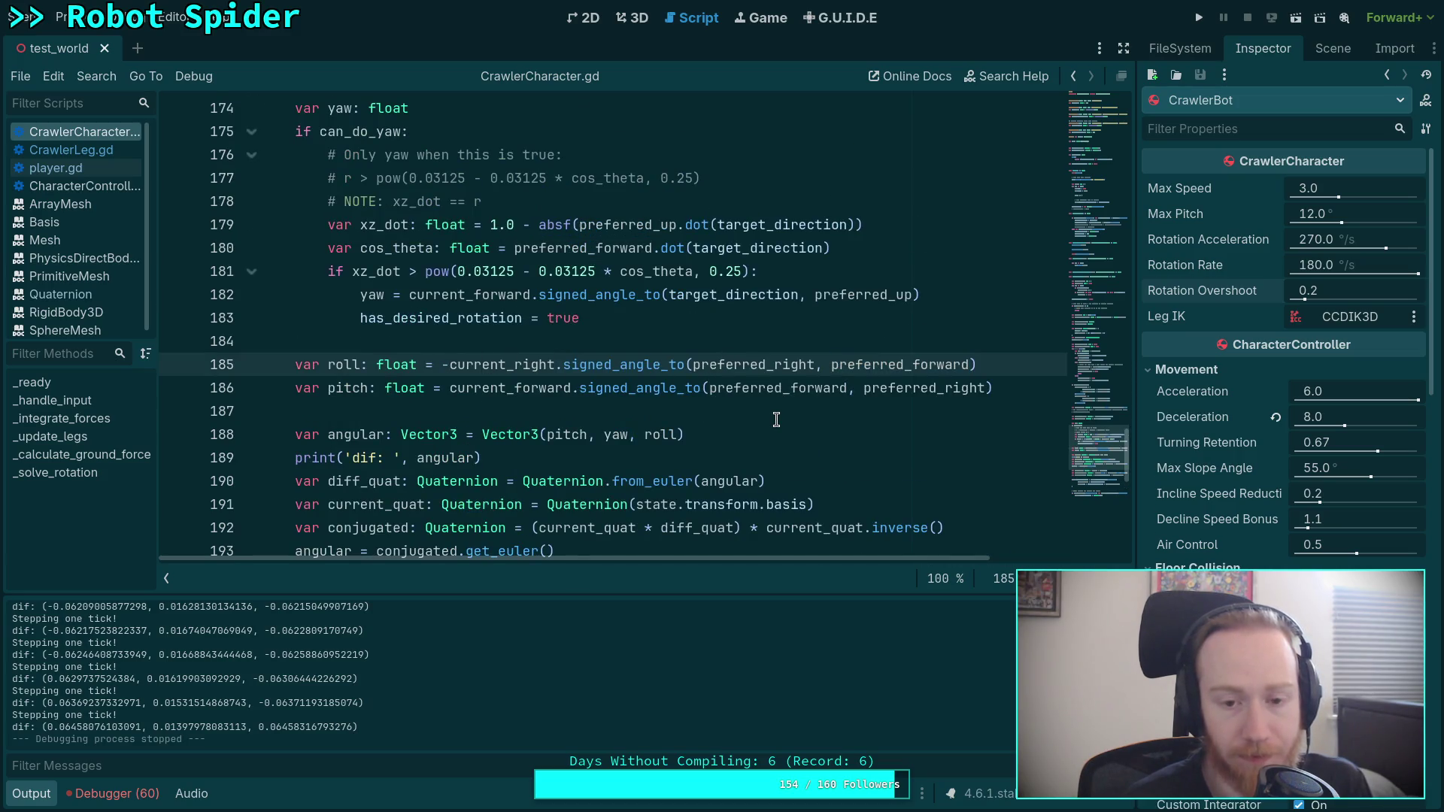
key("BackSpace")
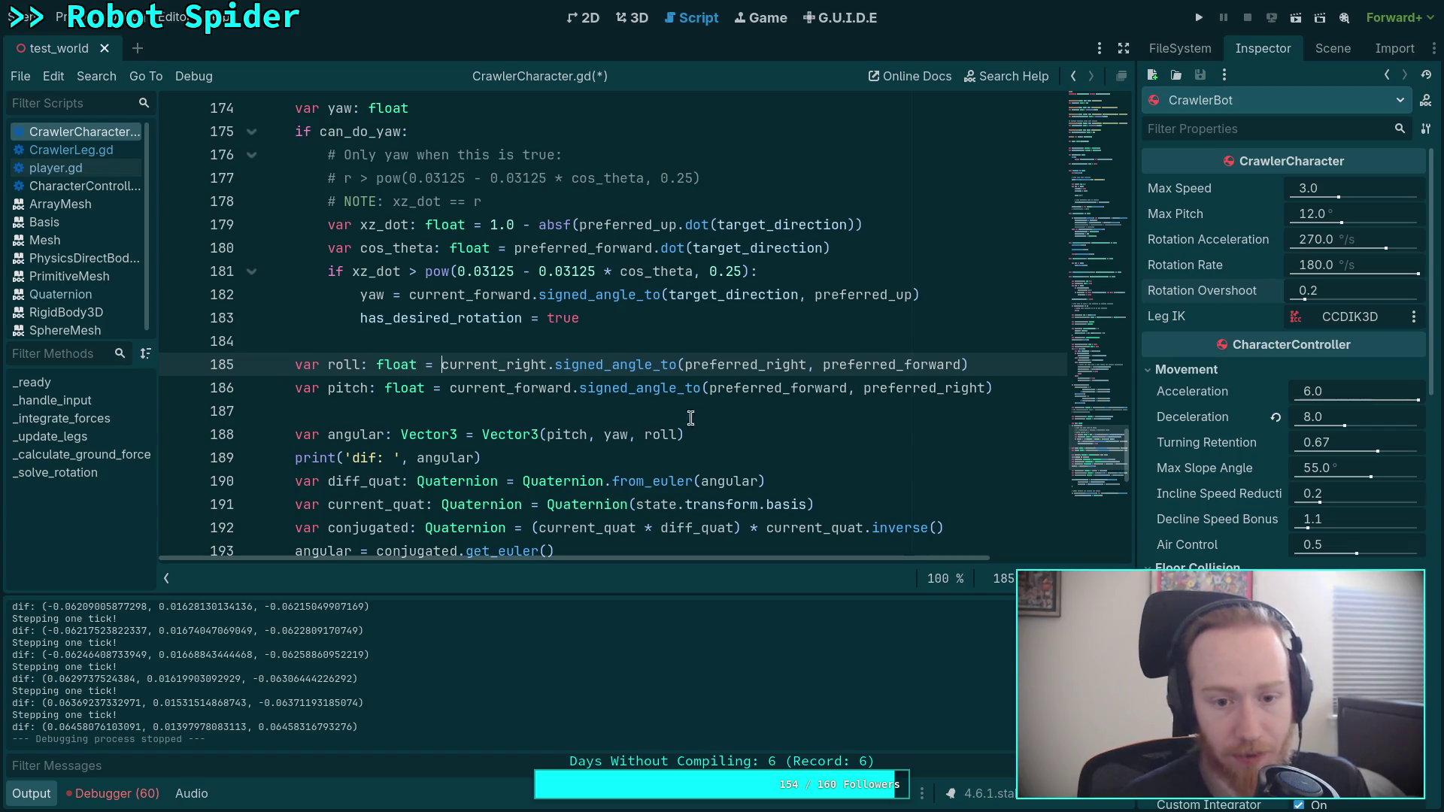
Start a new print line above the roll calculation and comment out the dif print.
left_click(751, 336)
key("Return")
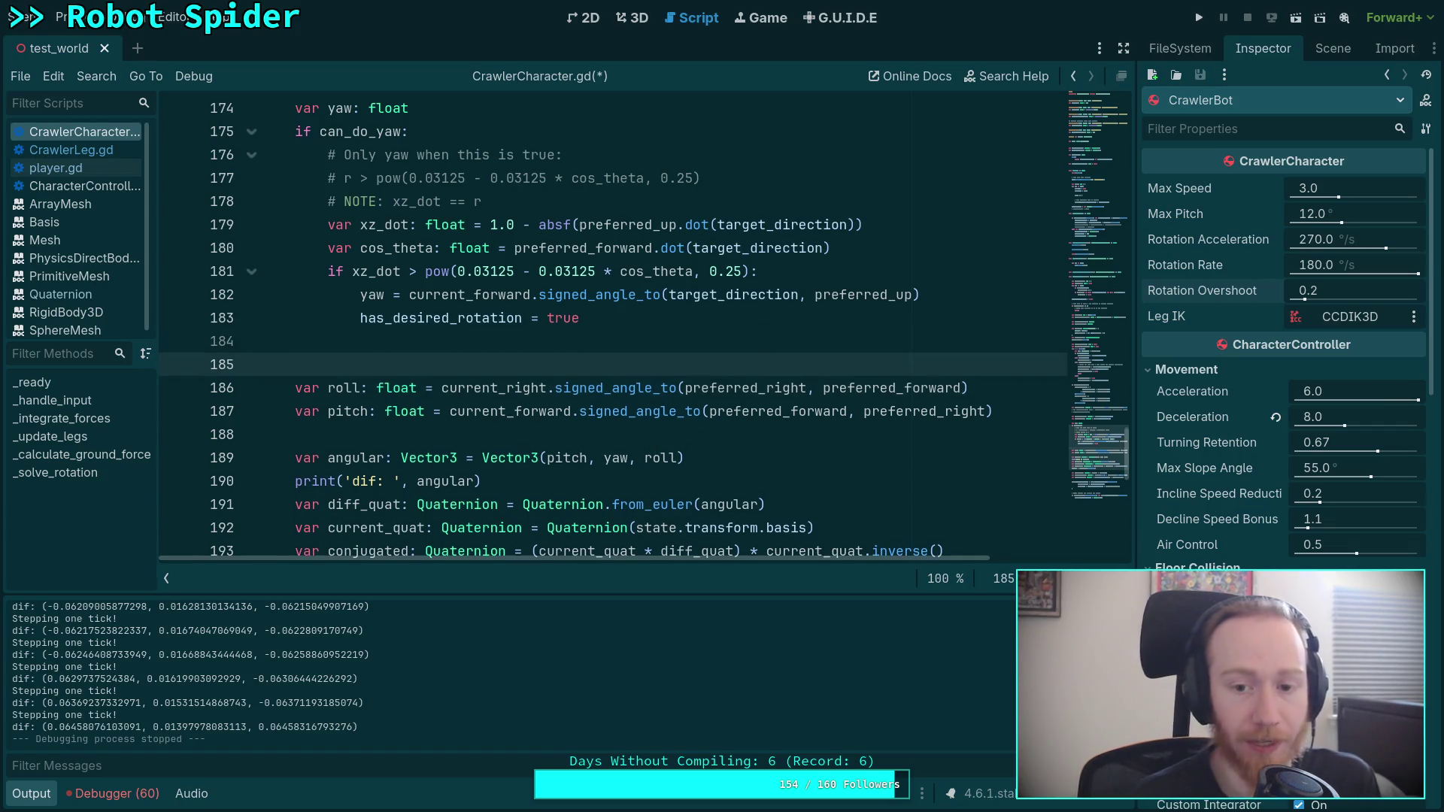
type("print(")
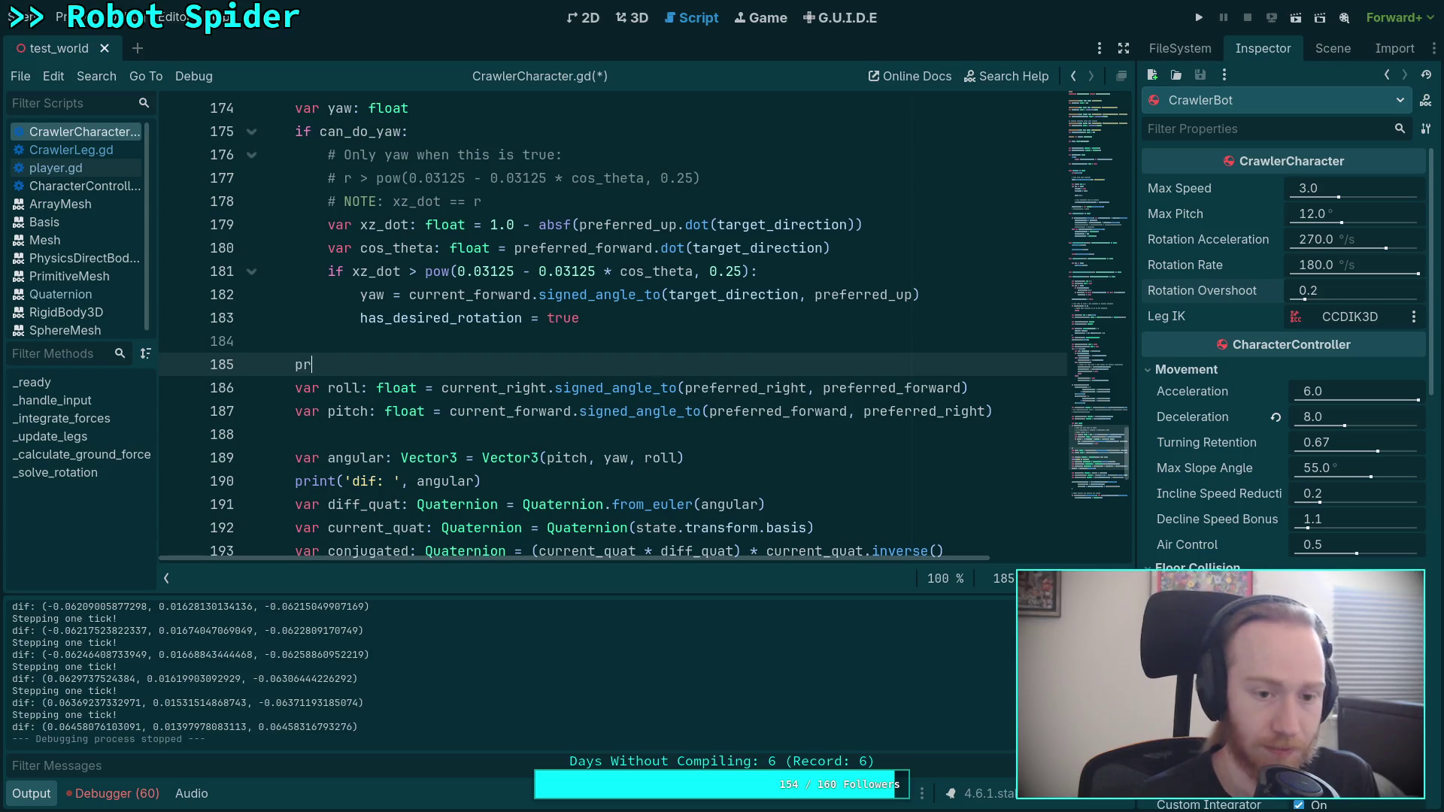
left_click_drag(485, 481, 216, 482)
key("ctrl+k")
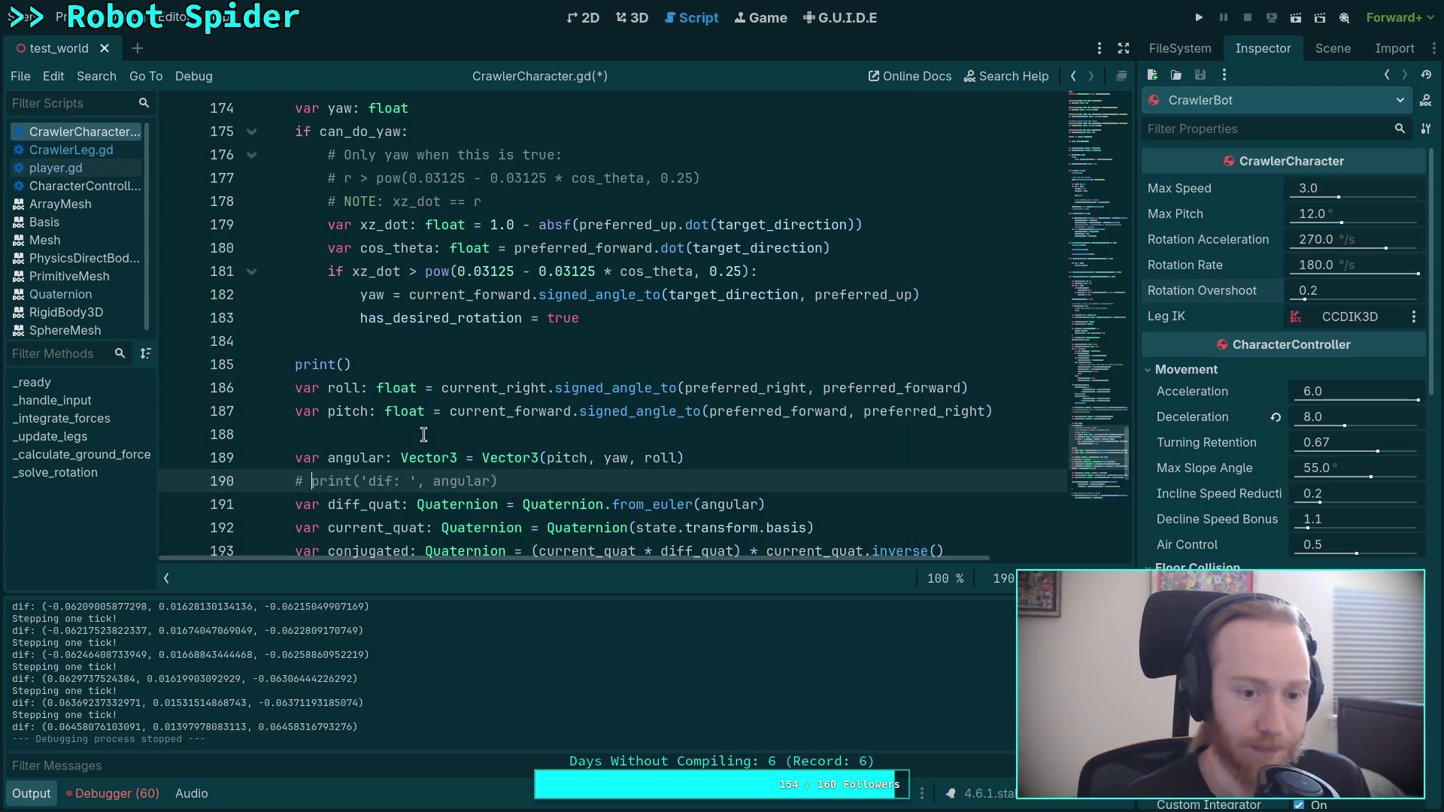
Complete the new line as print('p: ', preferred_right).
left_click(416, 359)
key("Left")
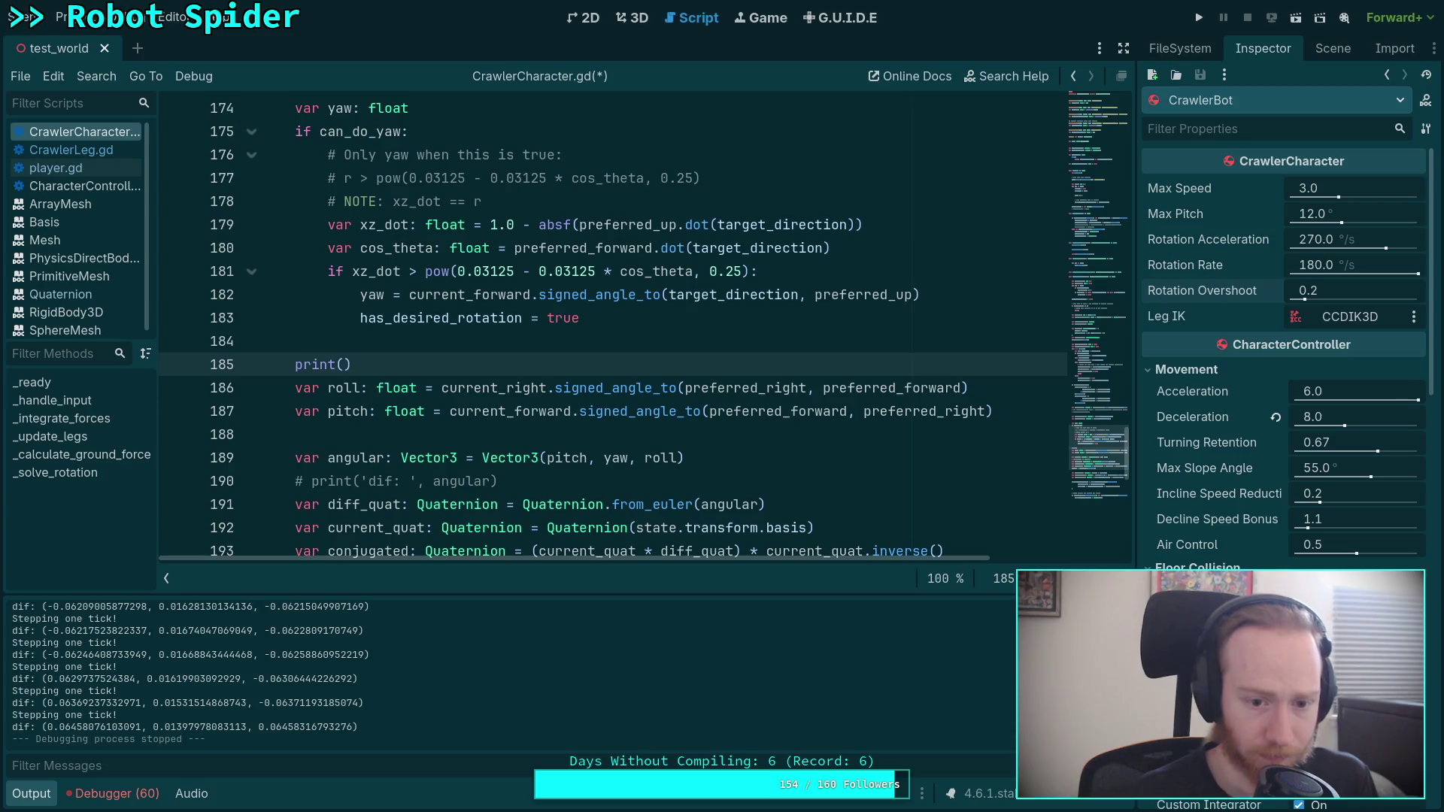
type("pr")
key("Down")
key("Return")
type(",")
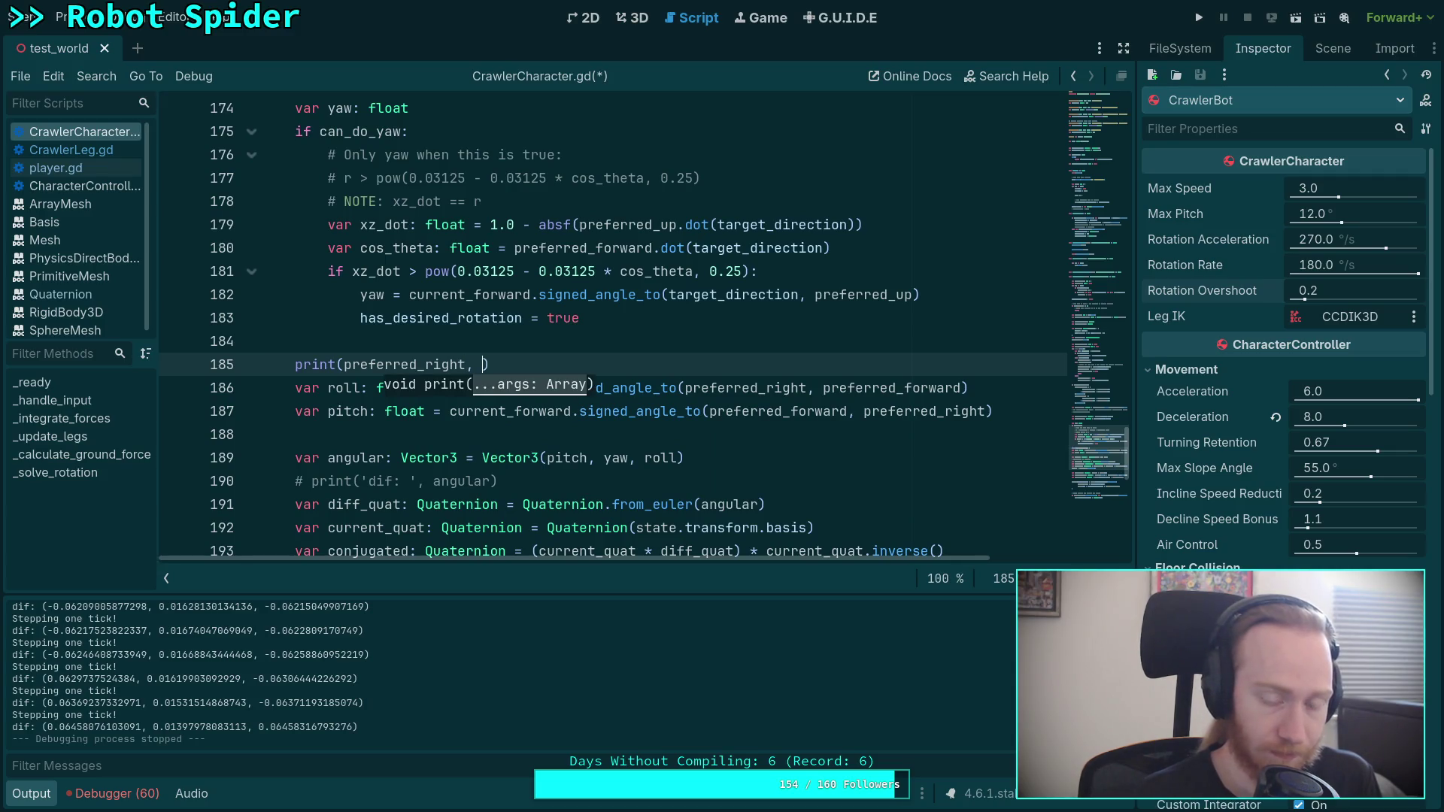
key("BackSpace")
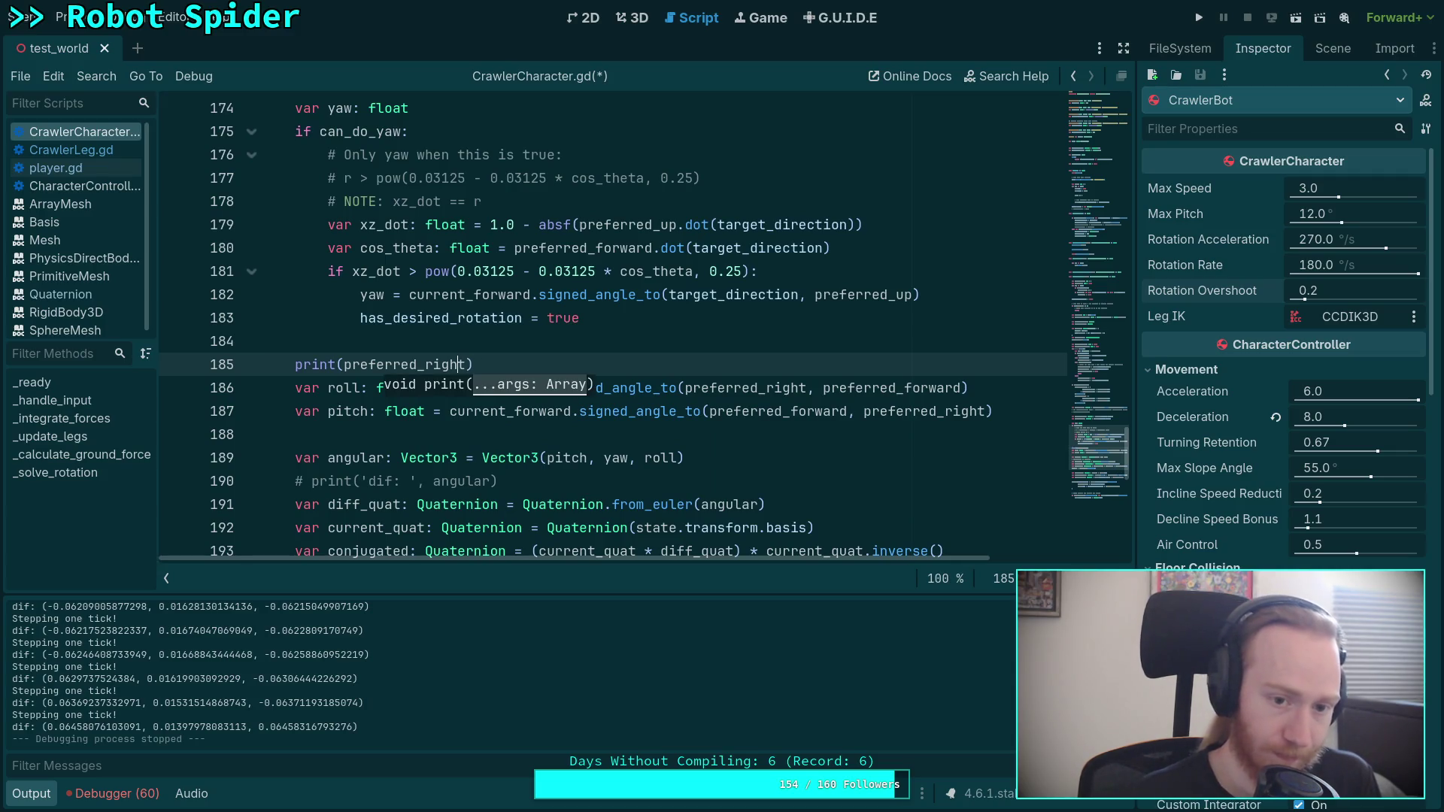
key("ctrl+Left")
type("'p: ',")
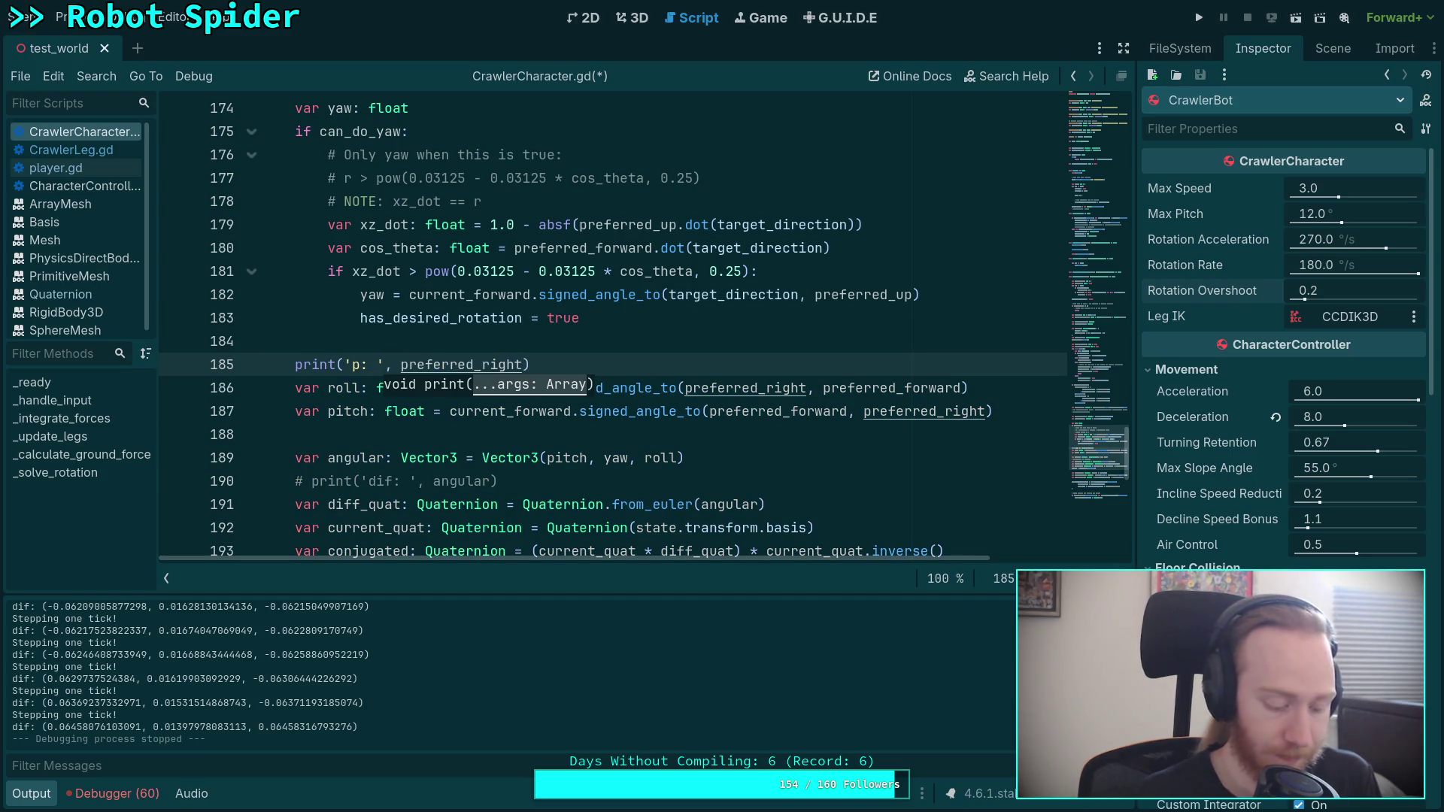
Duplicate it as print('c: ', current_right) and save the script.
key("ctrl+shift+d")
double_click(356, 387)
type("f")
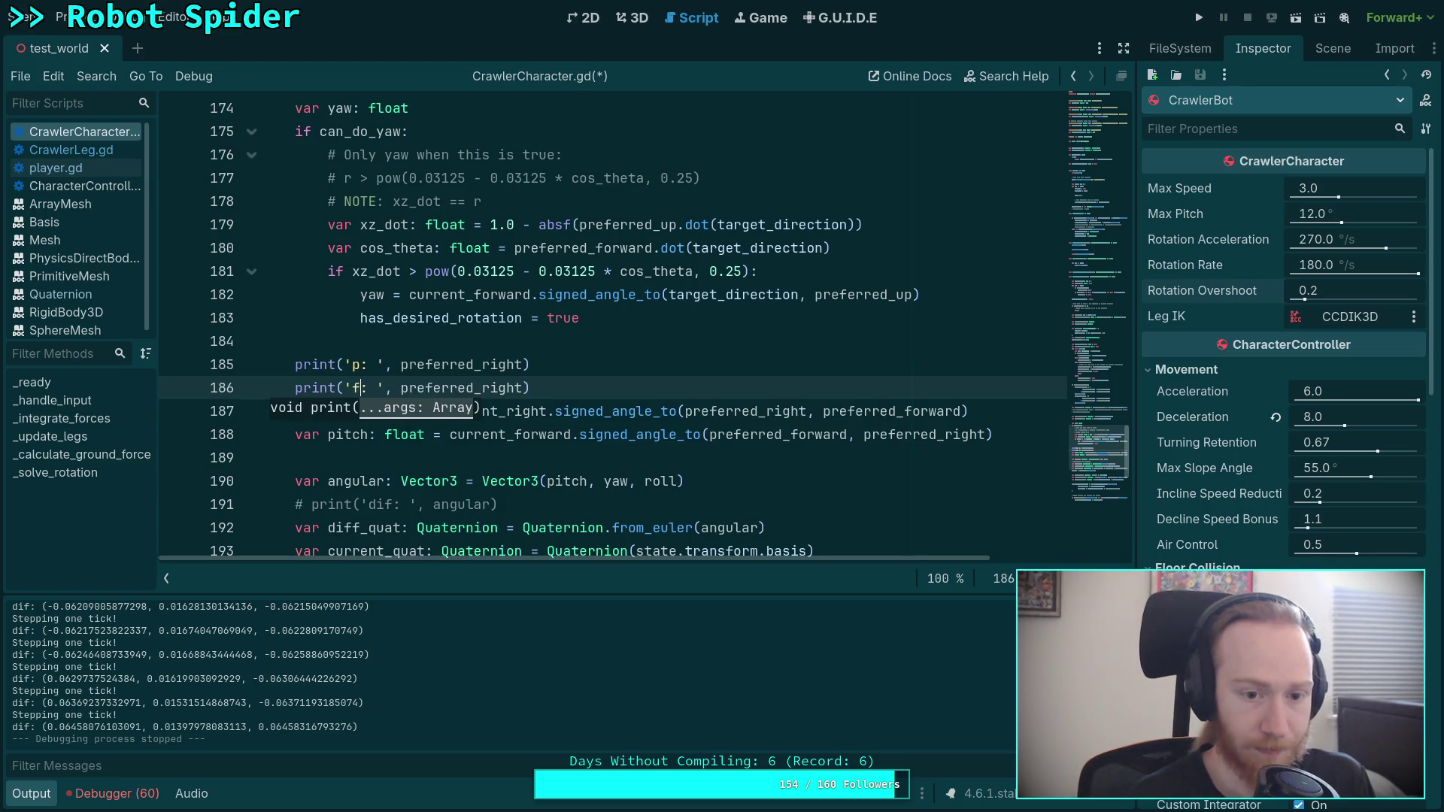
left_click_drag(401, 387, 477, 387)
type("cu")
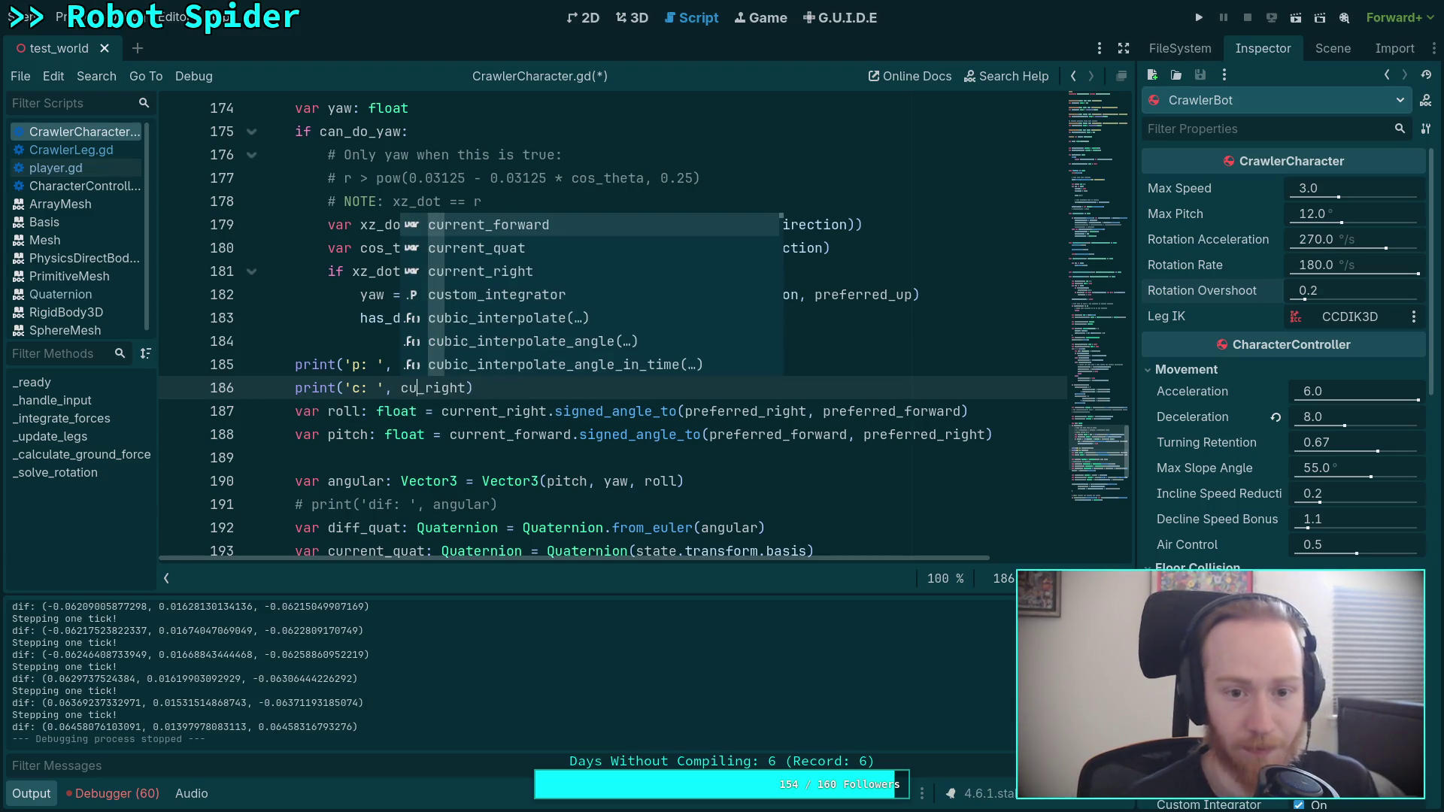
key("Down")
key("Down")
key("Return")
key("ctrl+s")
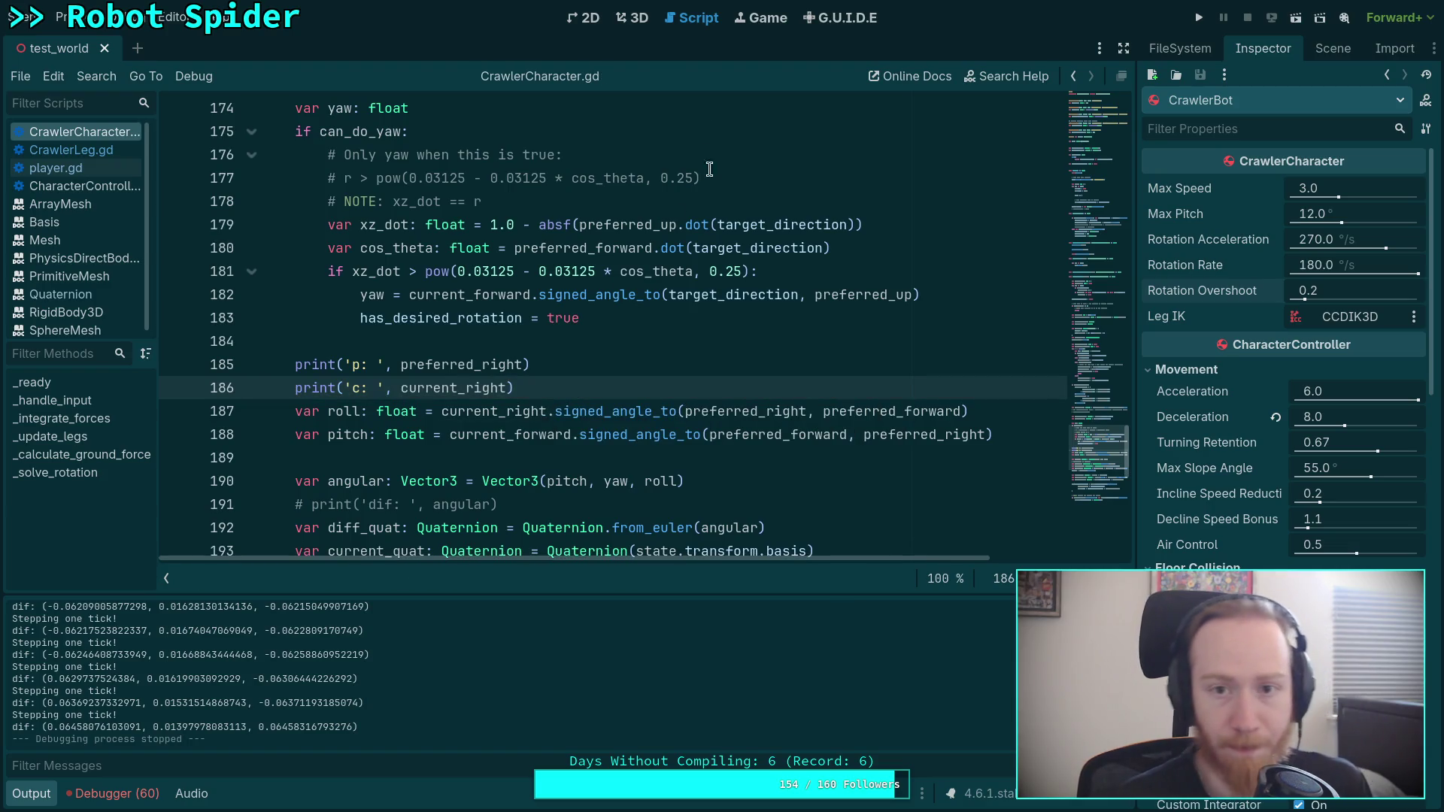
left_click(639, 18)
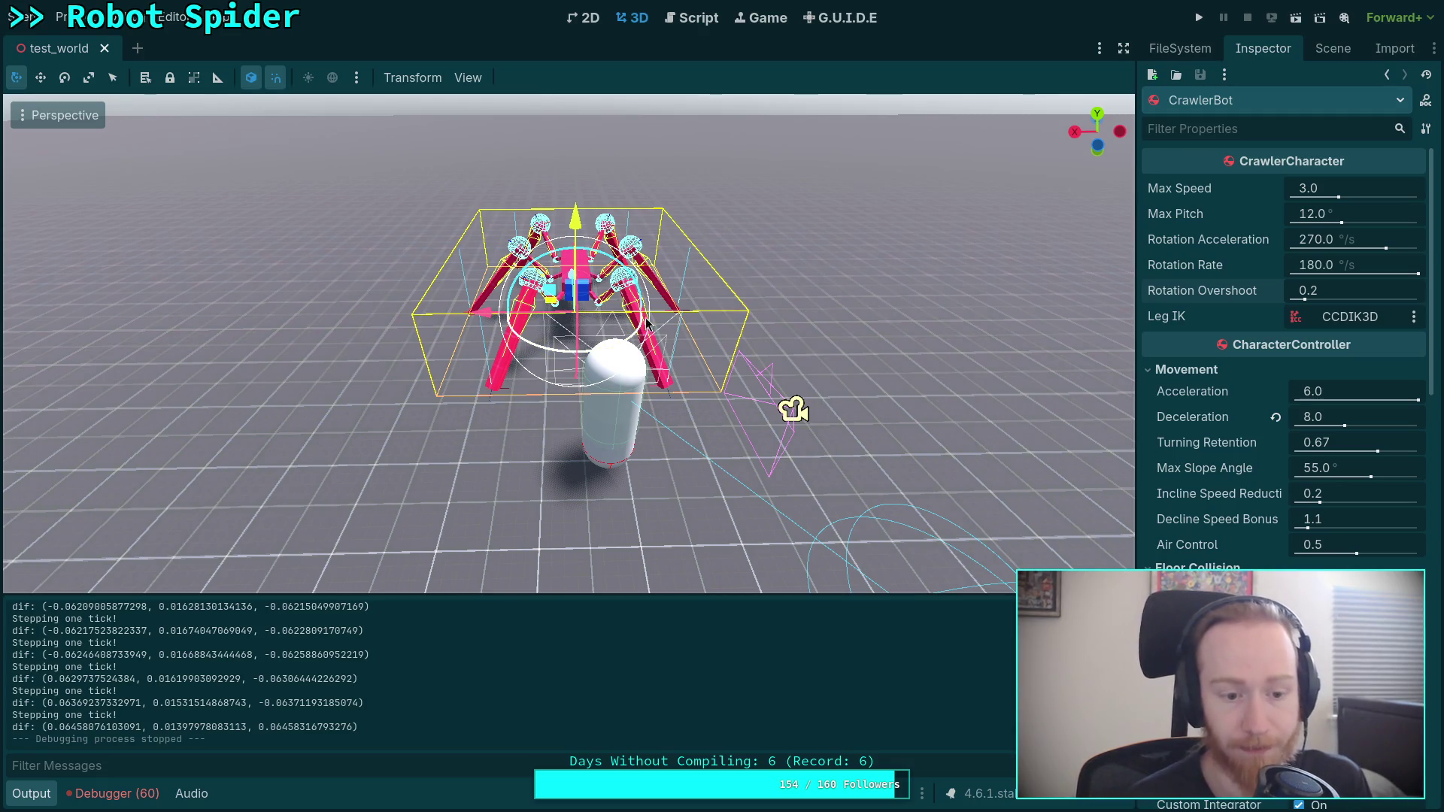
Run the scene and step five ticks, logging p fixed at (1.0, 0.0, 0.0) while c drifts.
left_click(692, 18)
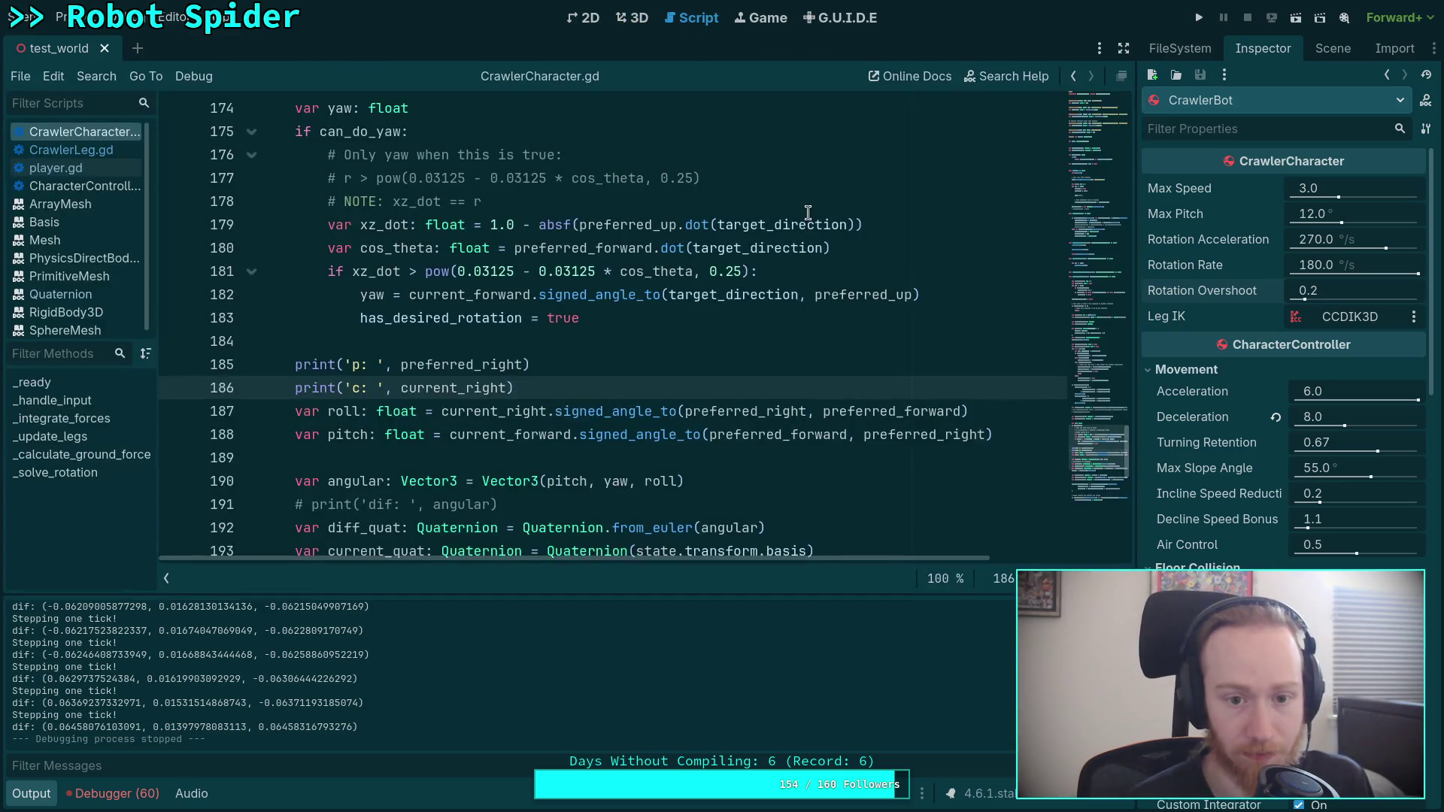
left_click(1201, 19)
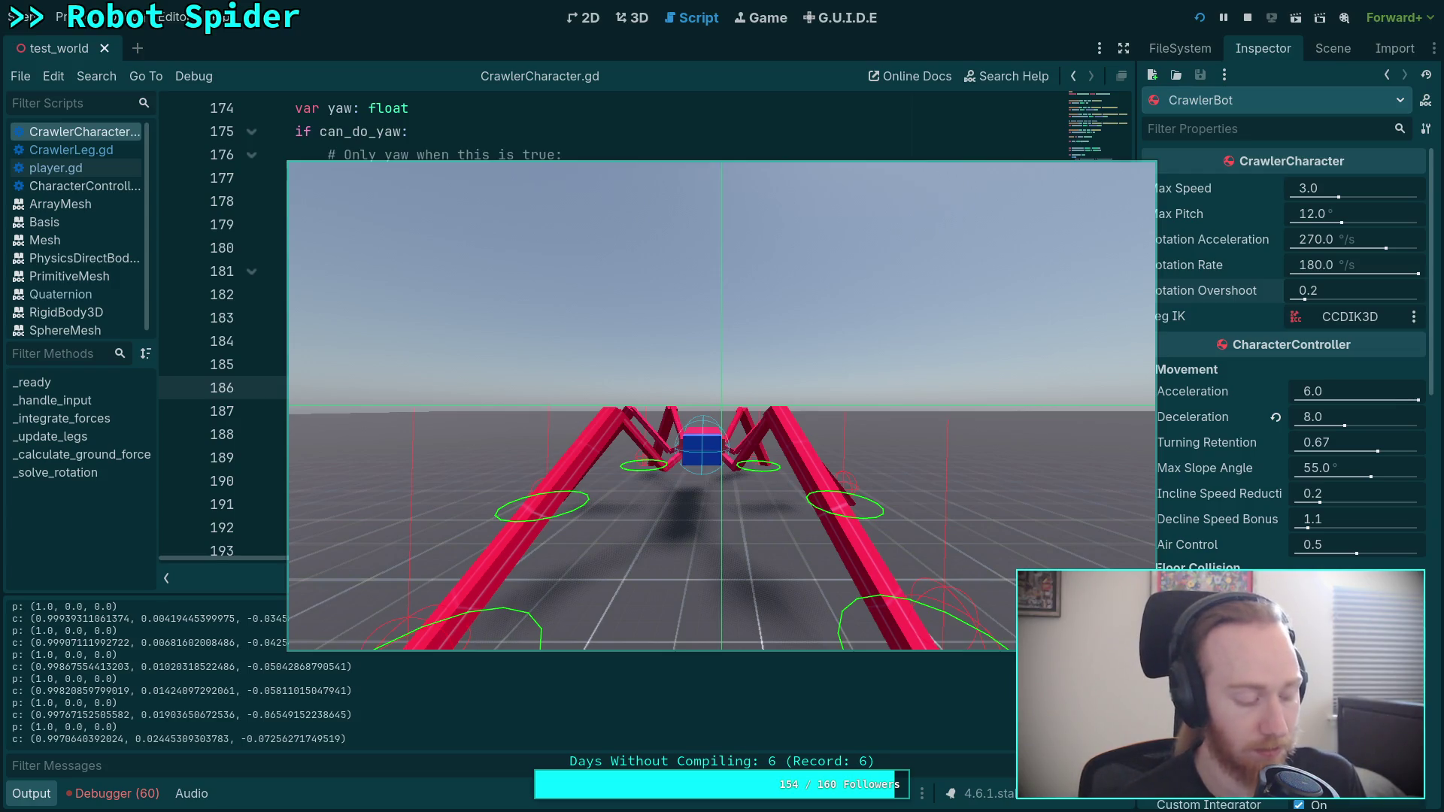
key("period")
key("period")
key("period")
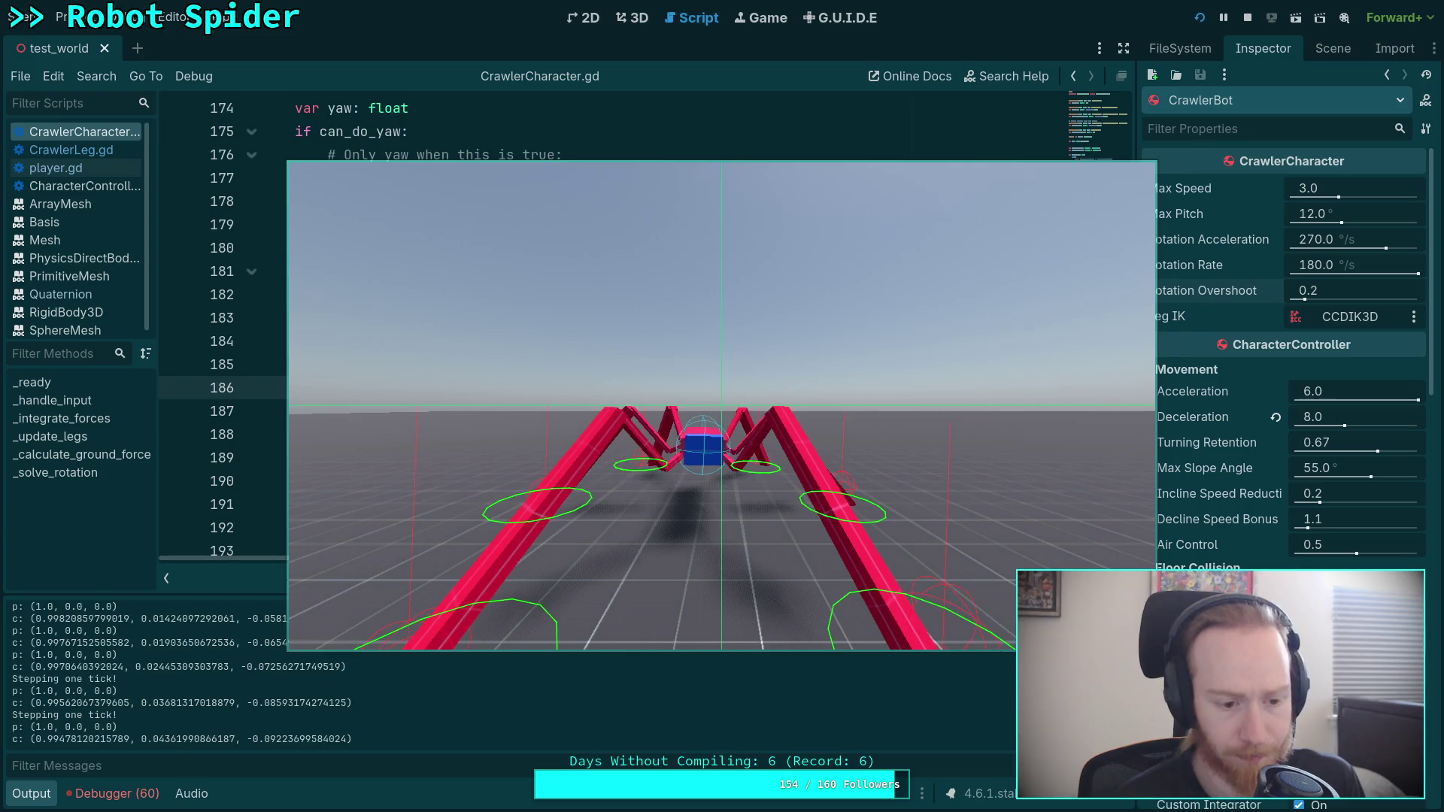
key("period")
key("period")
key("period")
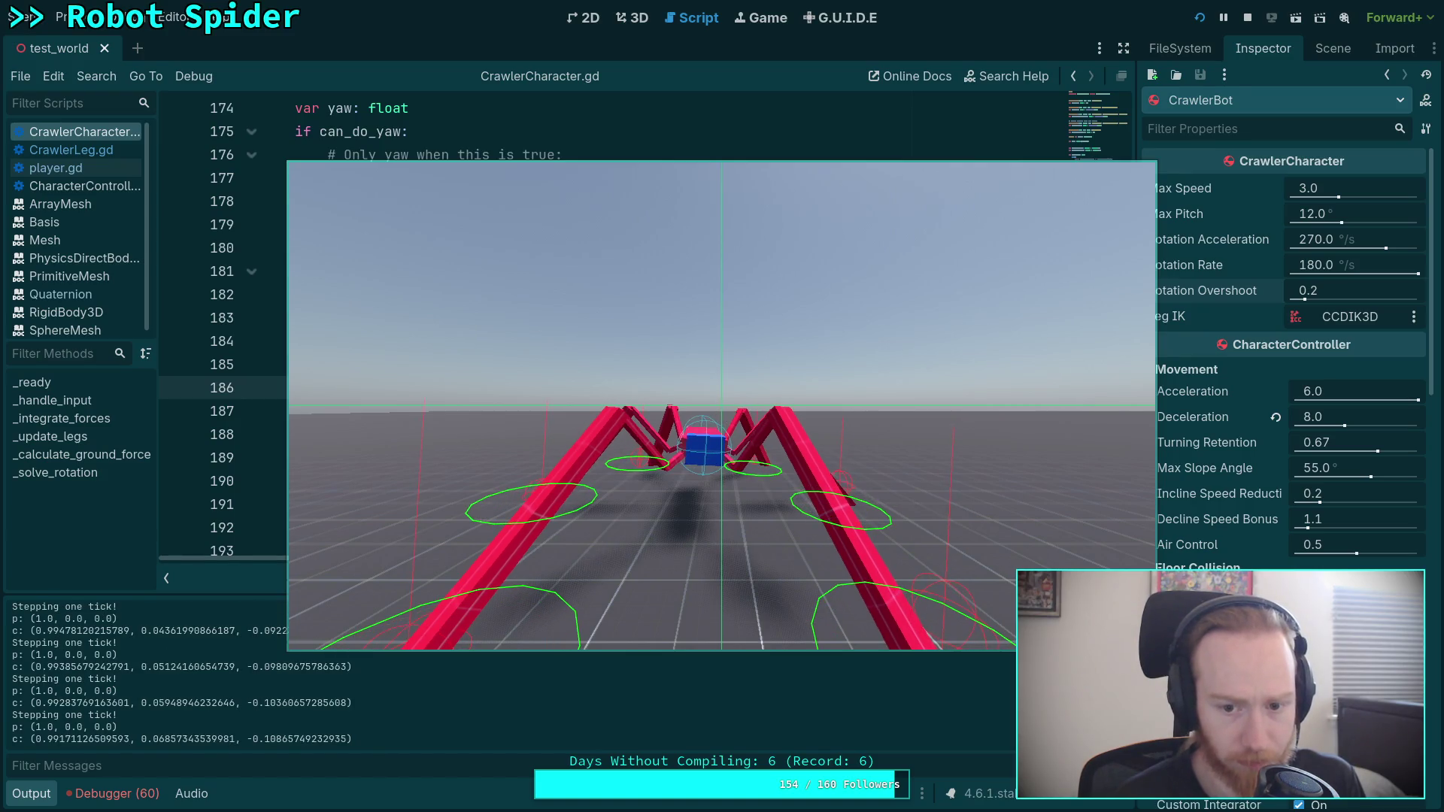
key("period")
key("period")
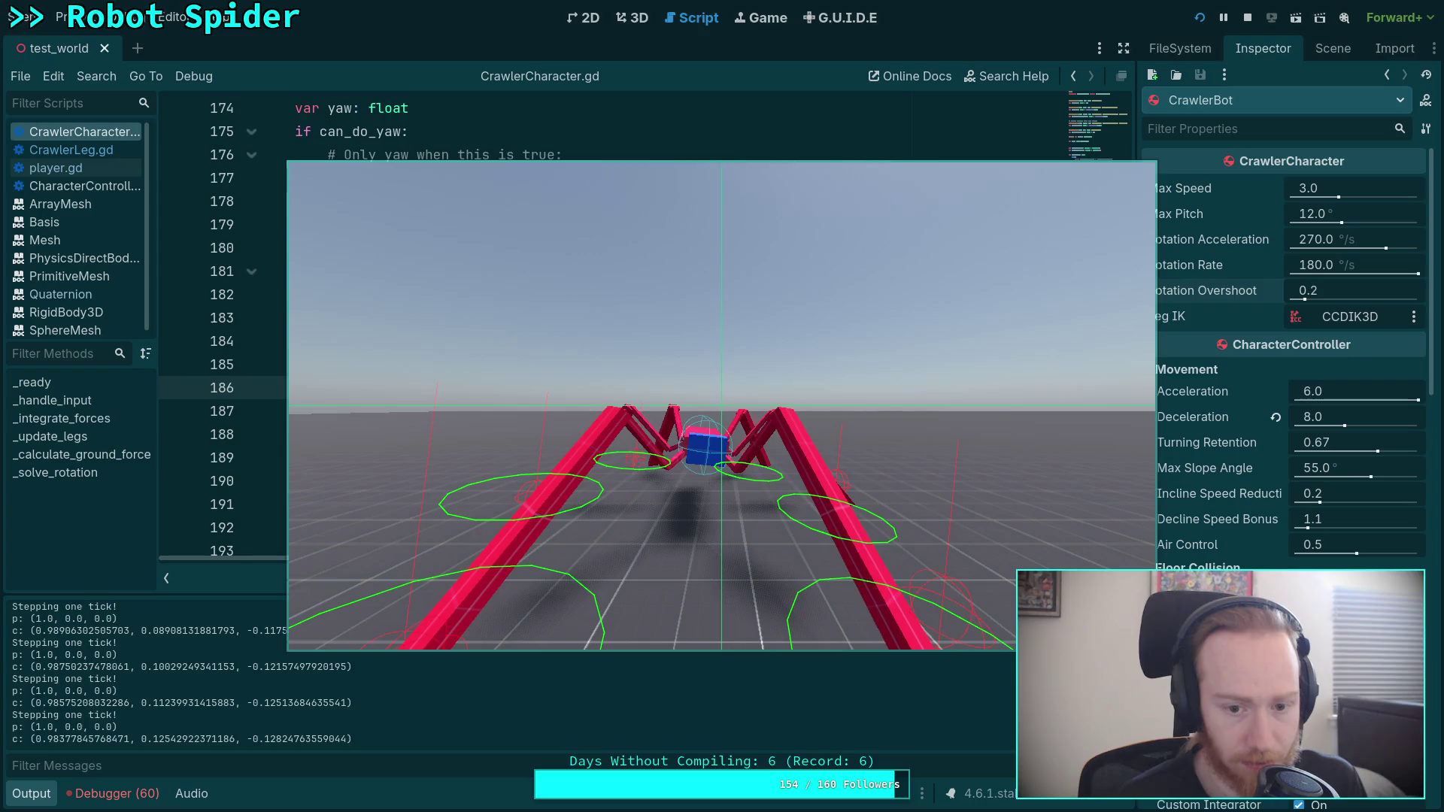
key("period")
key("period")
key("period")
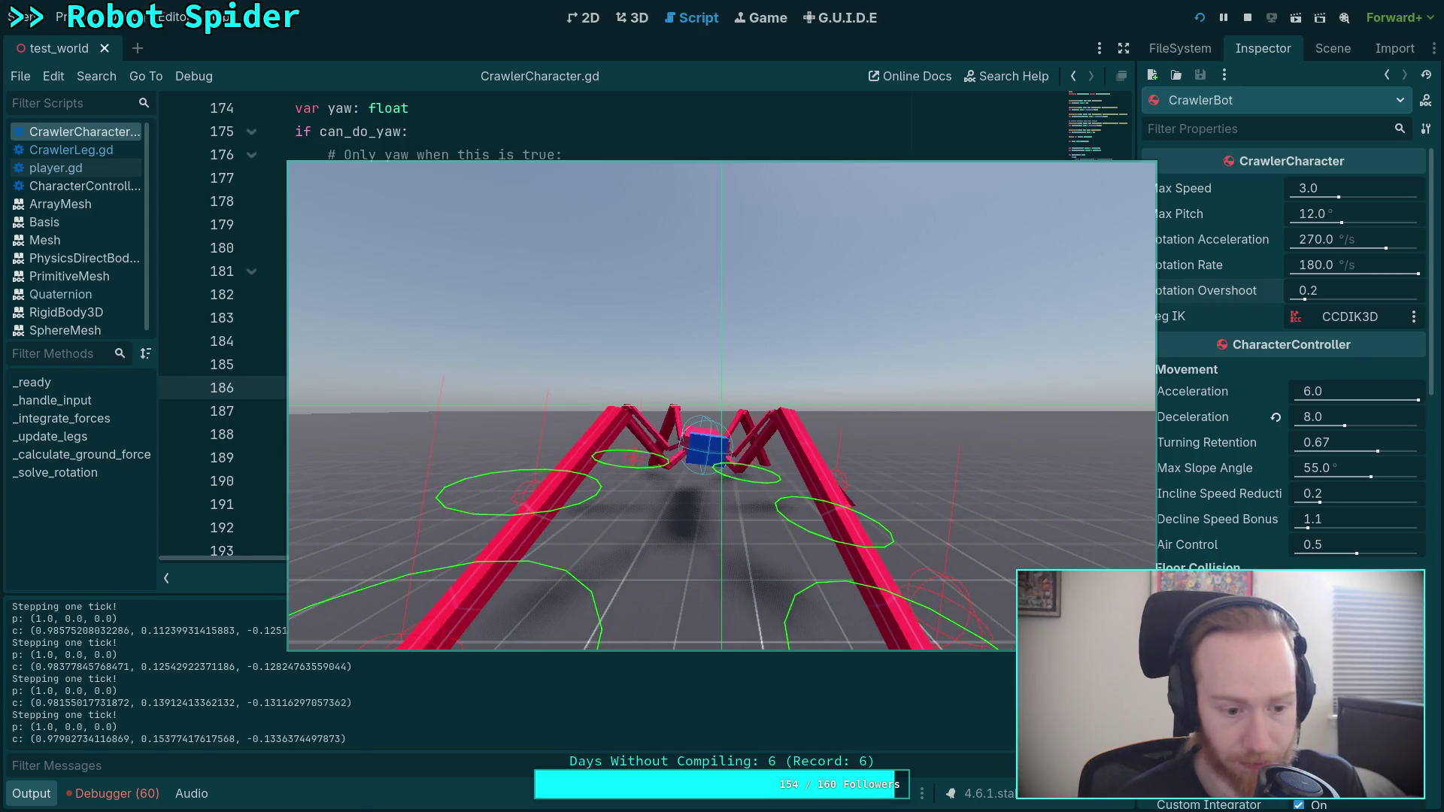
key("period")
key("period")
key("period")
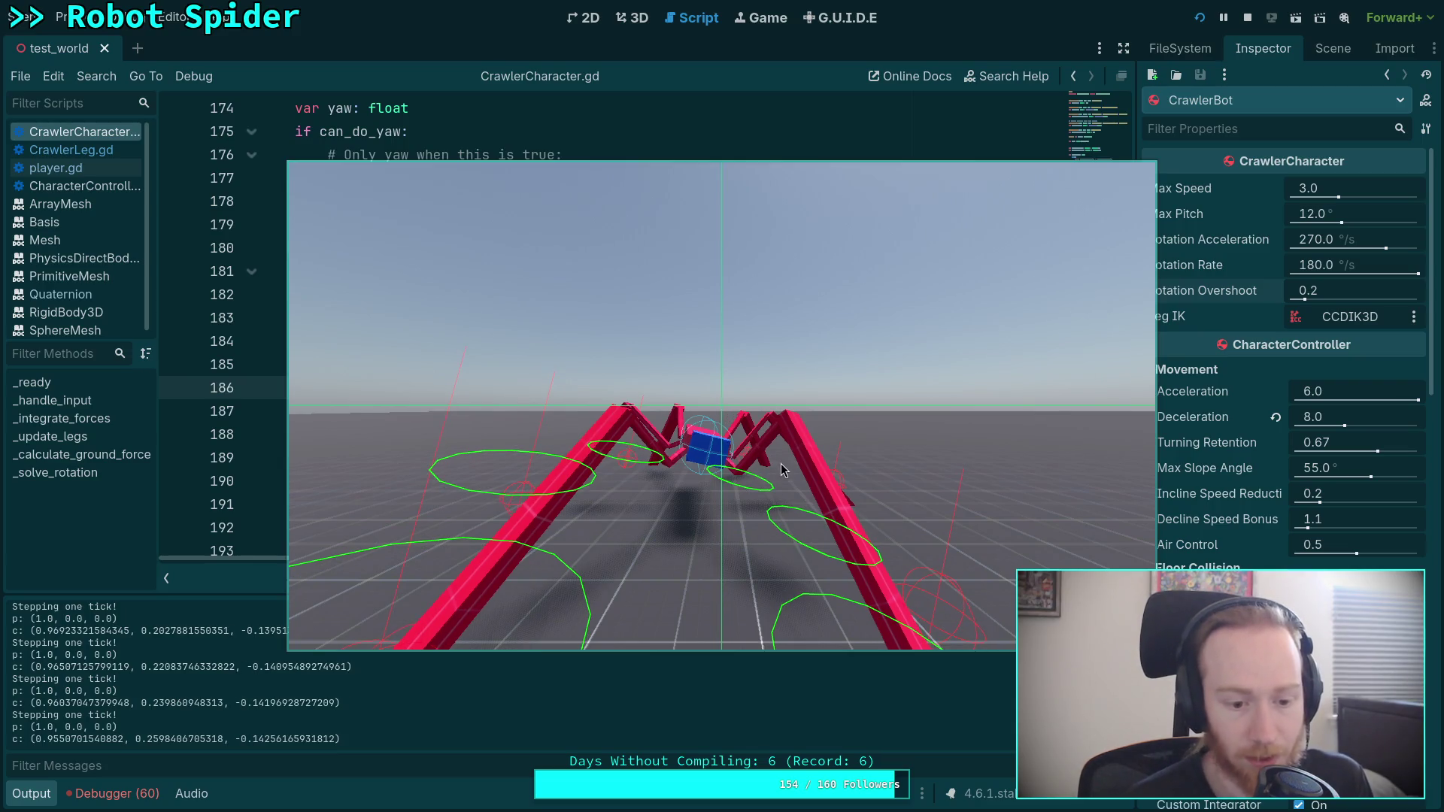
left_click(1248, 19)
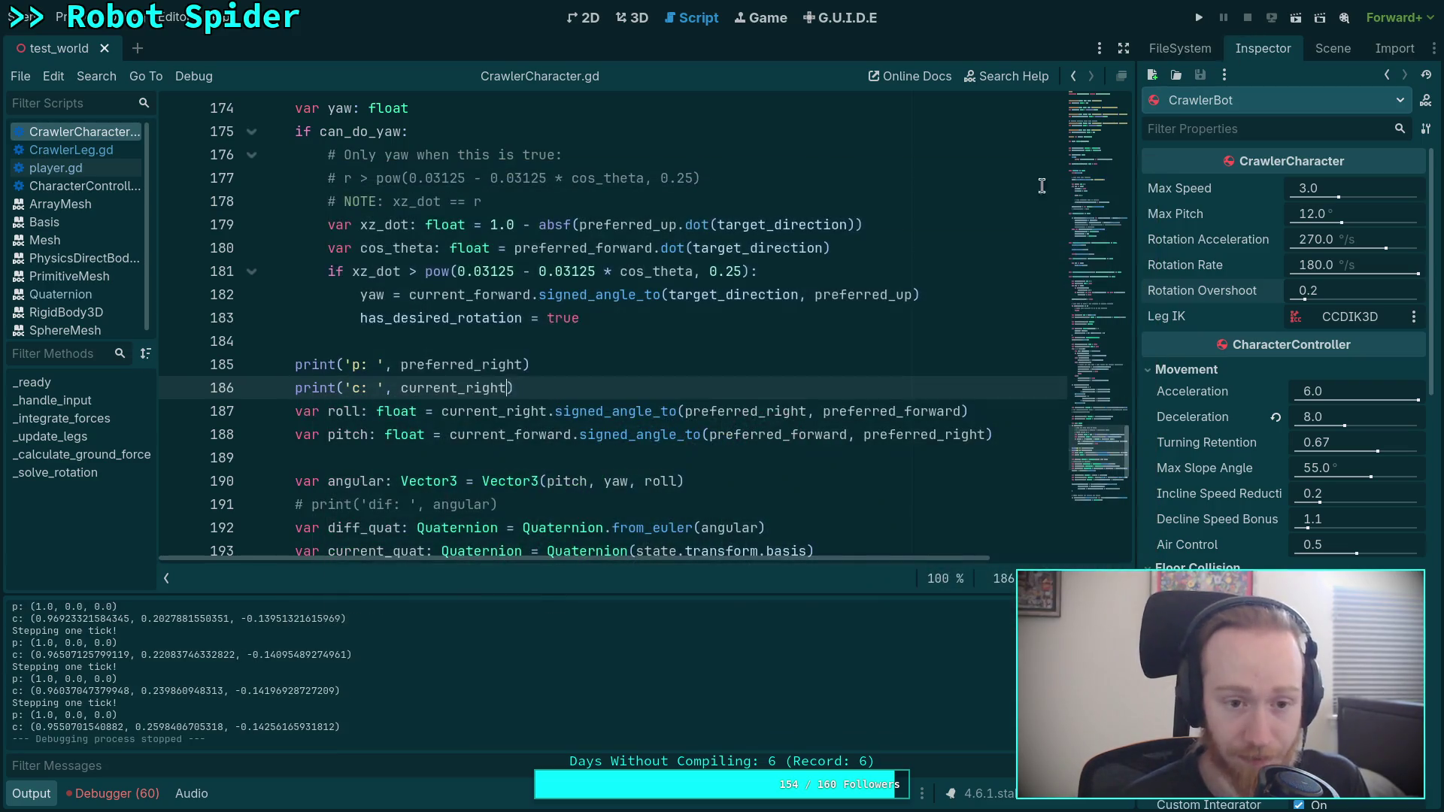
Add print('r: ', roll) on line 188 after the roll line and save.
left_click(994, 411)
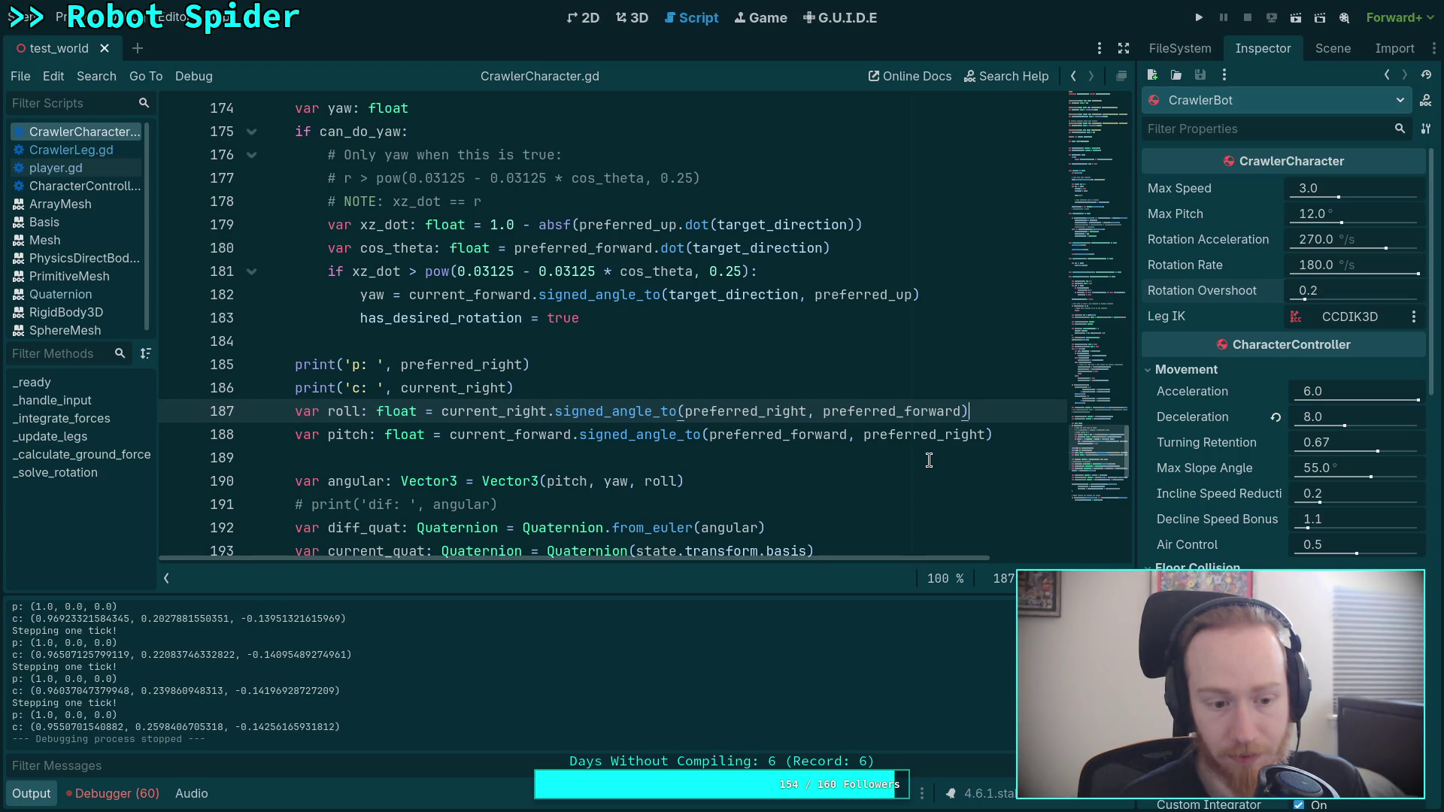
key("Return")
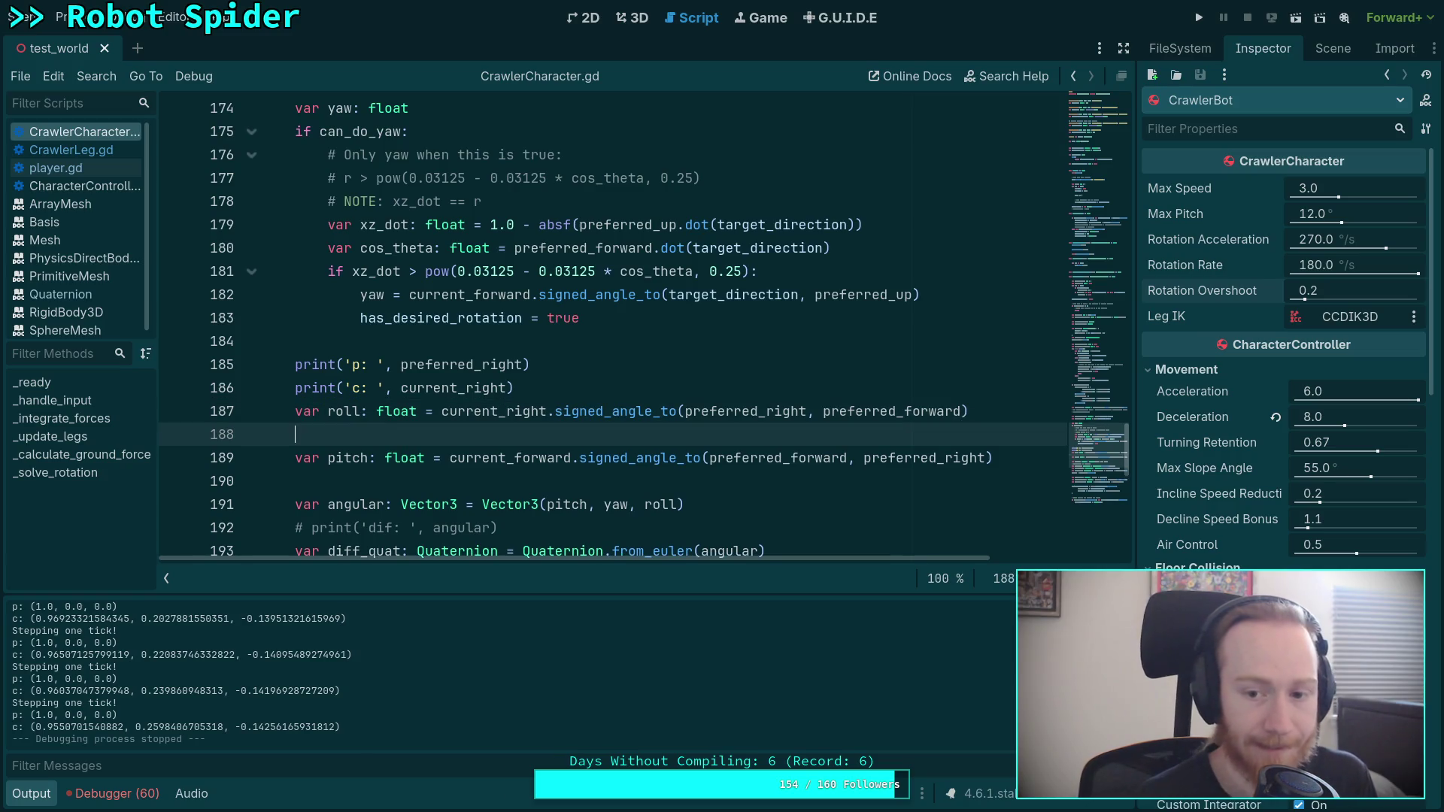
type("print('")
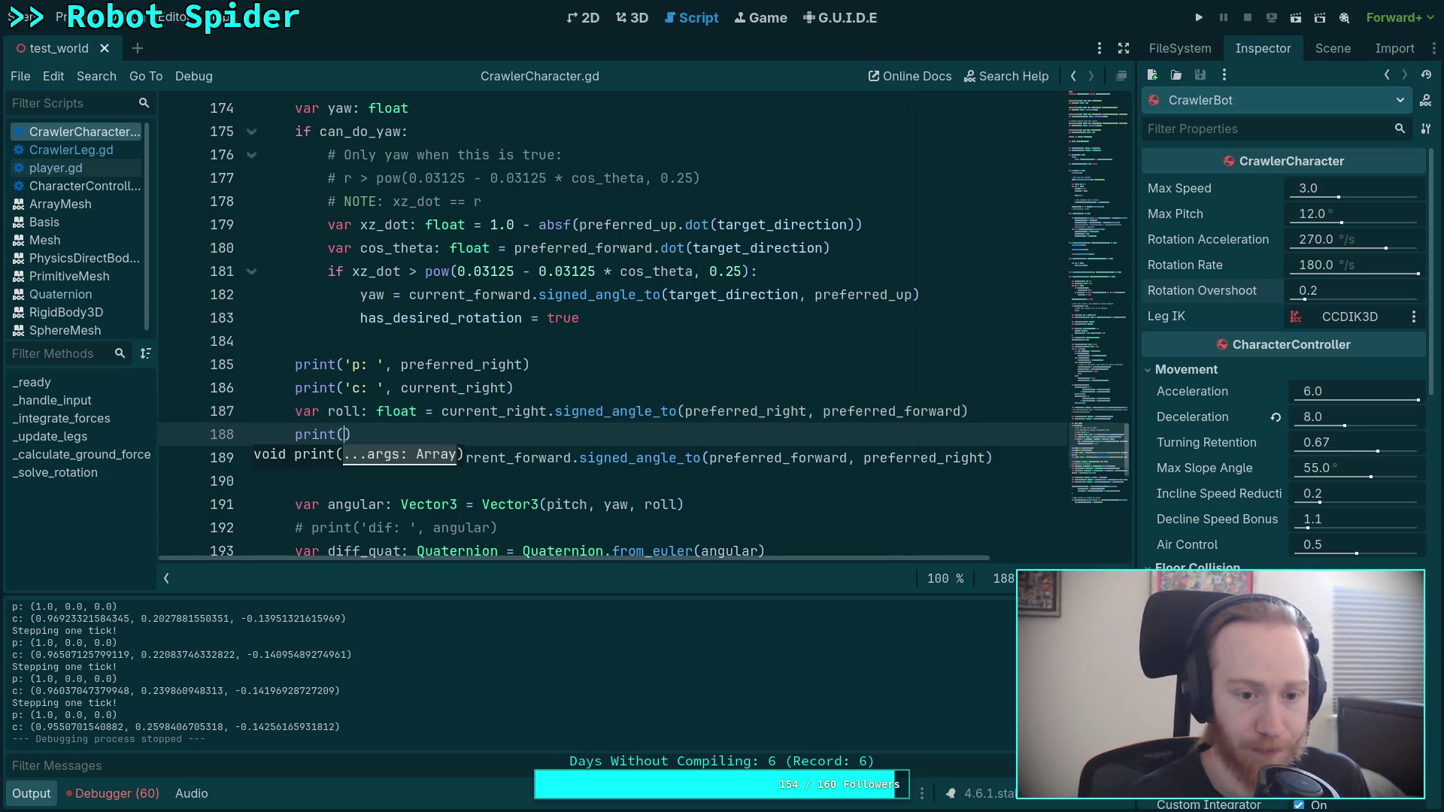
type("r:")
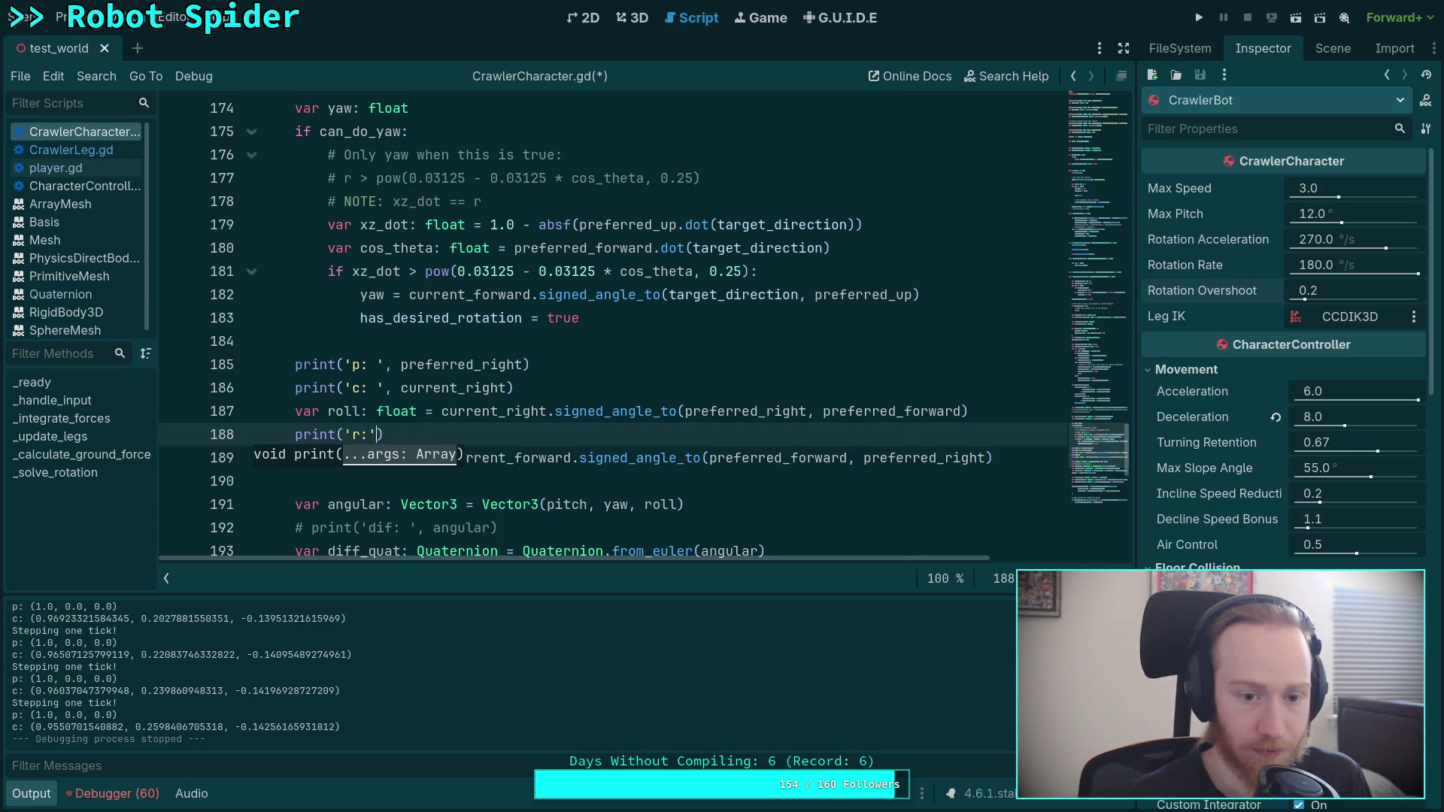
type(", ")
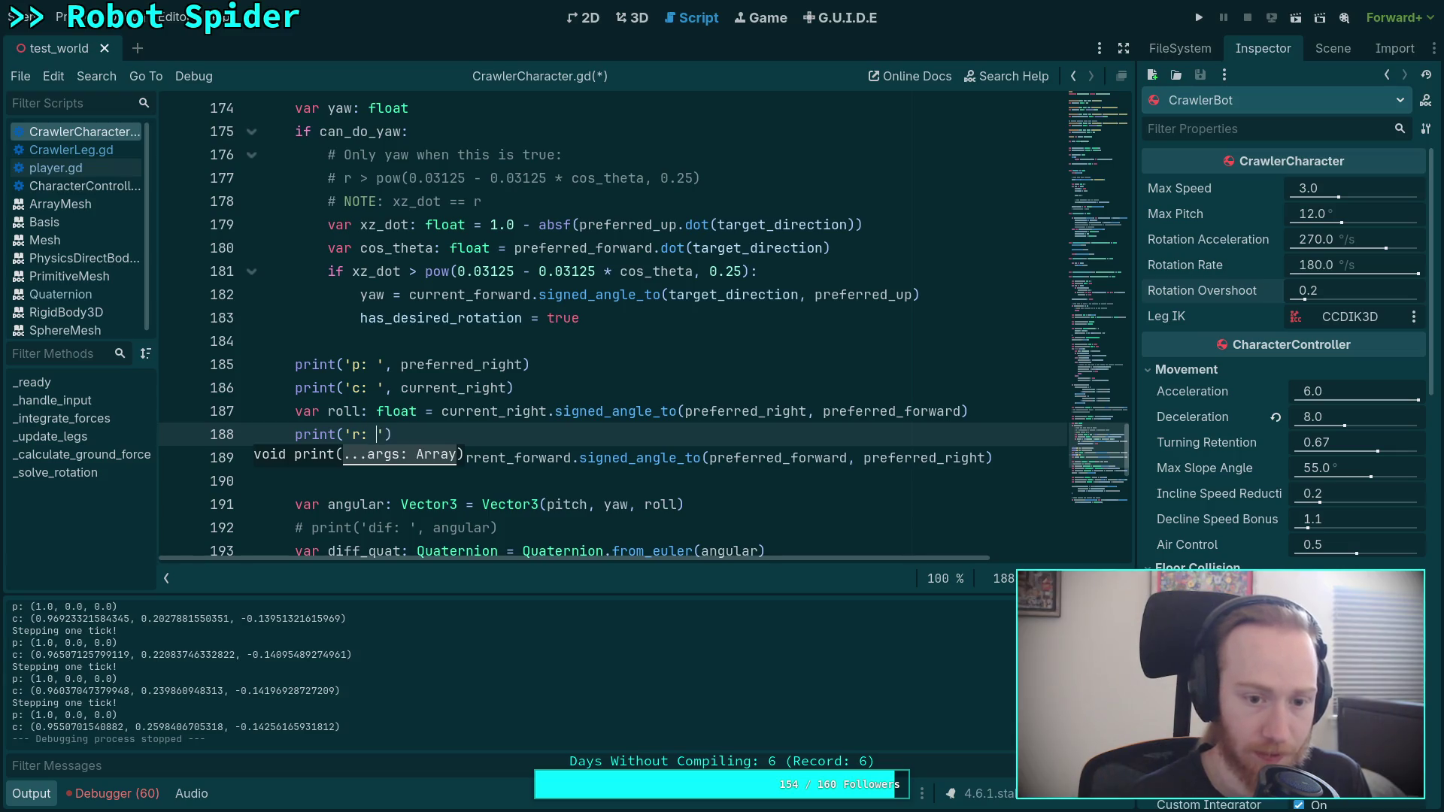
type(", ")
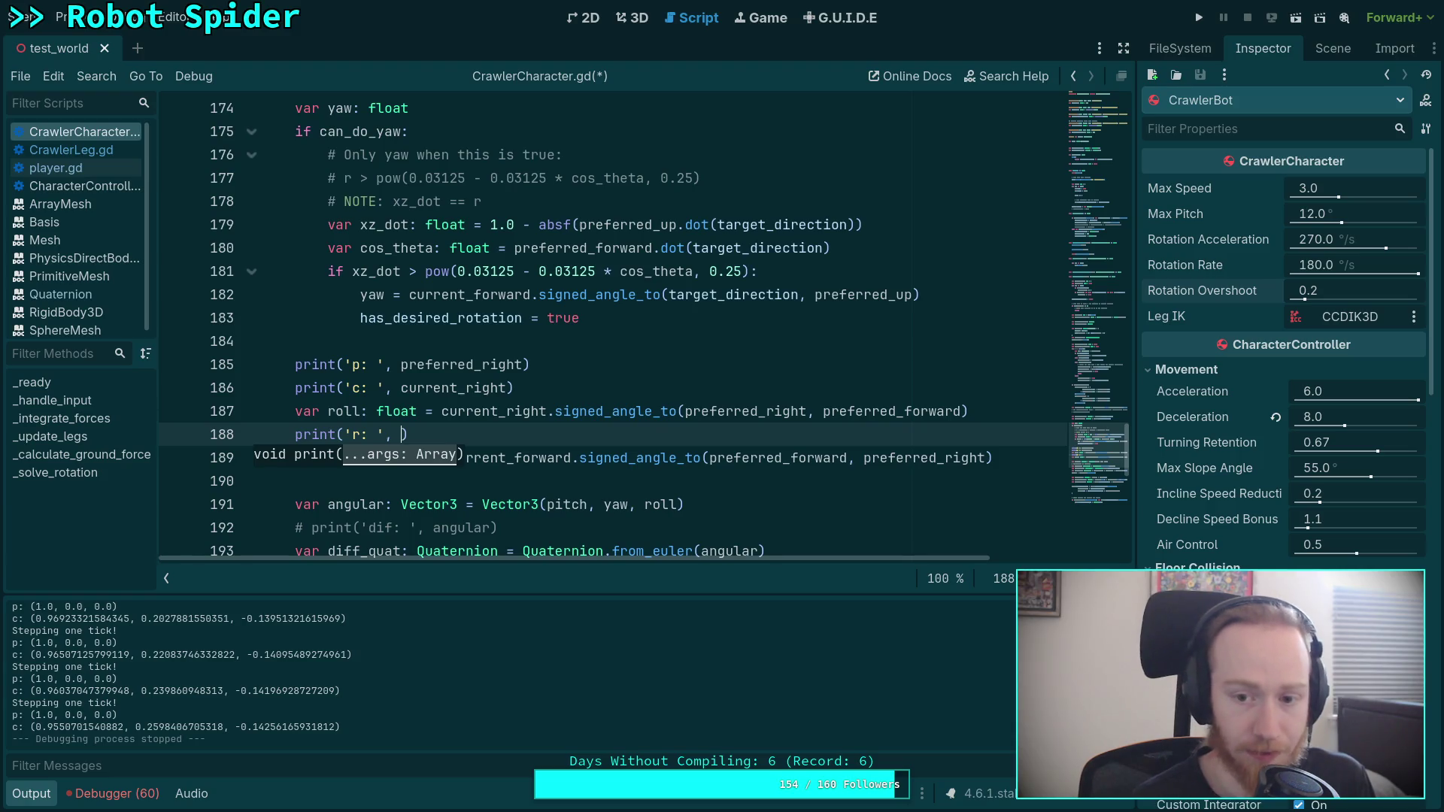
type("roll")
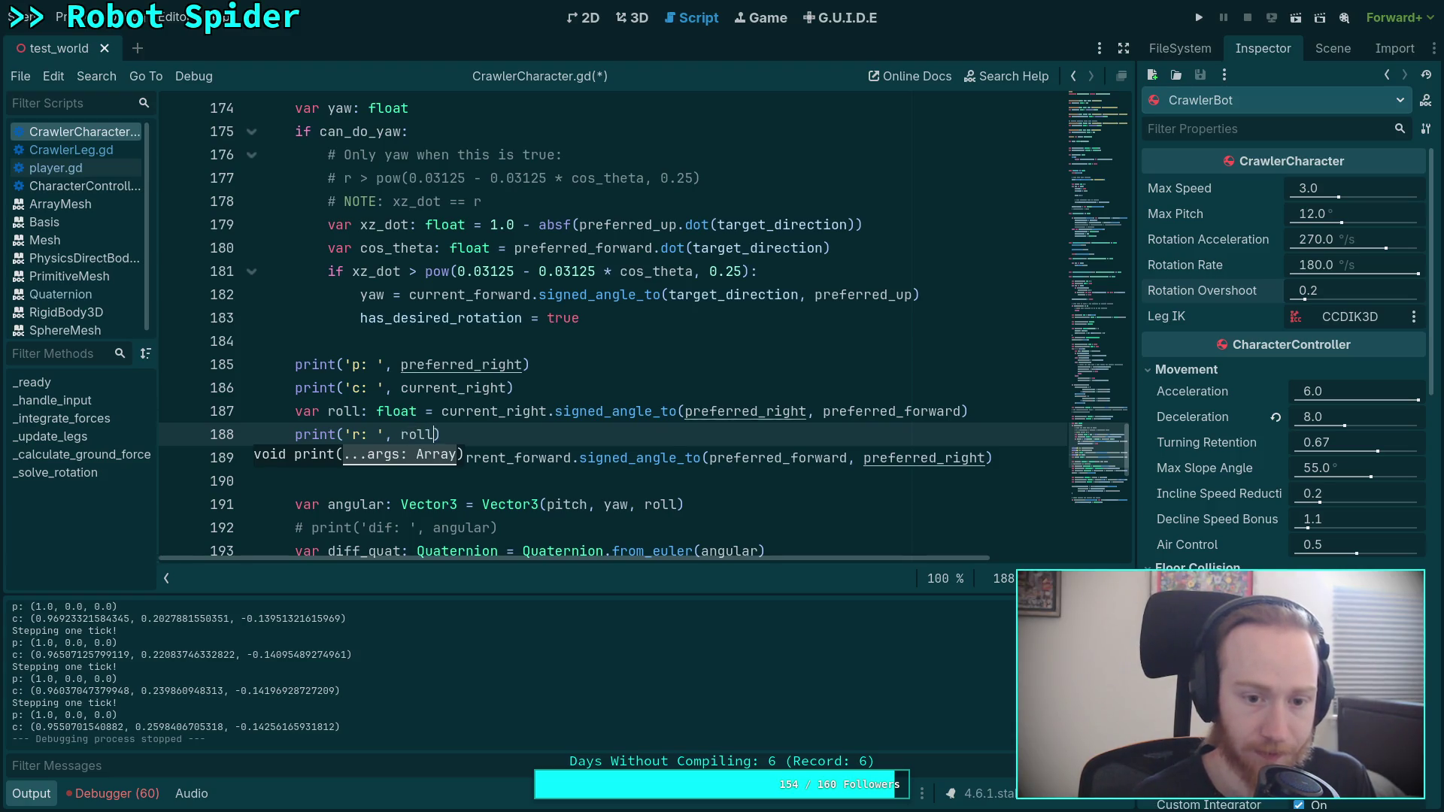
key("ctrl+s")
Run the scene to log r climbing from 0.148 to 0.170, then stop.
left_click(1297, 21)
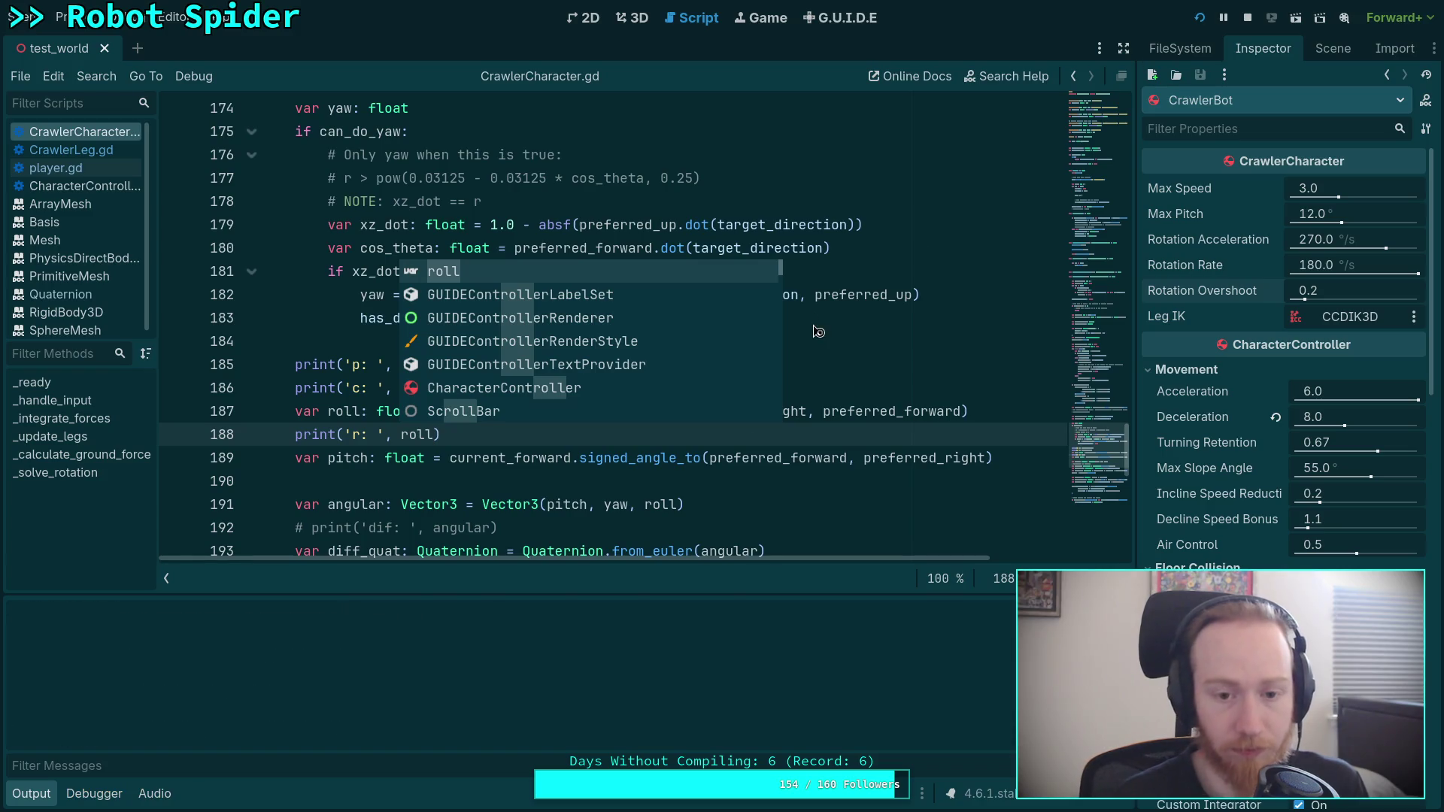
key("F8")
scroll(542, 392, "up", 15)
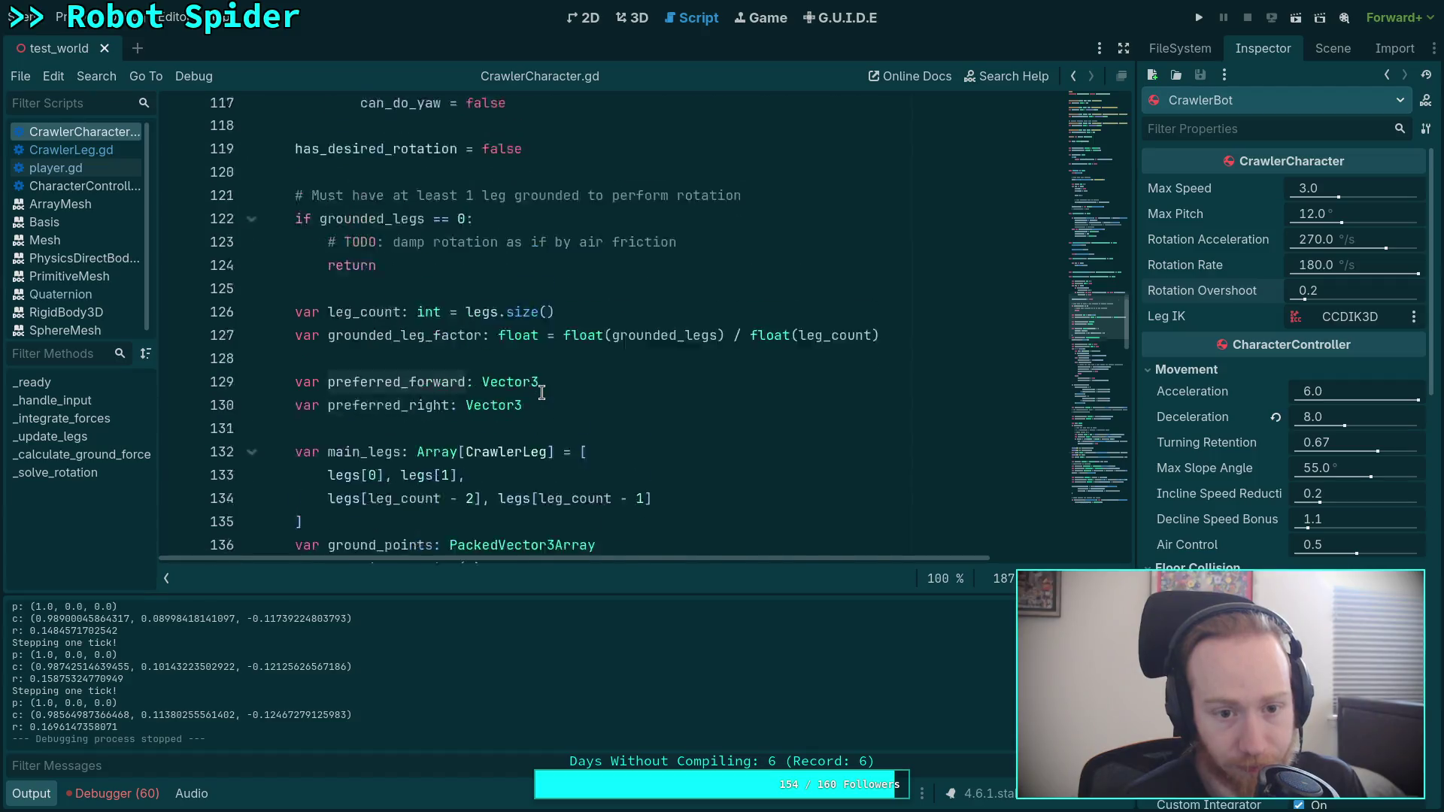
scroll(542, 392, "down", 5)
scroll(541, 392, "down", 4)
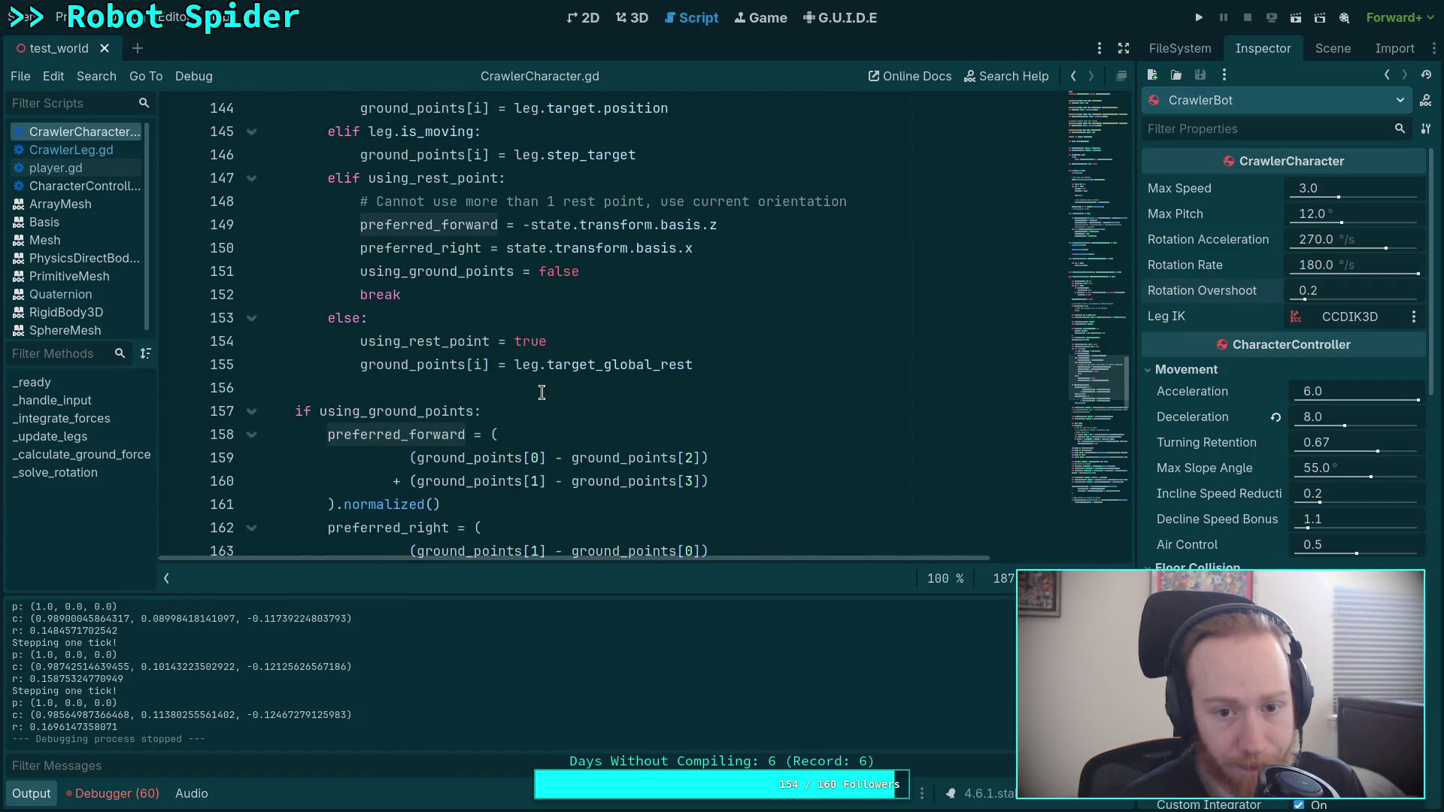
Put a minus before preferred_forward in line 187's signed_angle_to call and save.
scroll(542, 393, "down", 10)
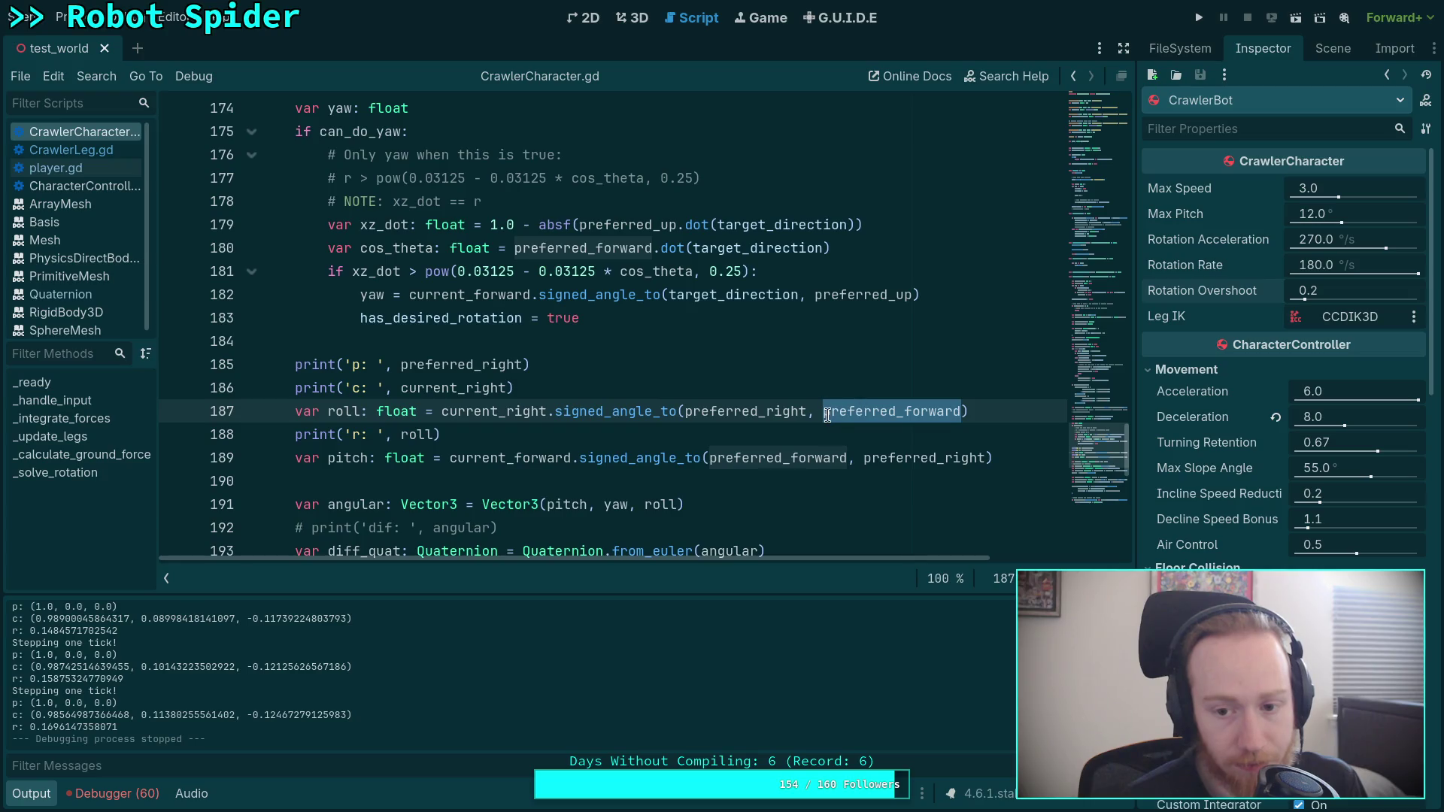
left_click(828, 414)
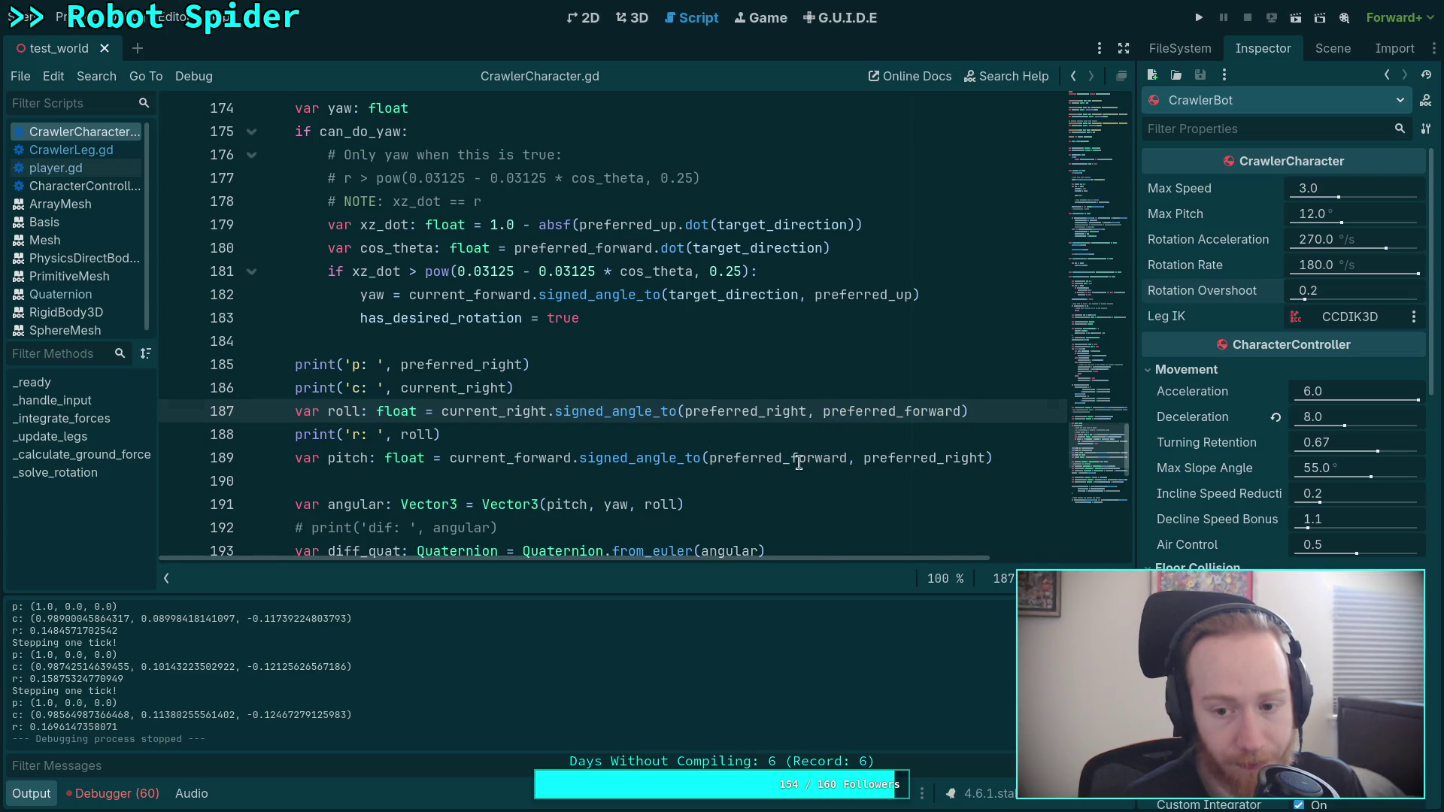
scroll(798, 463, "down", 2)
scroll(706, 443, "down", 3)
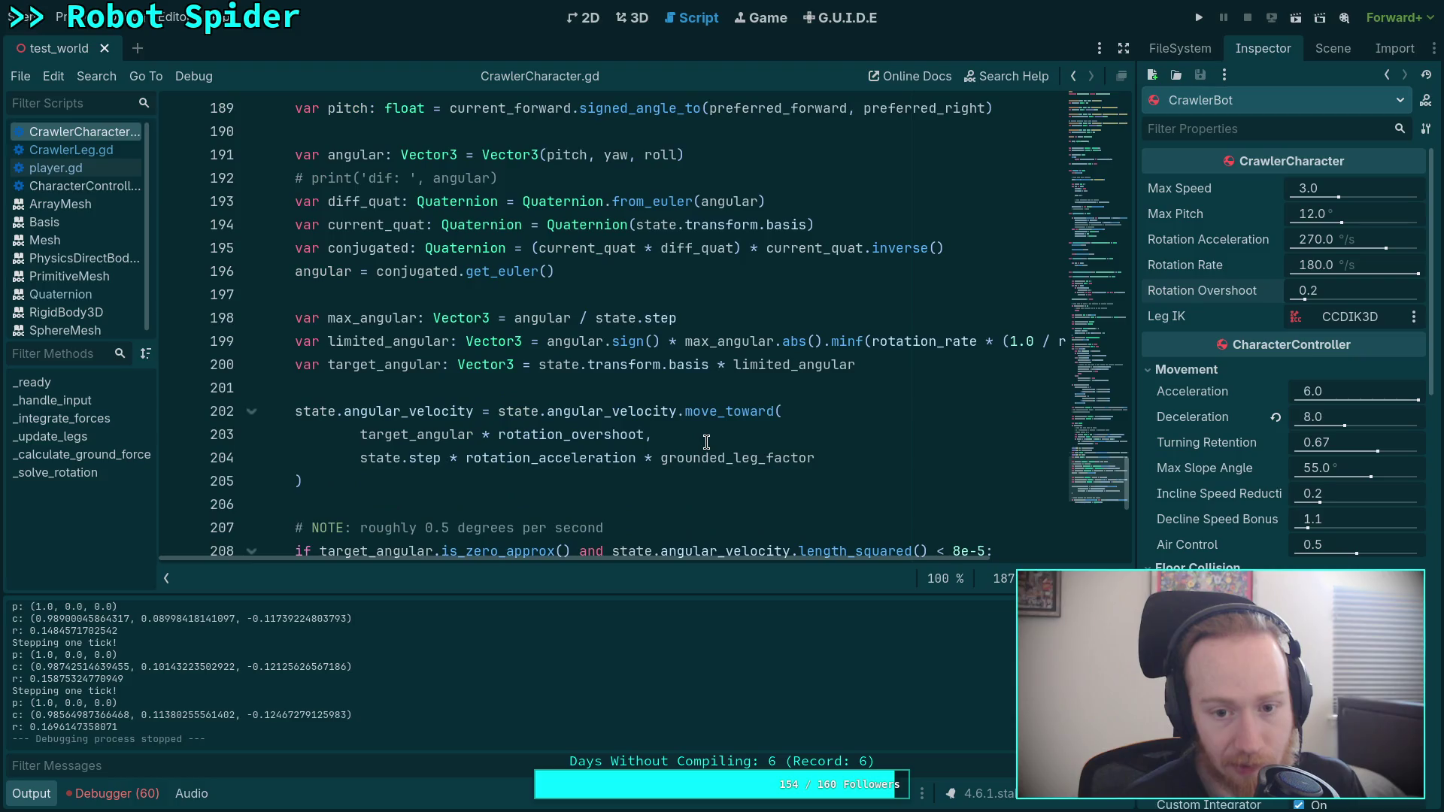
scroll(706, 443, "up", 5)
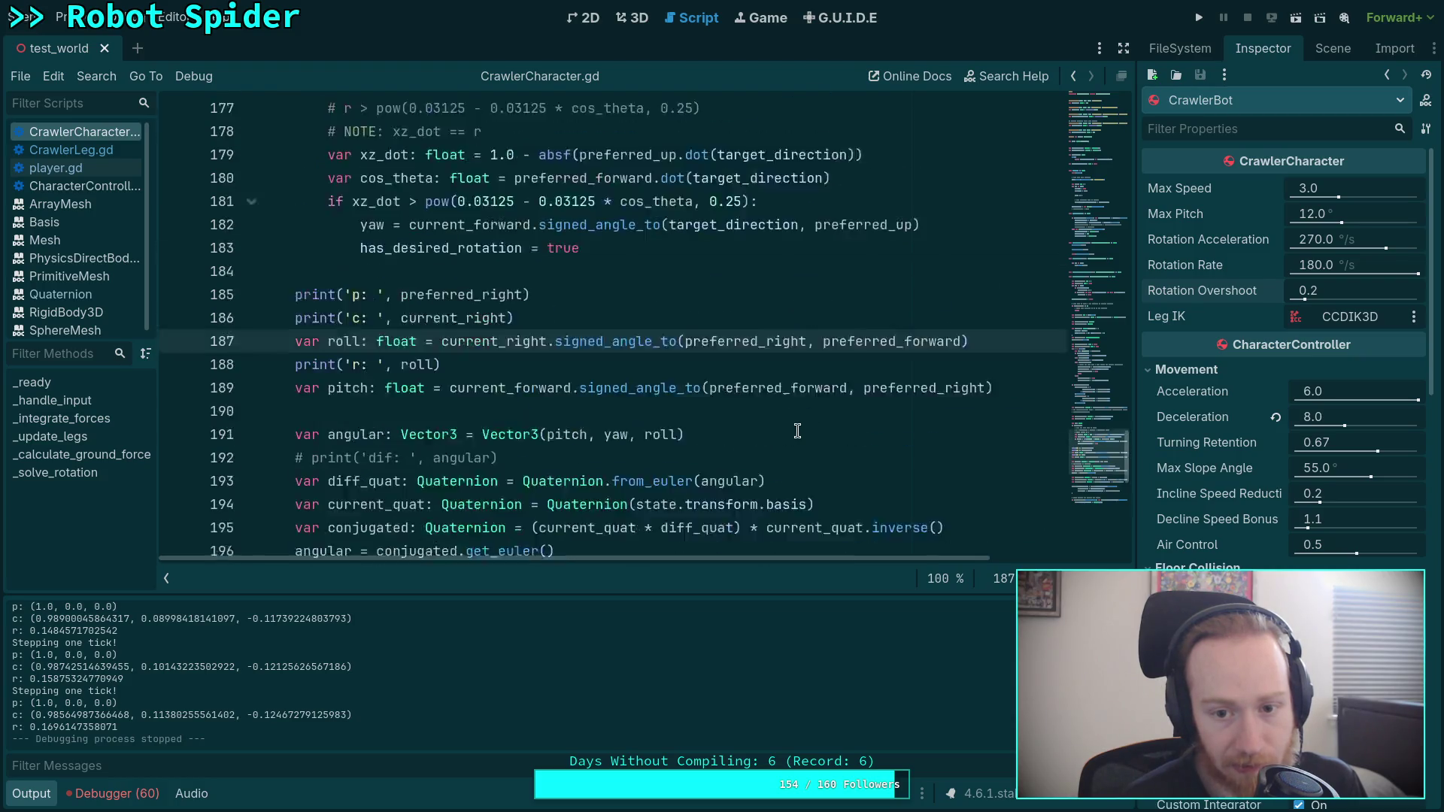
type("-")
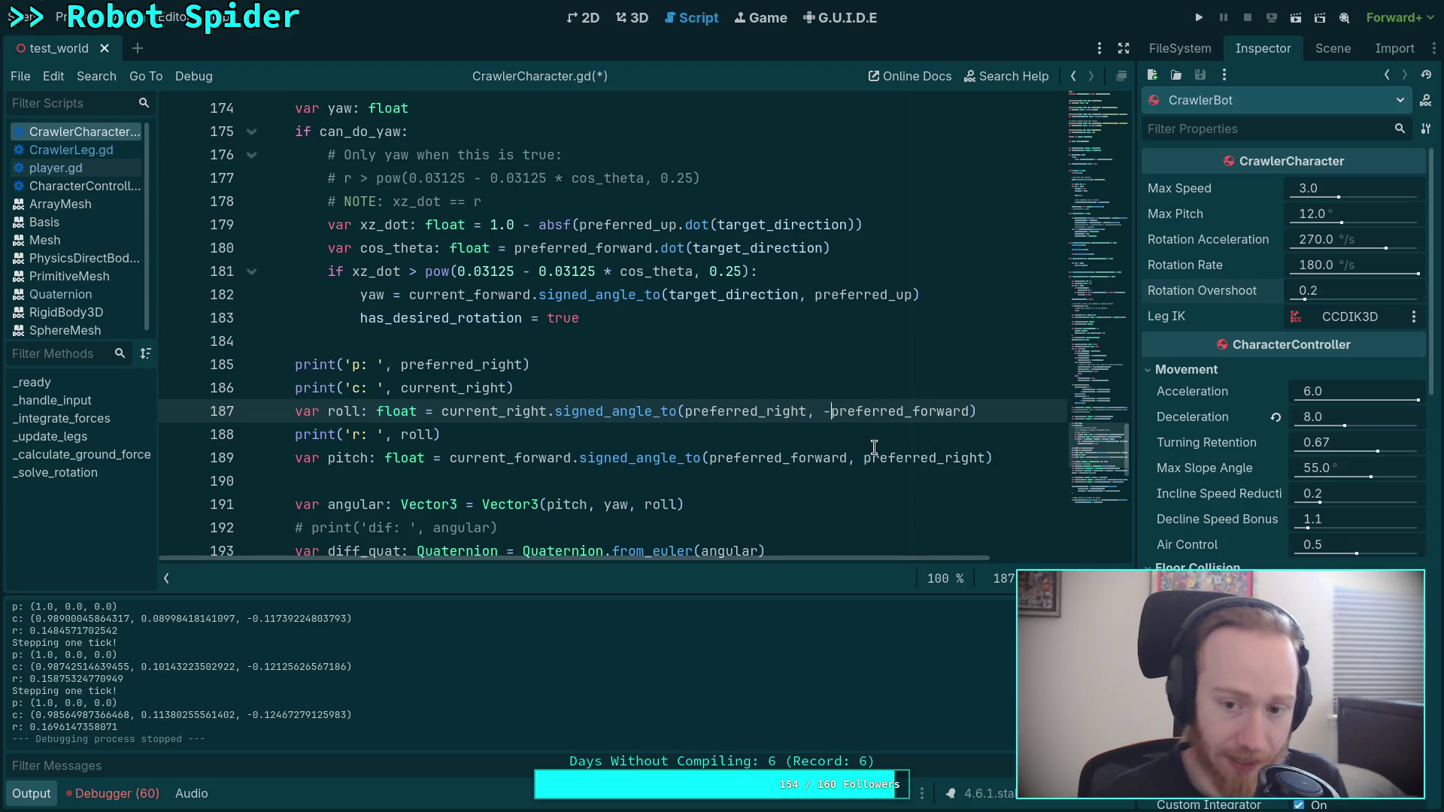
key("ctrl+s")
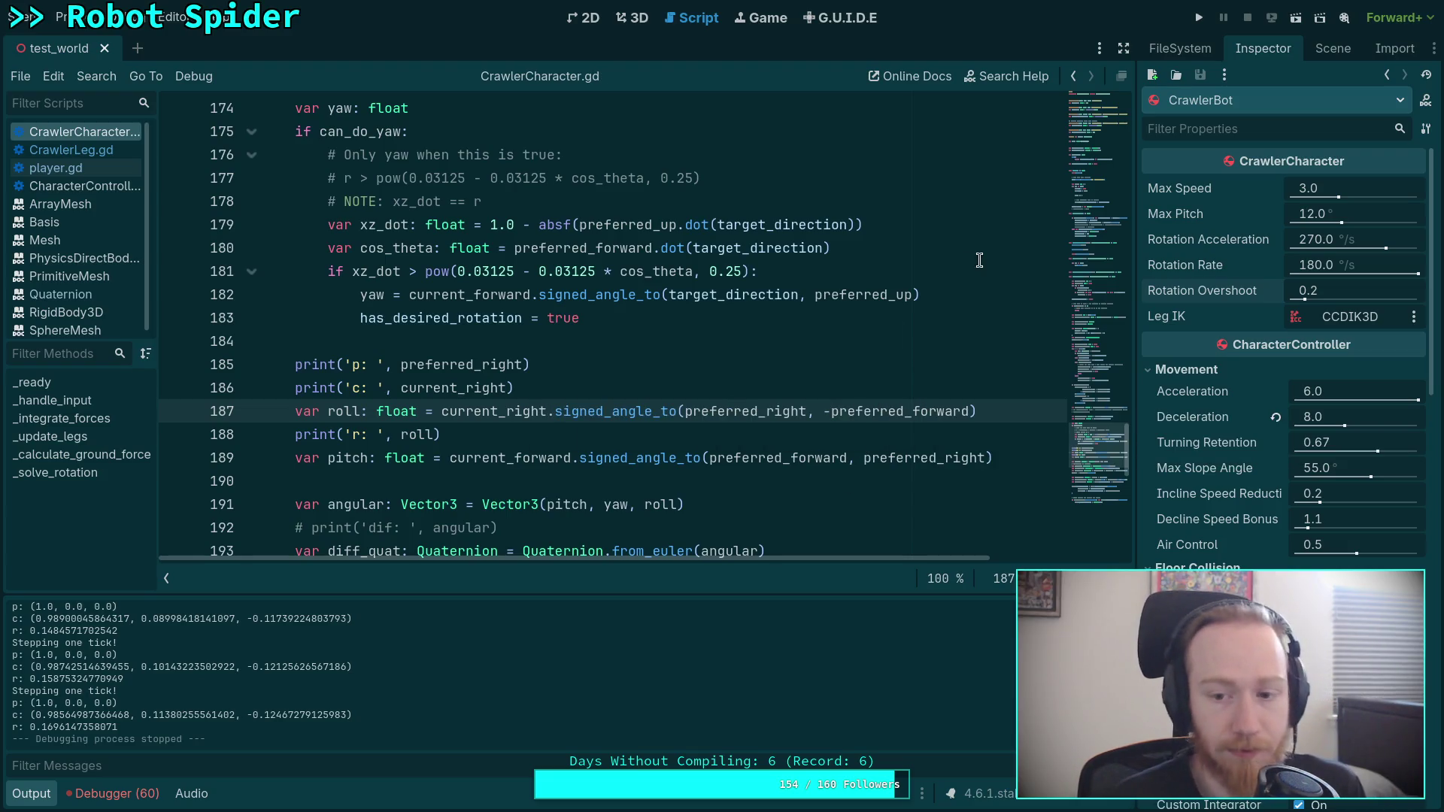
left_click(1202, 19)
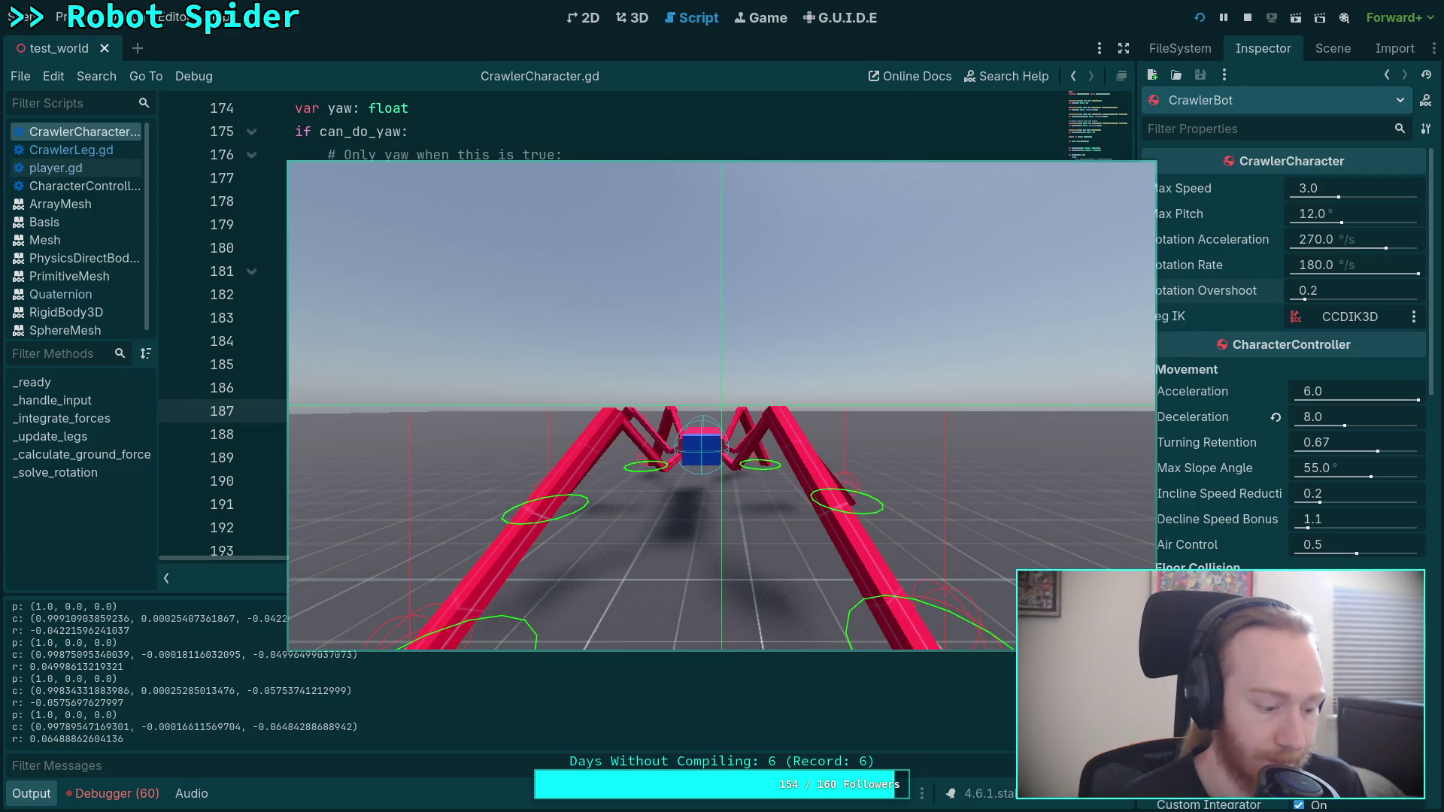
Step the crawler several ticks, logging r alternating sign near ±0.077, then stop the game.
key("period")
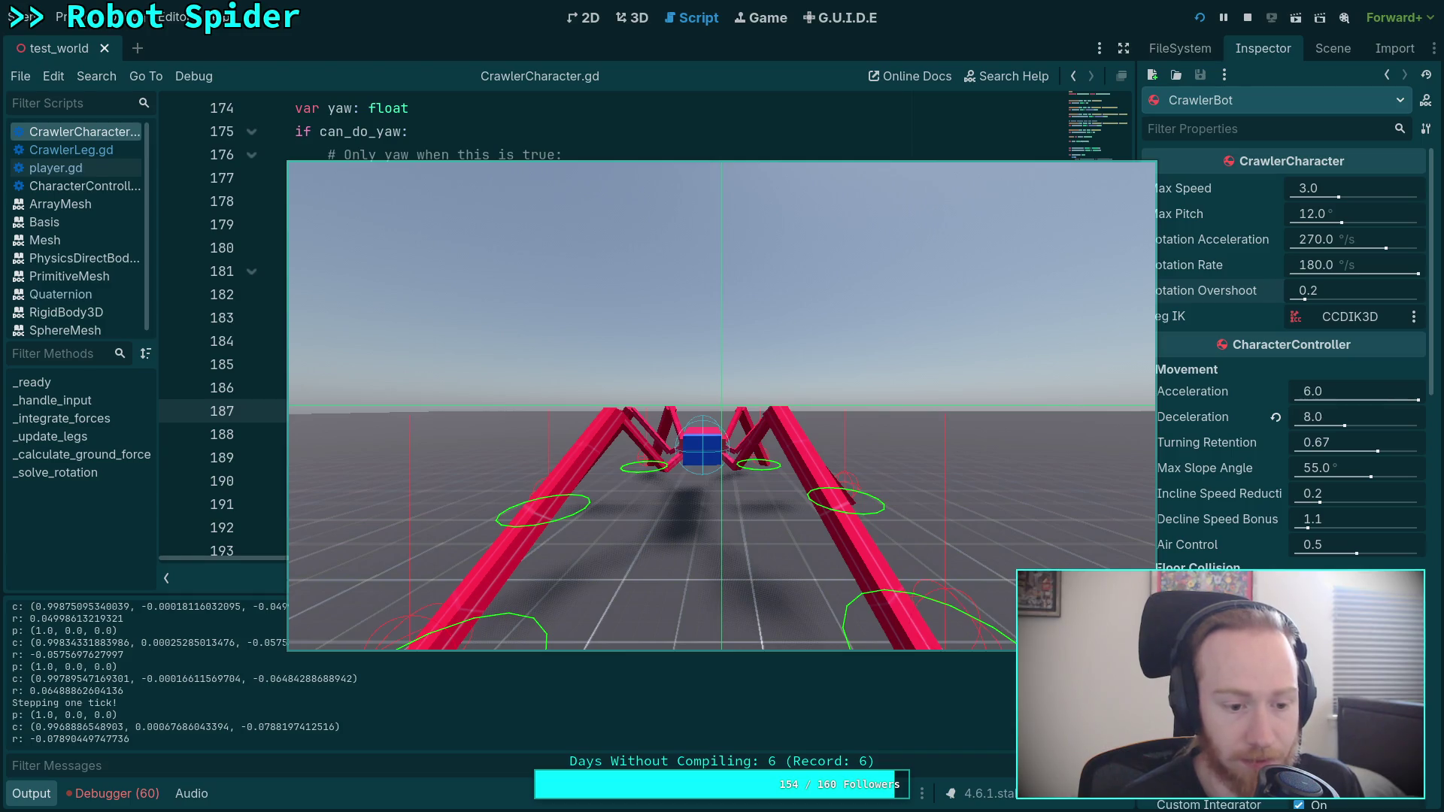
key("period")
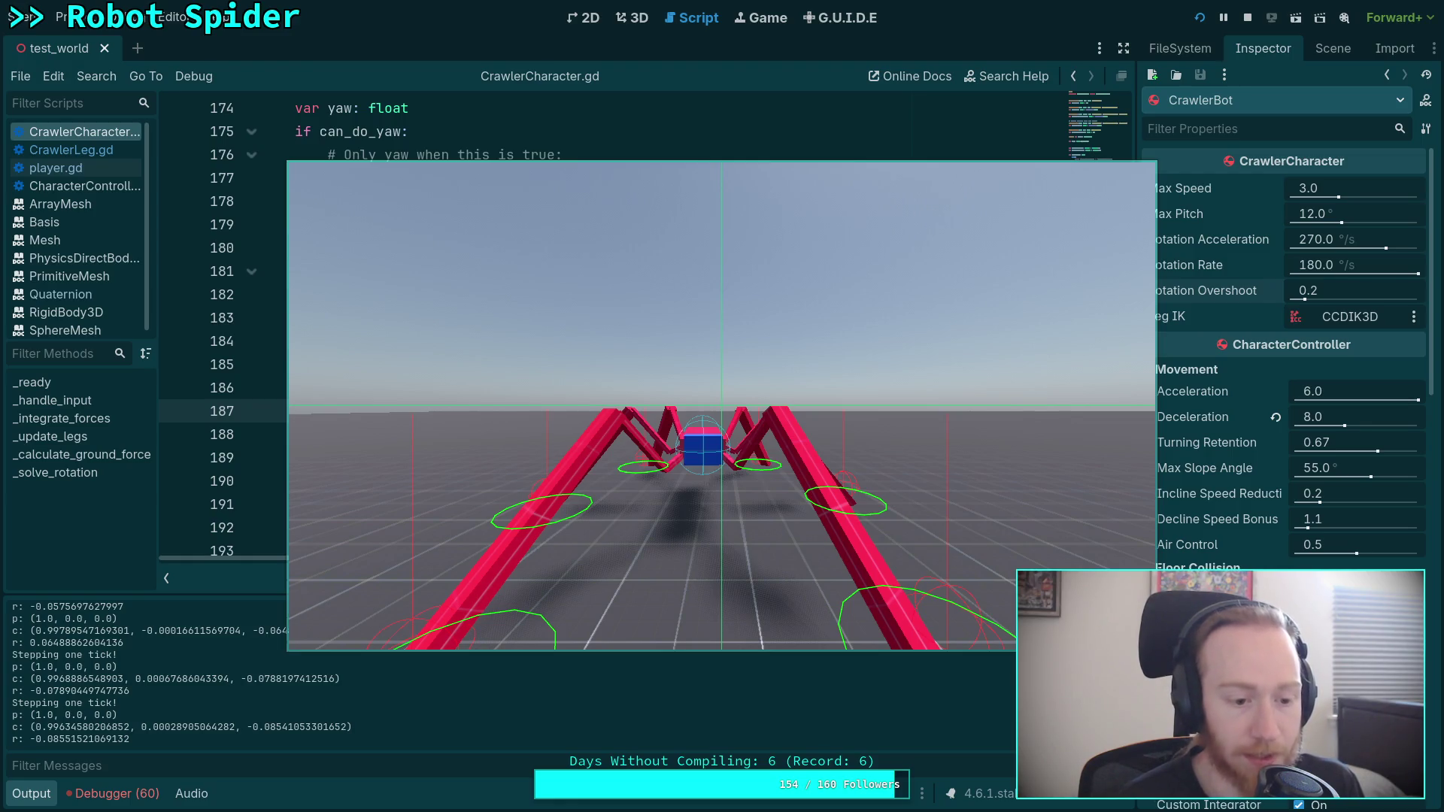
key("space")
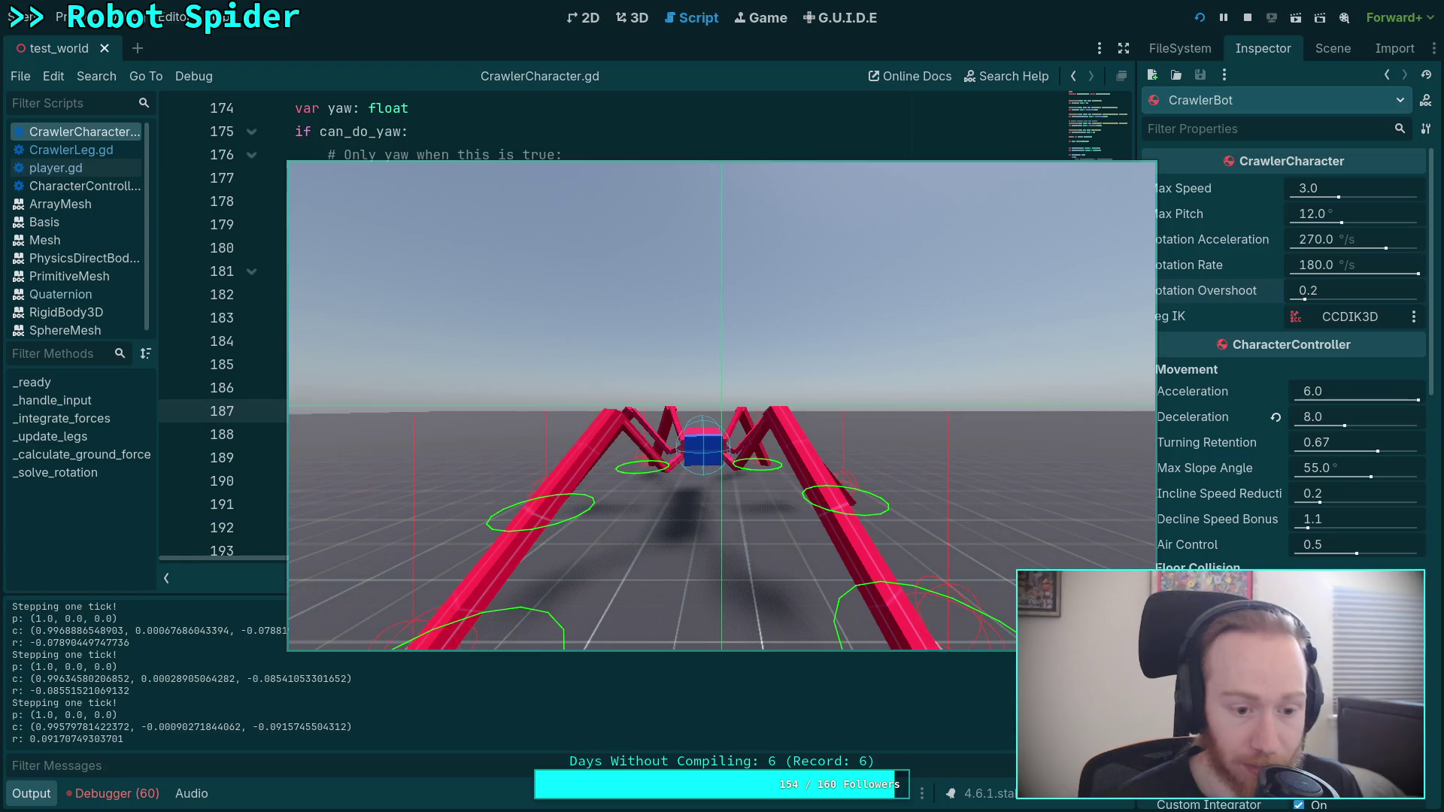
key("space")
key("space")
key("space")
key("space")
key("space")
key("space")
key("space")
key("space")
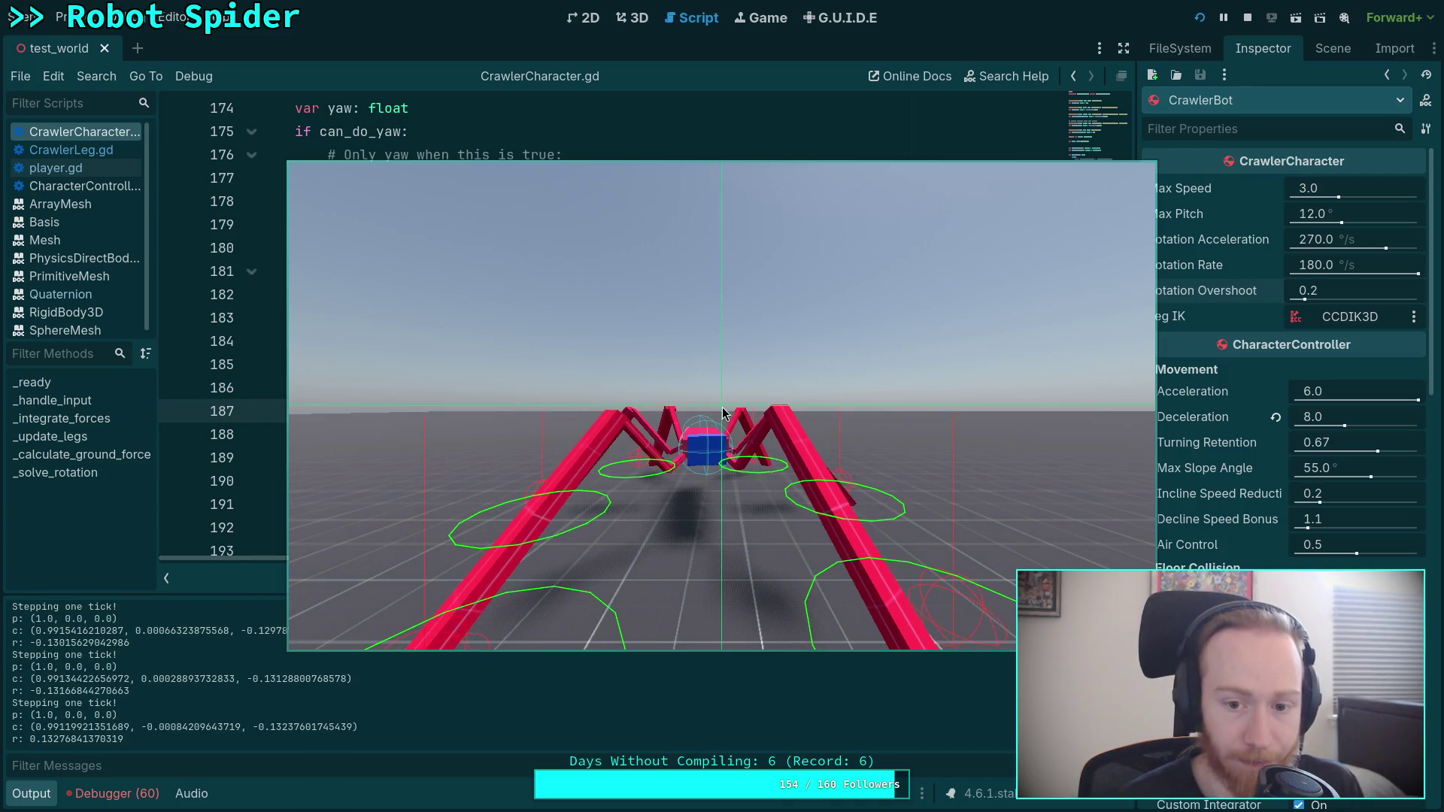
key("space")
key("space")
key("space")
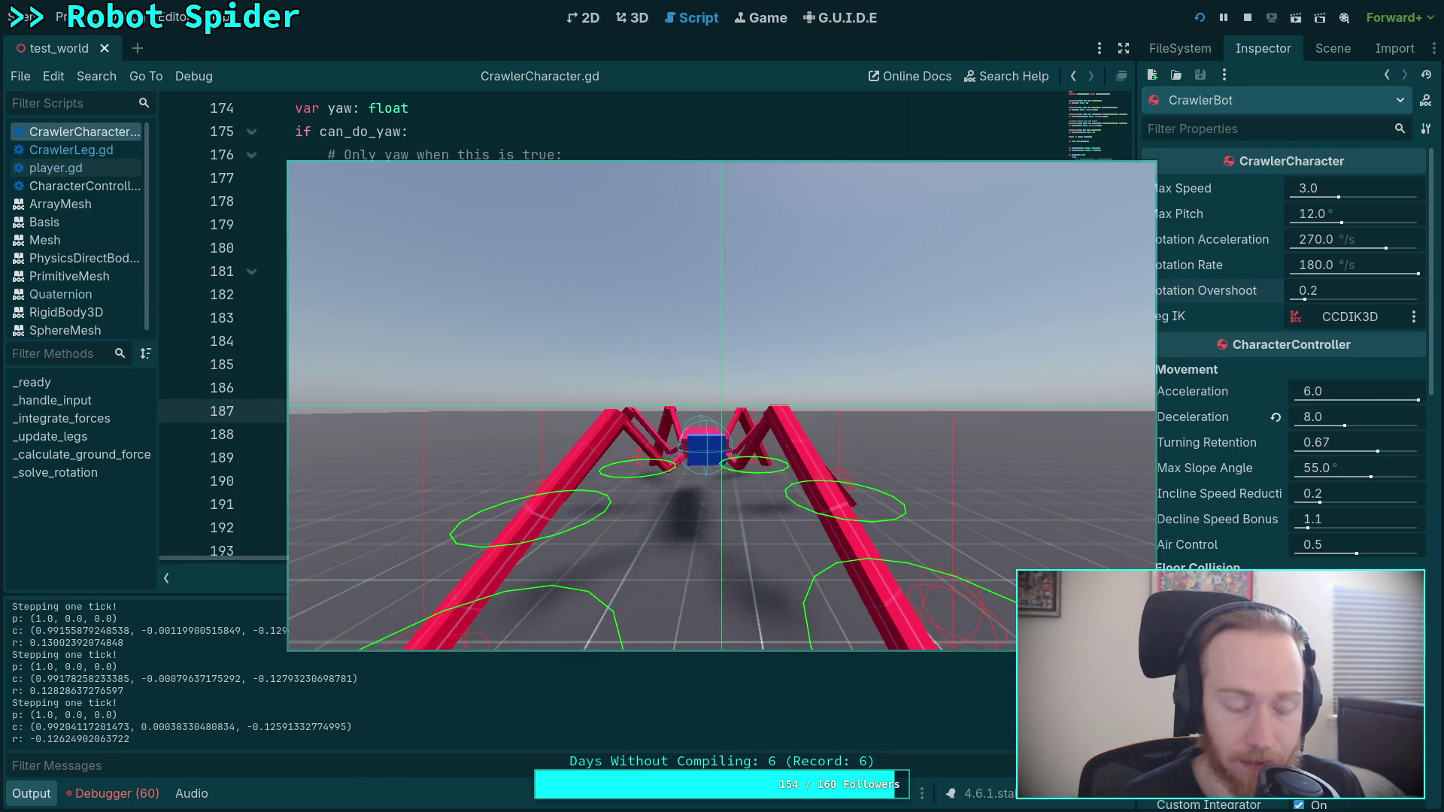
key("space")
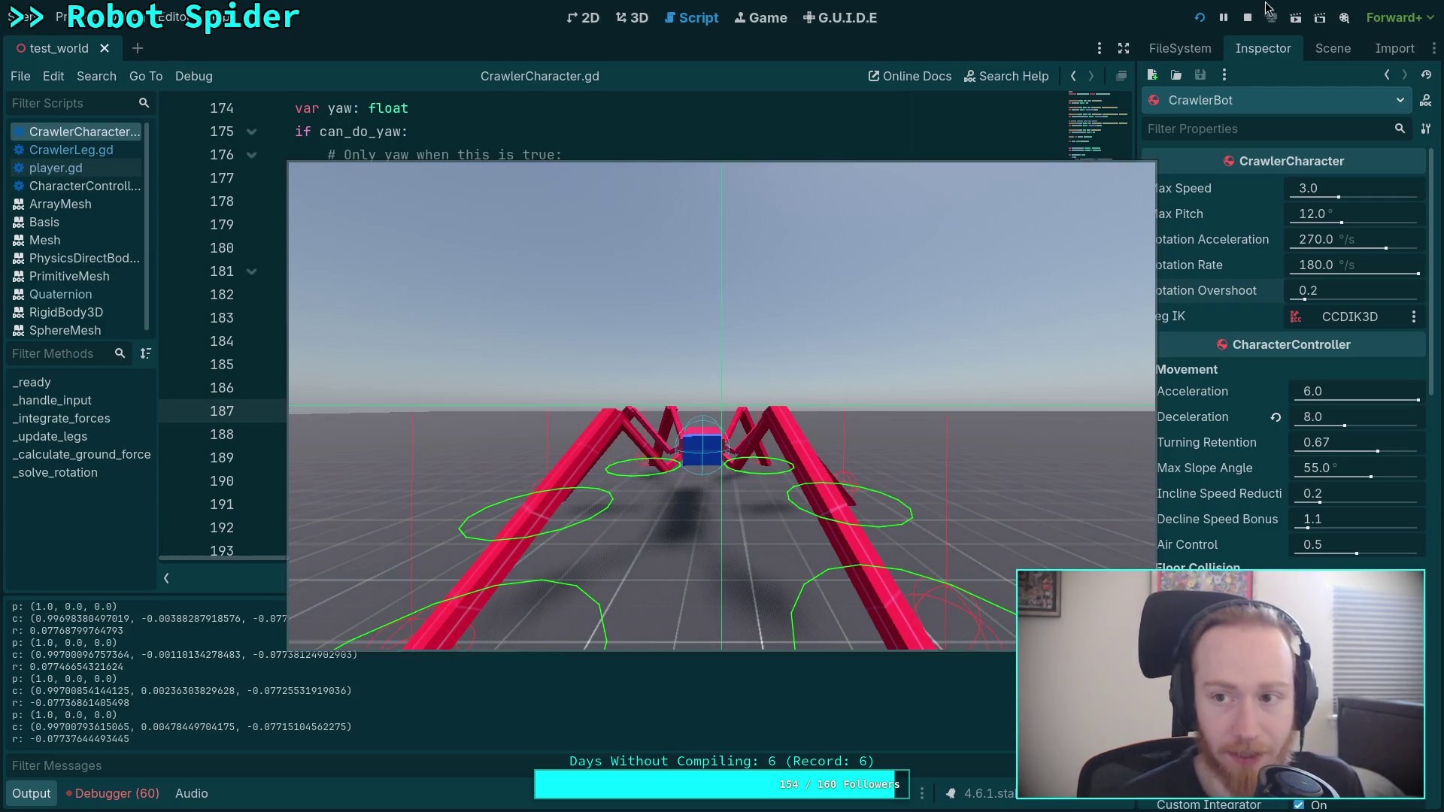
left_click(1248, 17)
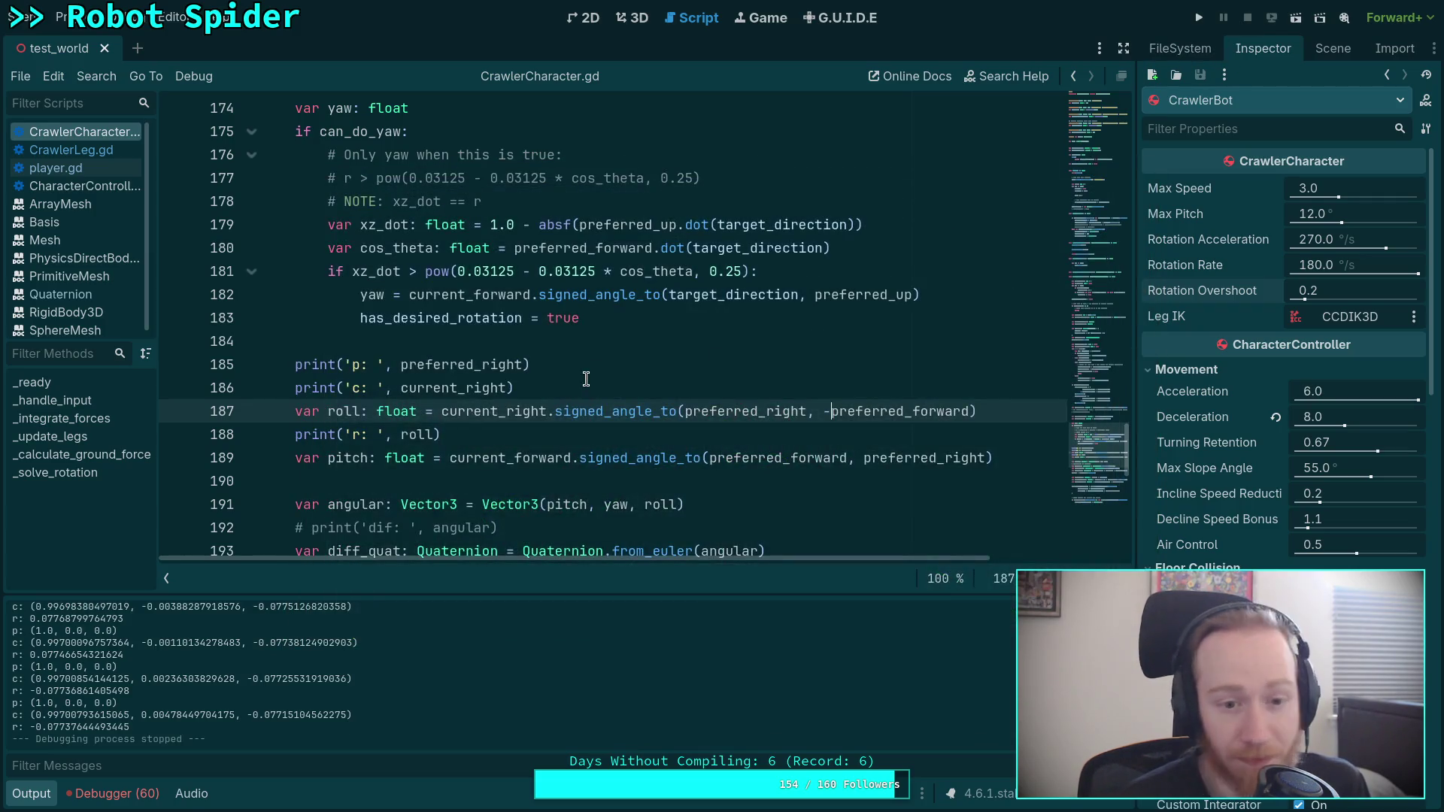
Move the roll calculation up so it sits above the p and c debug prints.
left_click(464, 435)
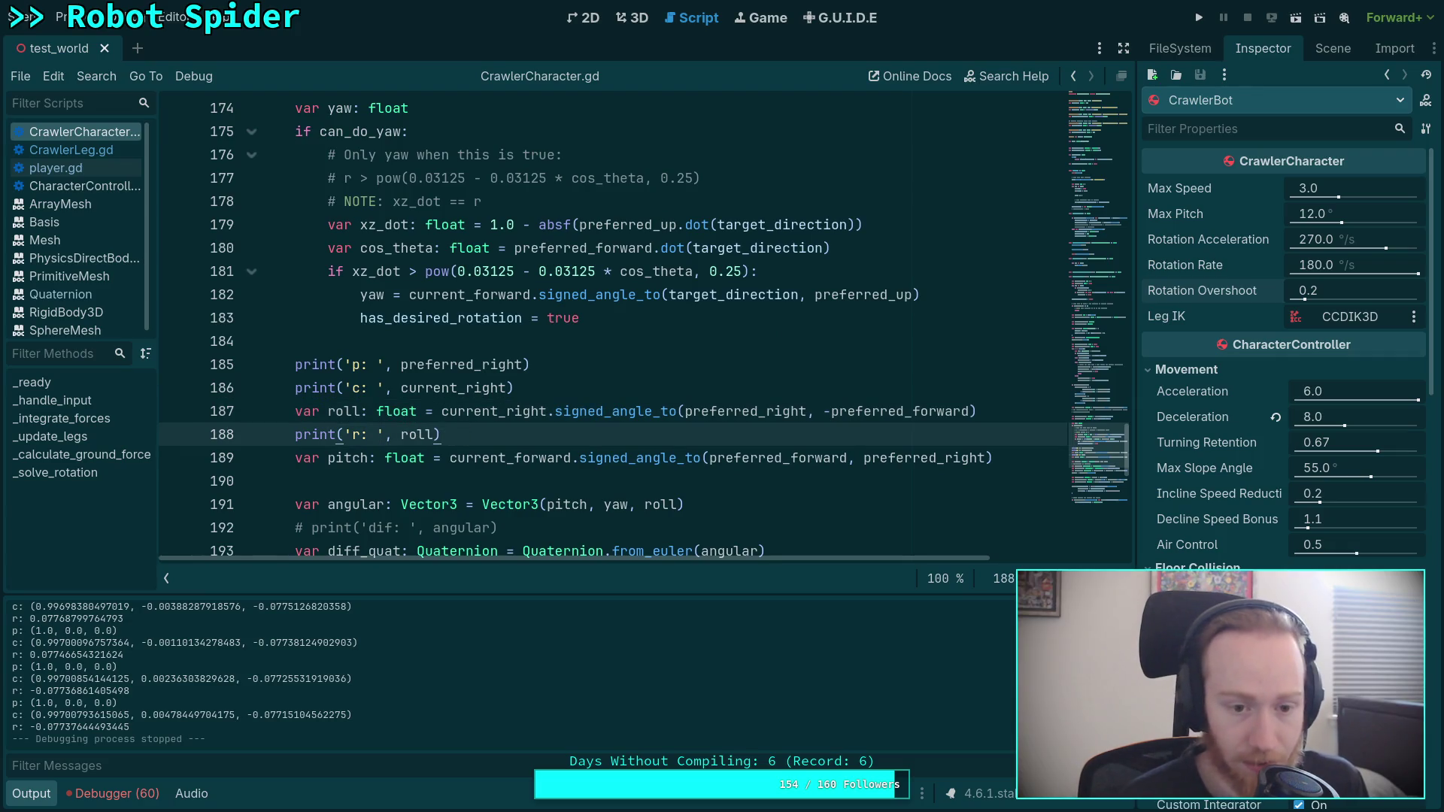
key("alt+Down")
key("Up")
key("Up")
key("alt+Up")
key("Up")
key("alt+Down")
Change the prints to preferred_forward, current_forward and pitch, save, and run the game.
mouse_move(483, 387)
left_mouse_down()
mouse_move(525, 388)
mouse_move(501, 410)
left_mouse_up()
type("forward")
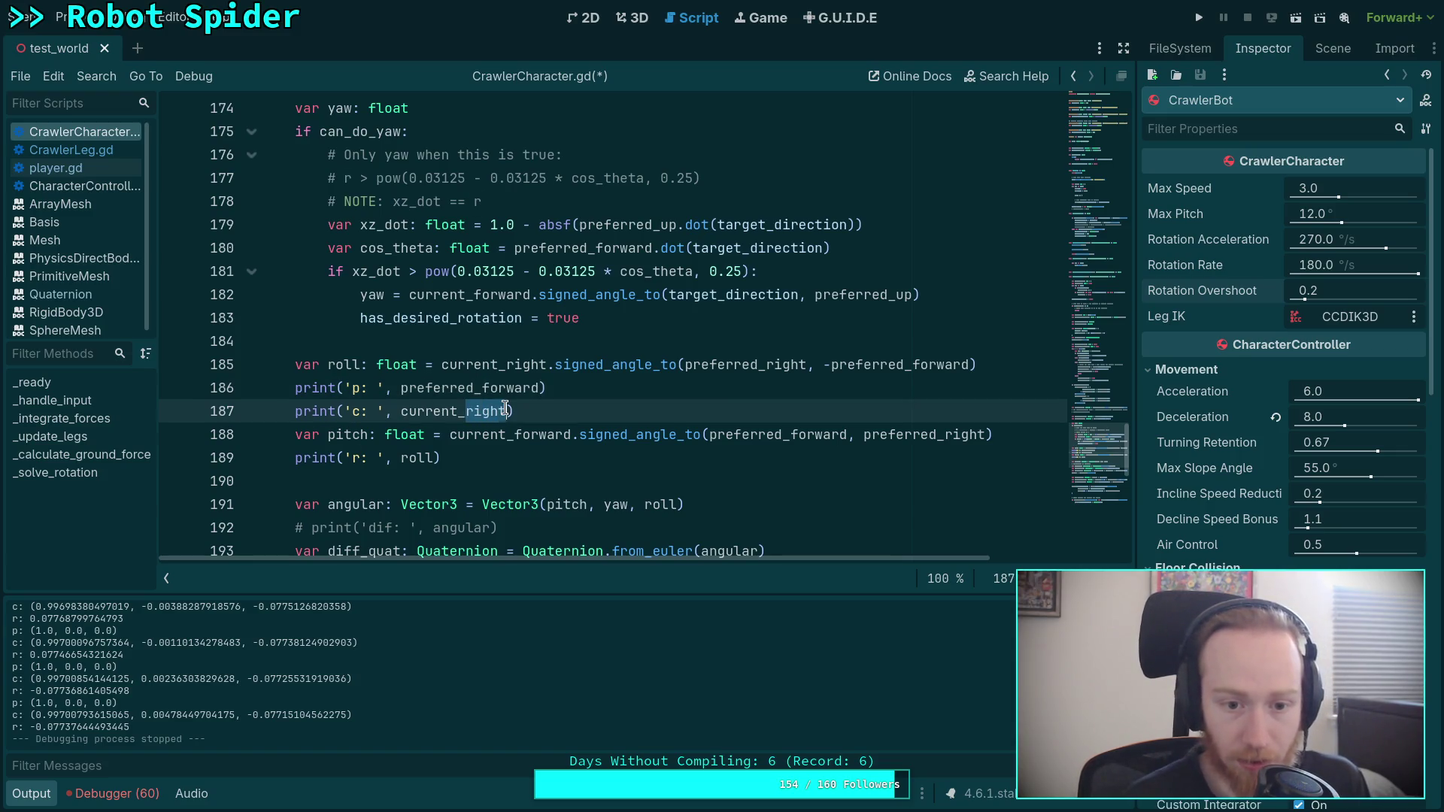
type("forward")
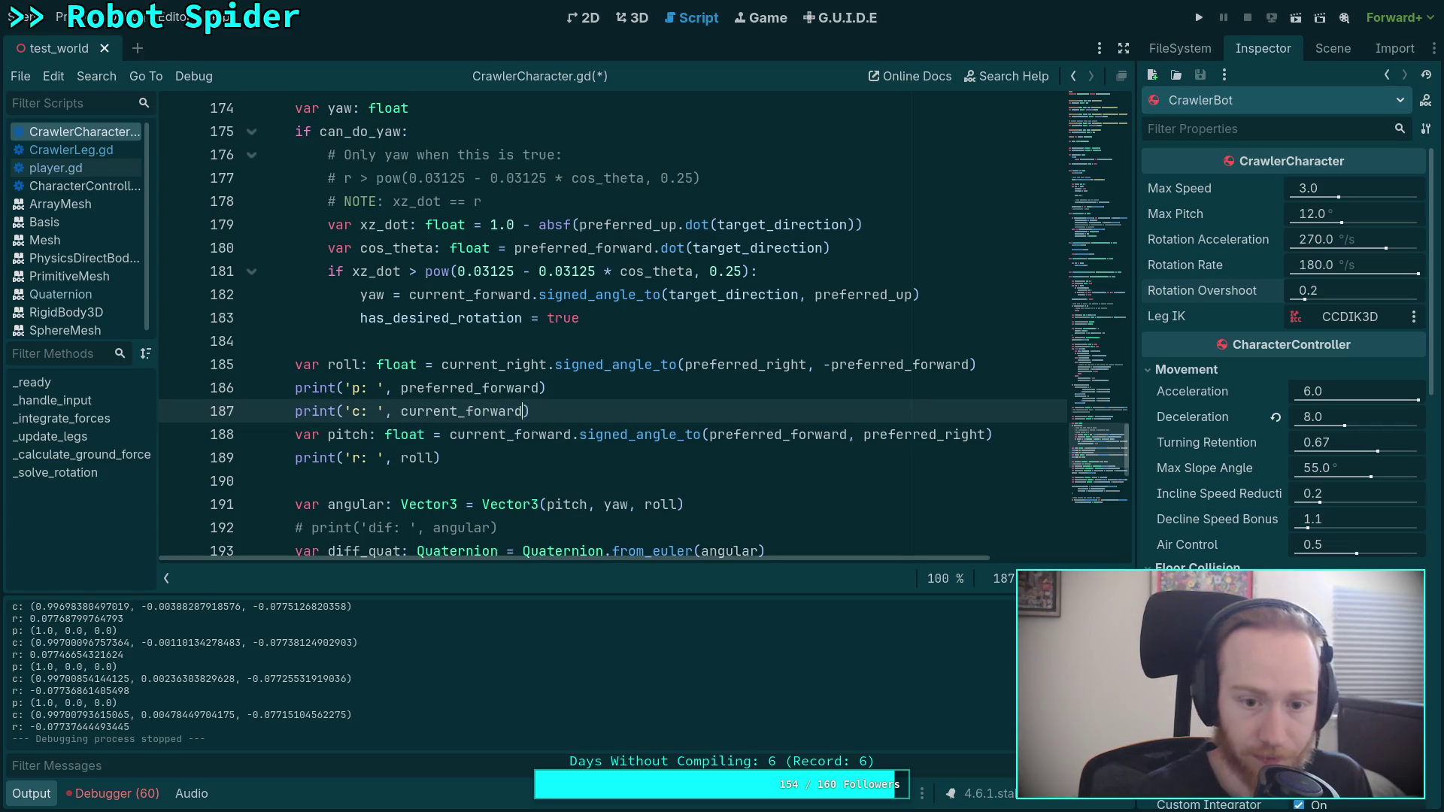
double_click(353, 457)
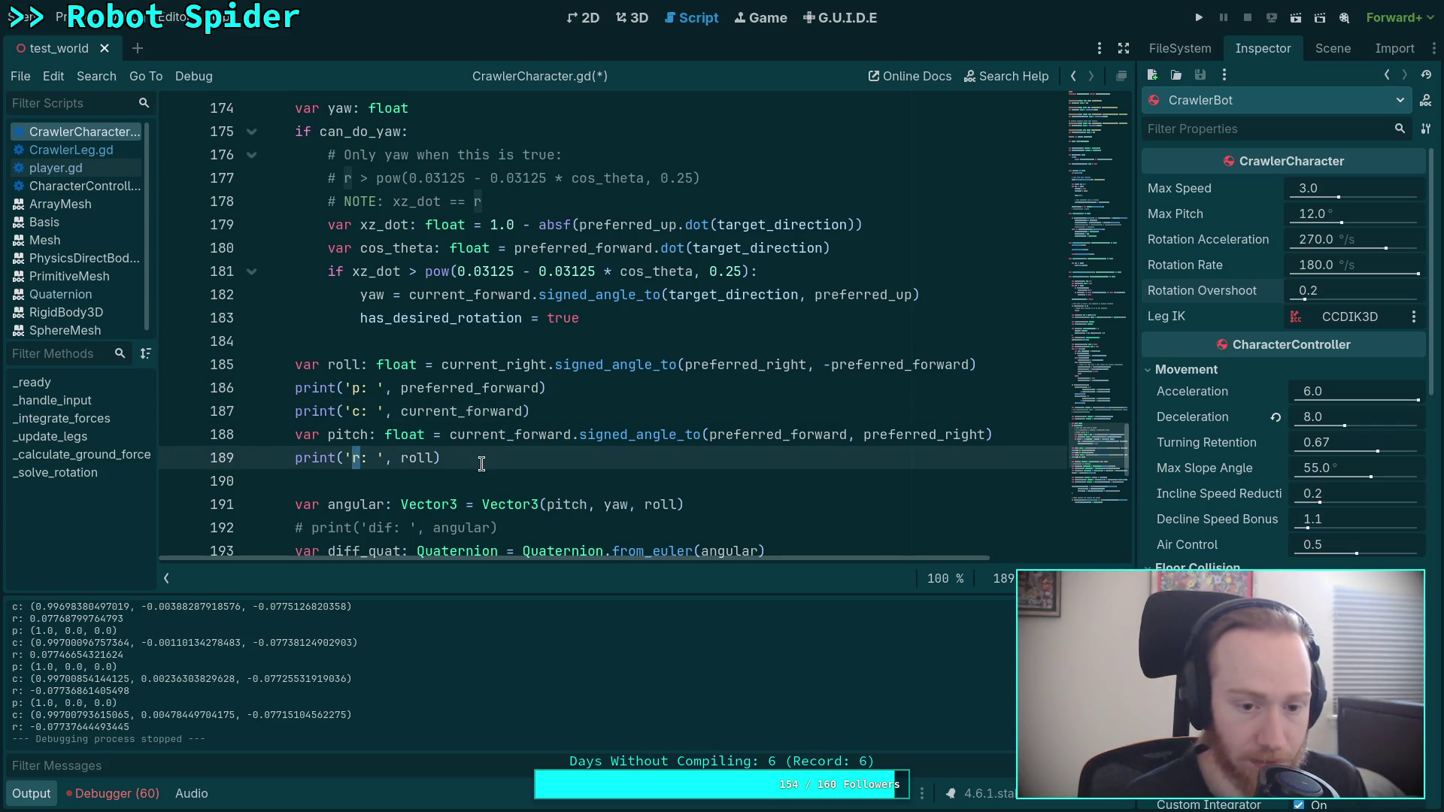
double_click(417, 457)
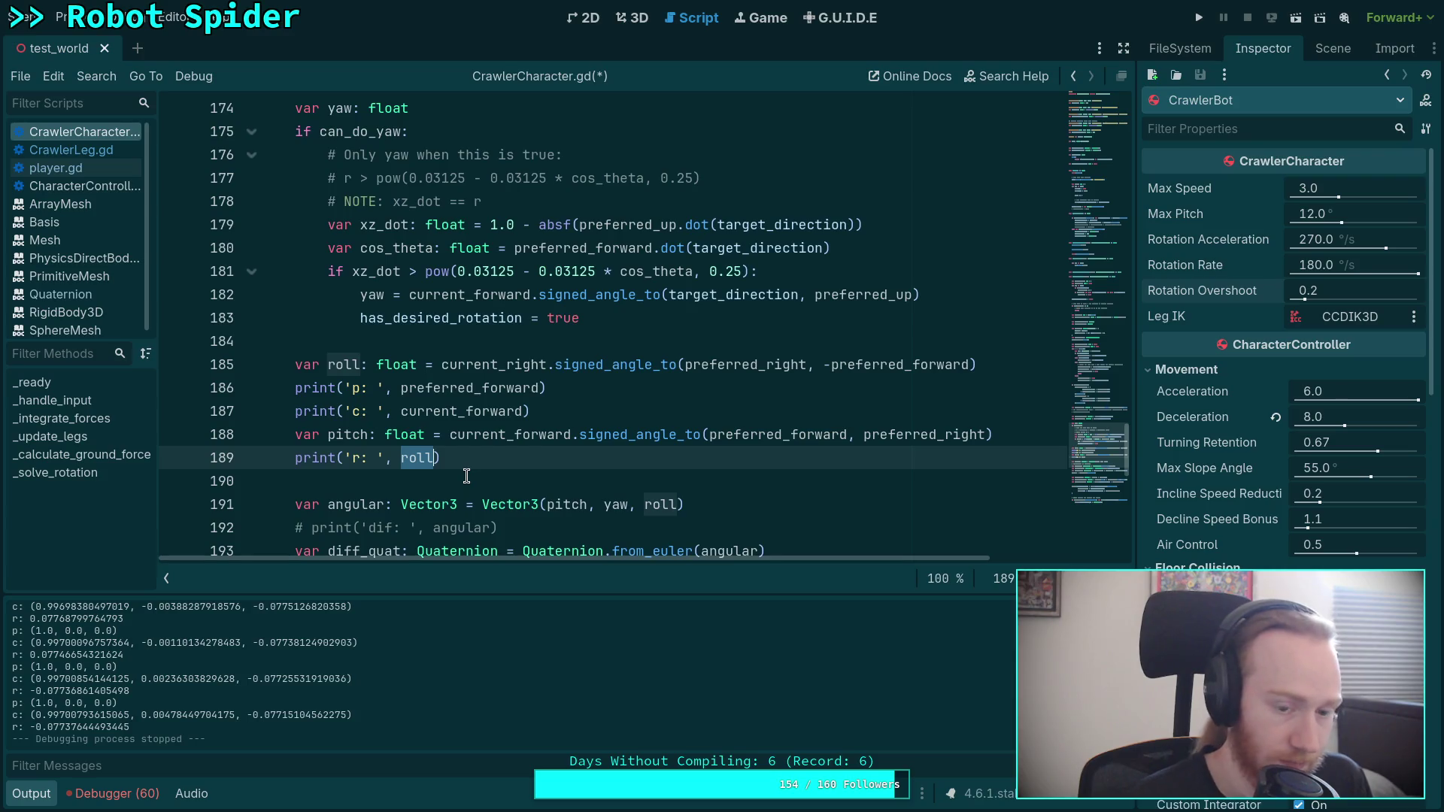
type("pitch")
key("ctrl+s")
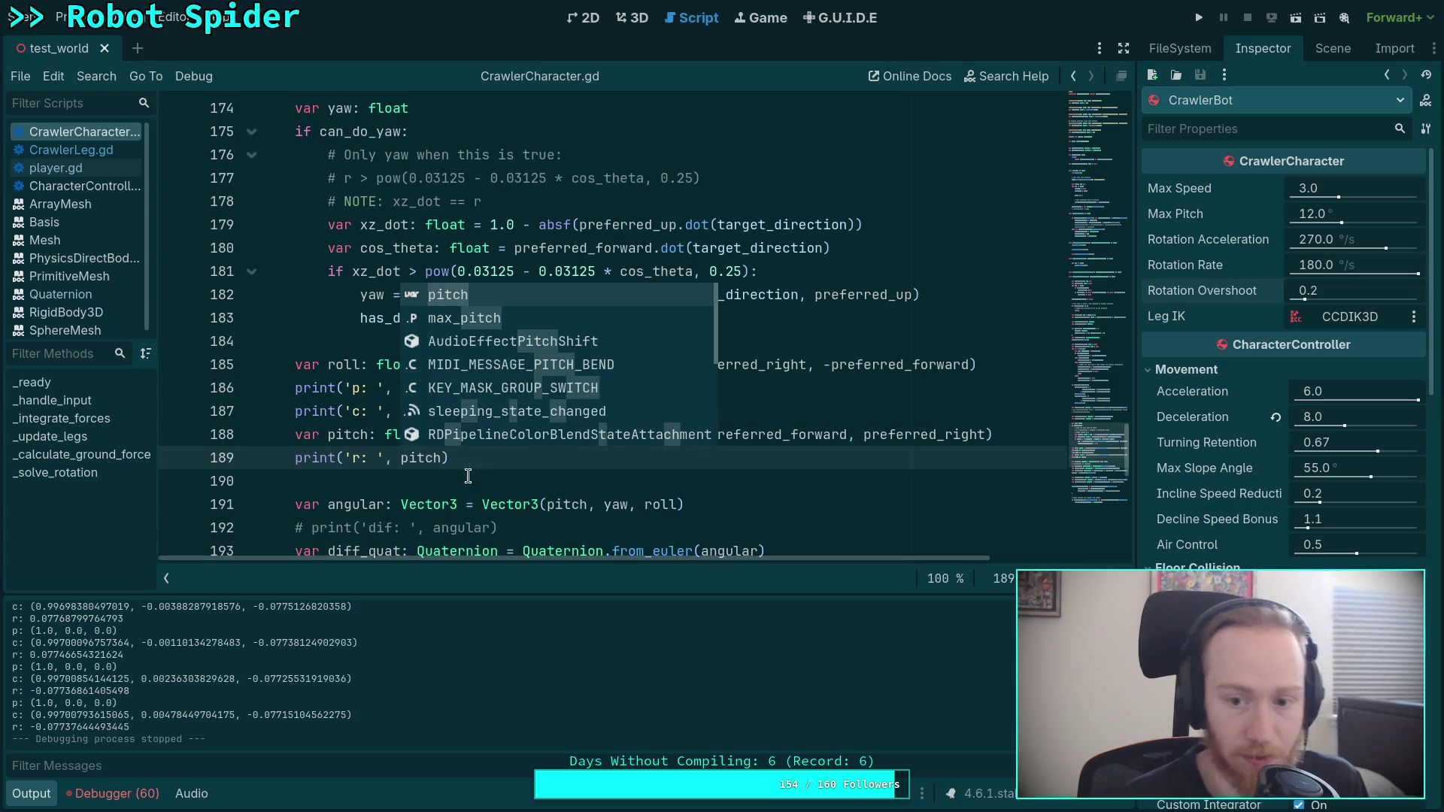
key("Escape")
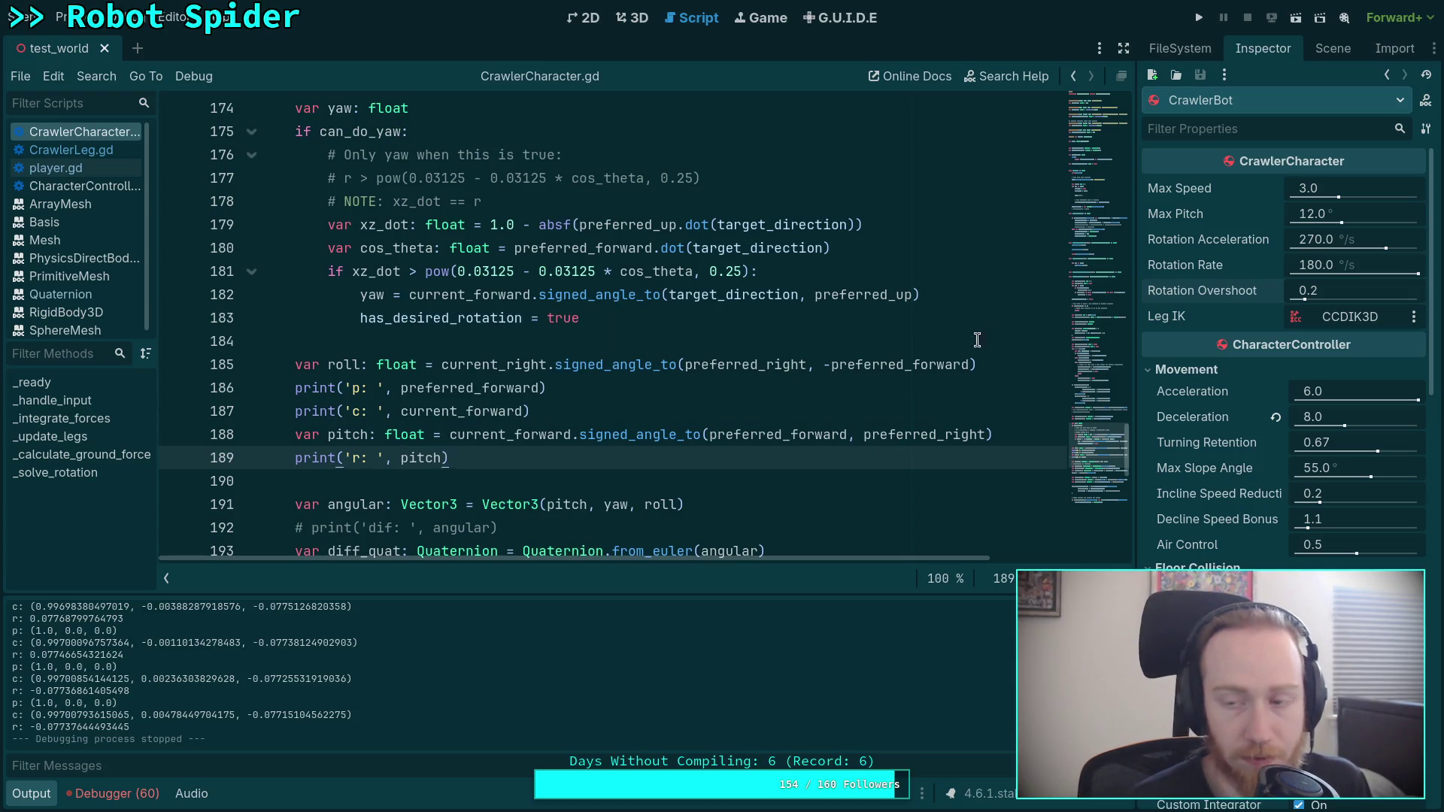
left_click(1199, 17)
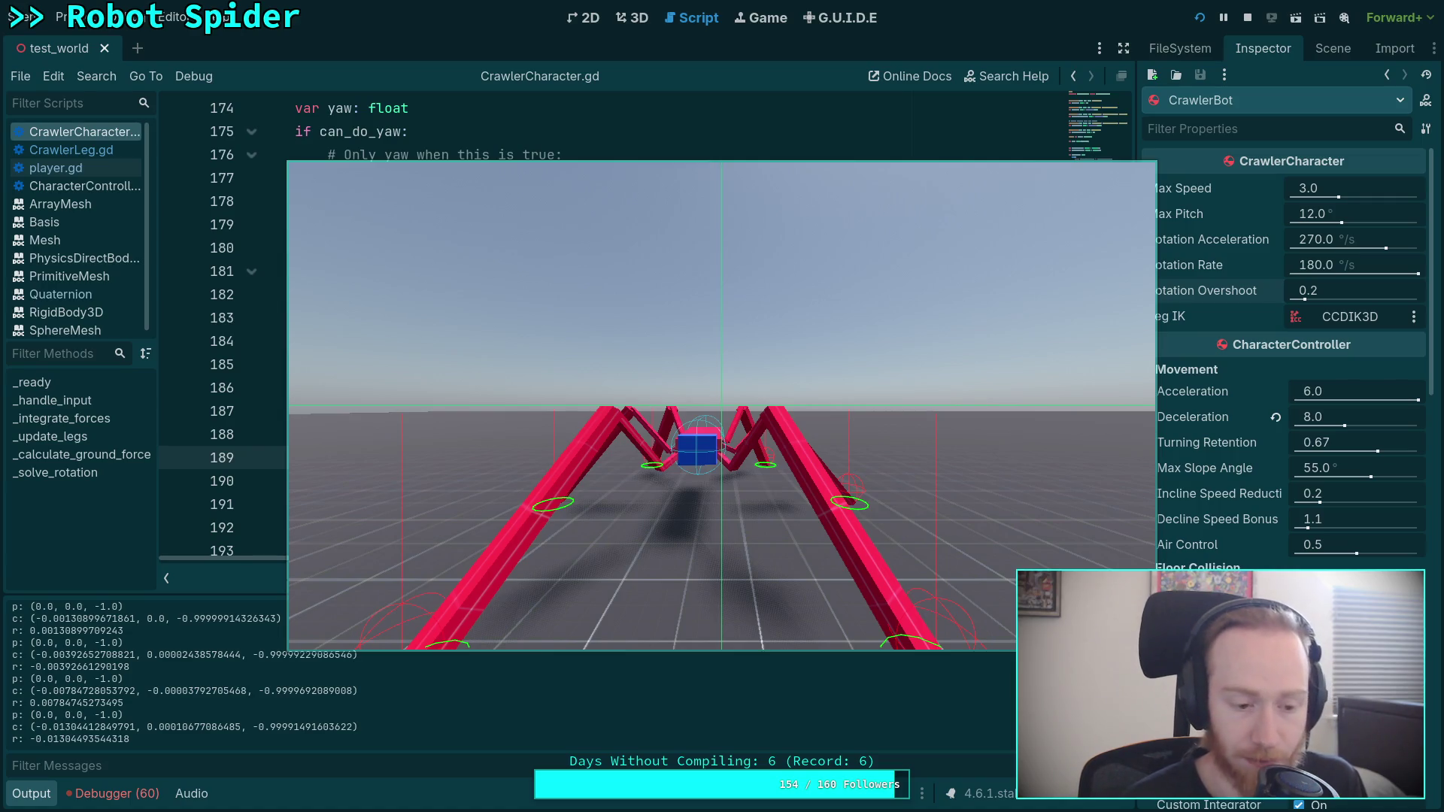
Step the crawler tick by tick, logging p at (0.0, 0.0, -1.0) and pitch flipping near ±0.066, then stop.
key("period")
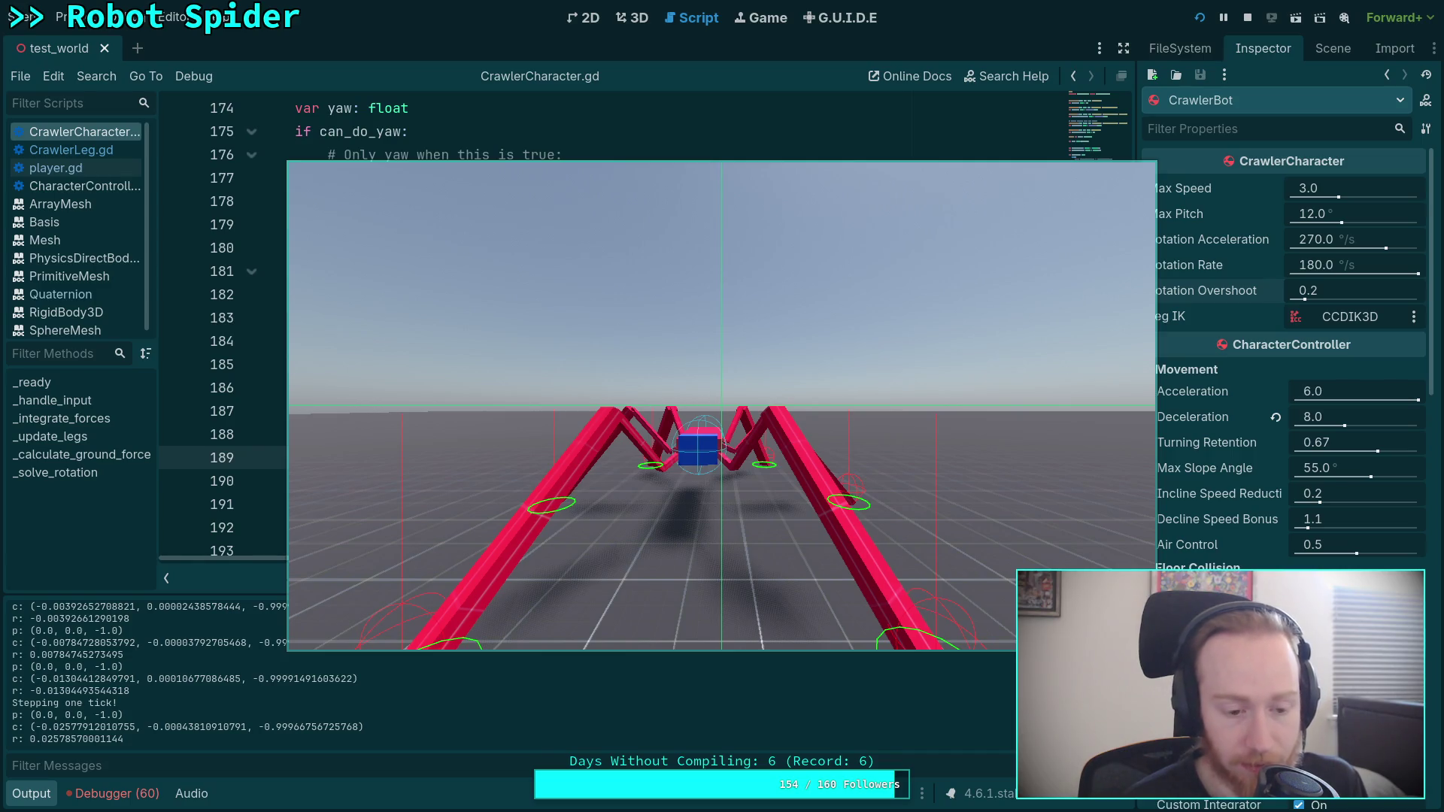
key("period")
key("period")
key("period")
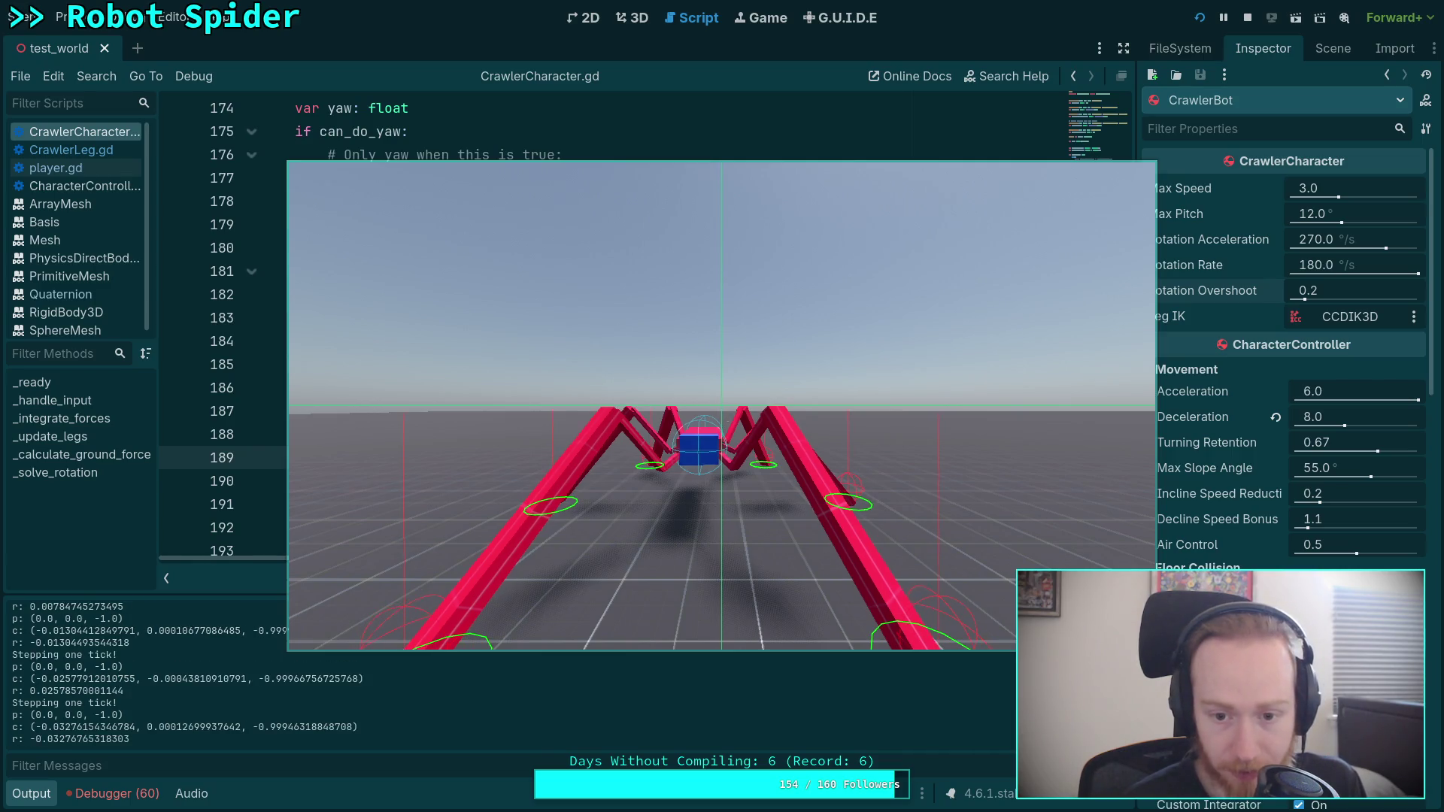
key("p")
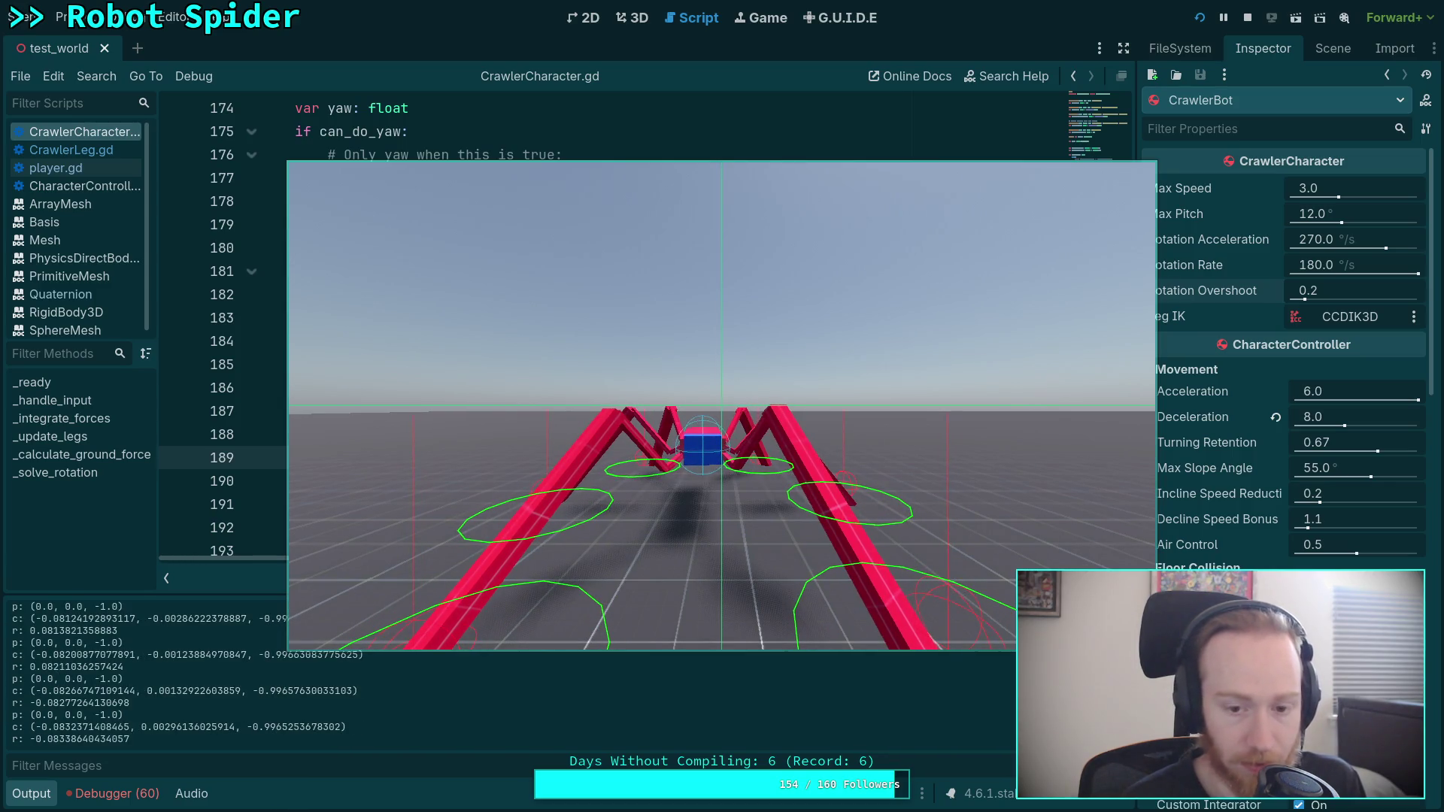
key("period")
key("period")
key("period")
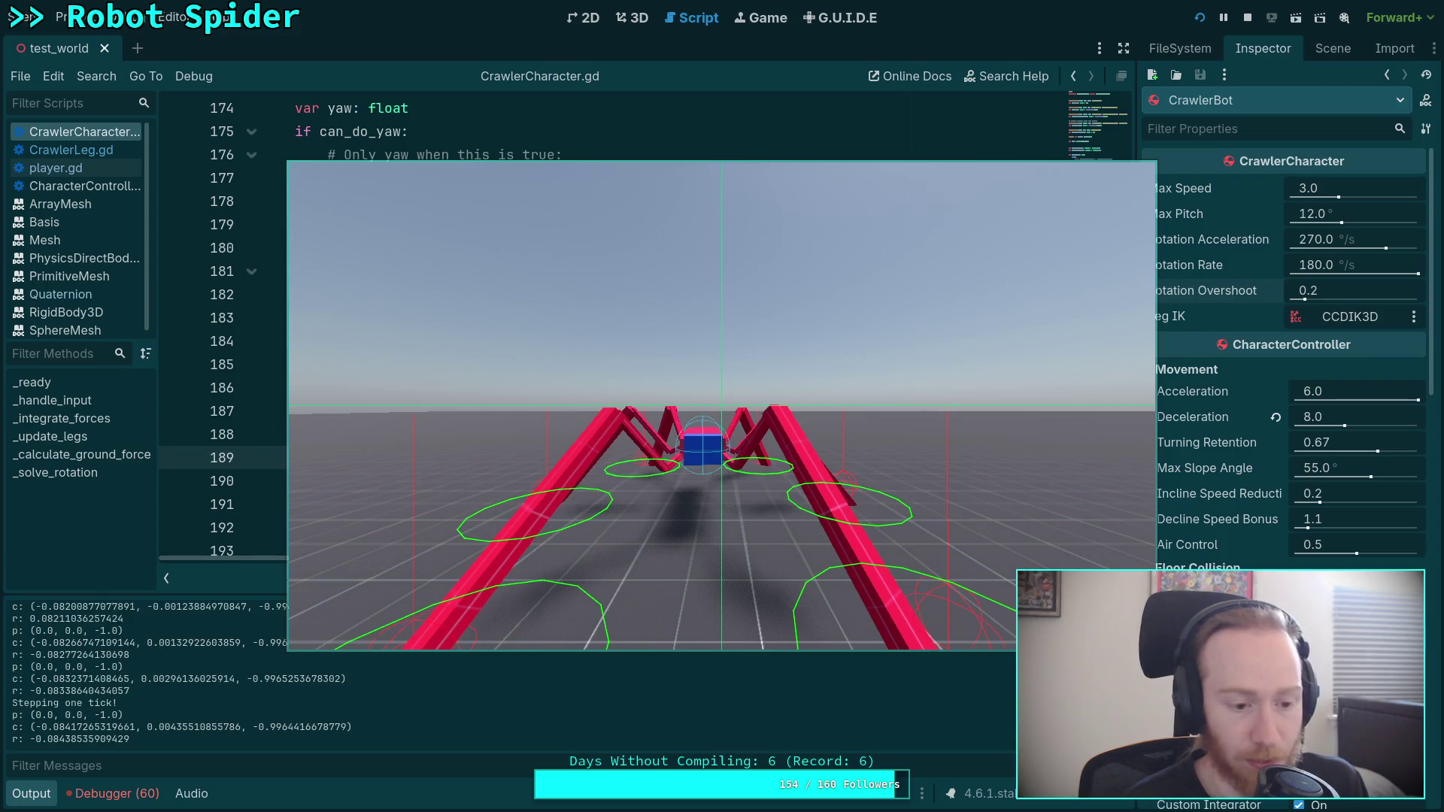
key("period")
key("period")
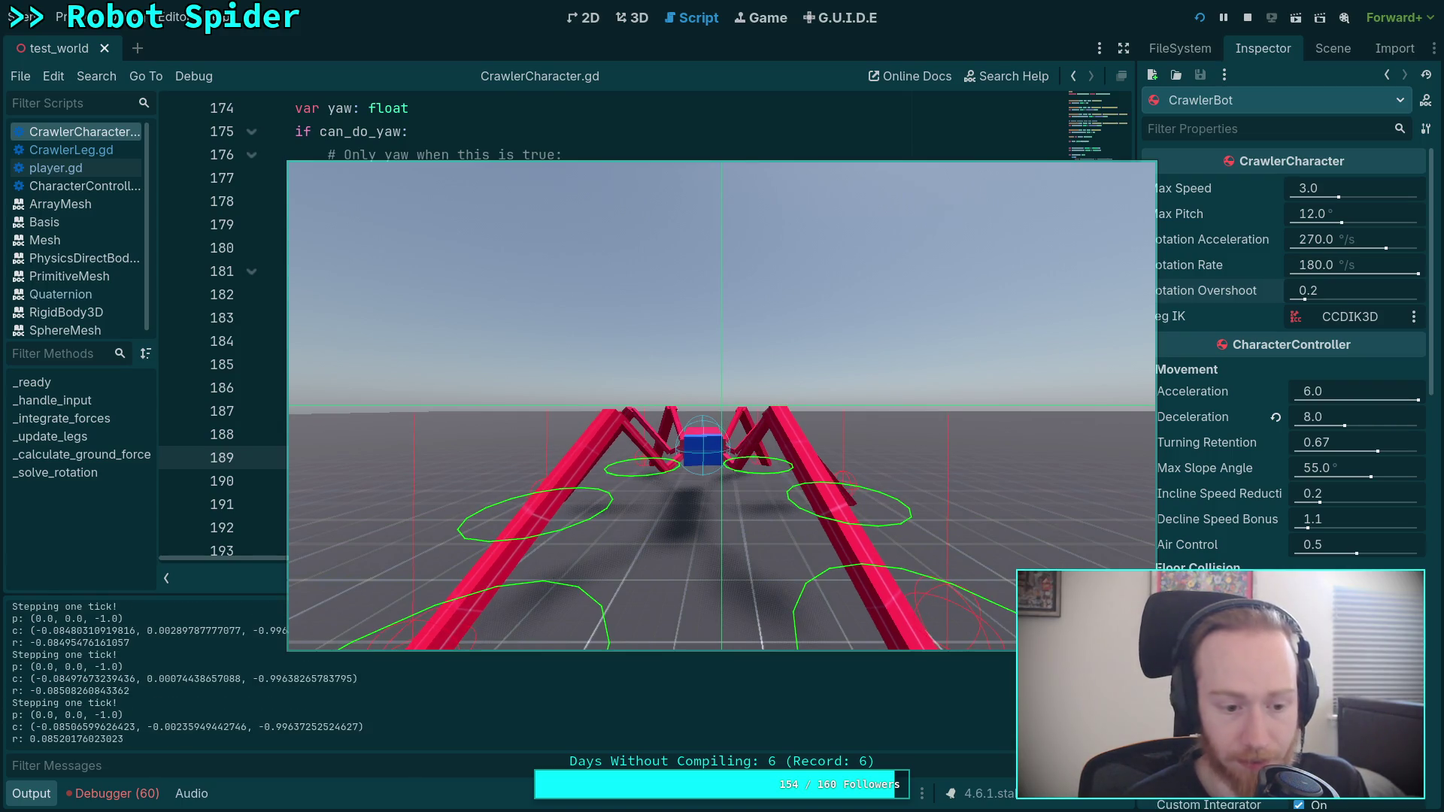
key("period")
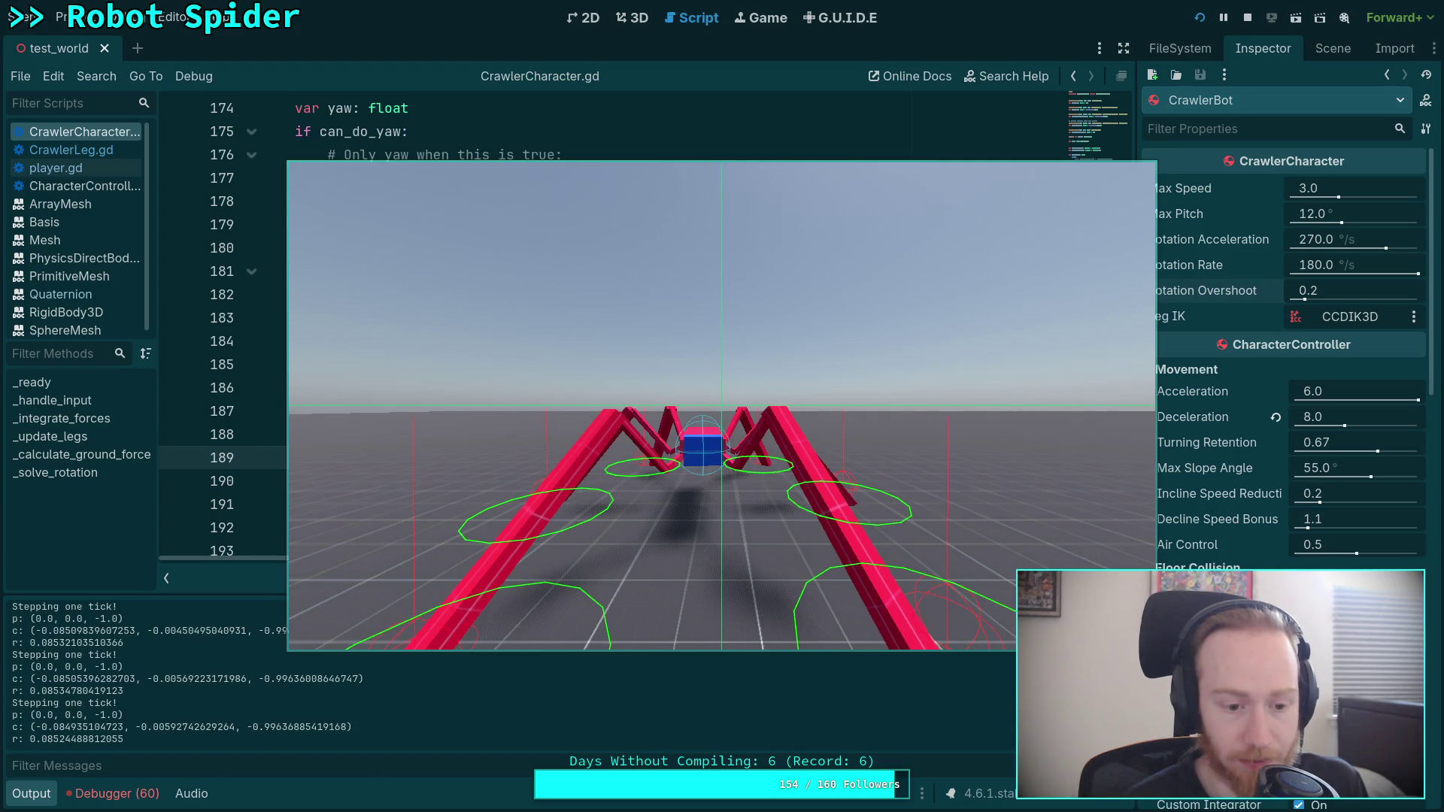
key("period")
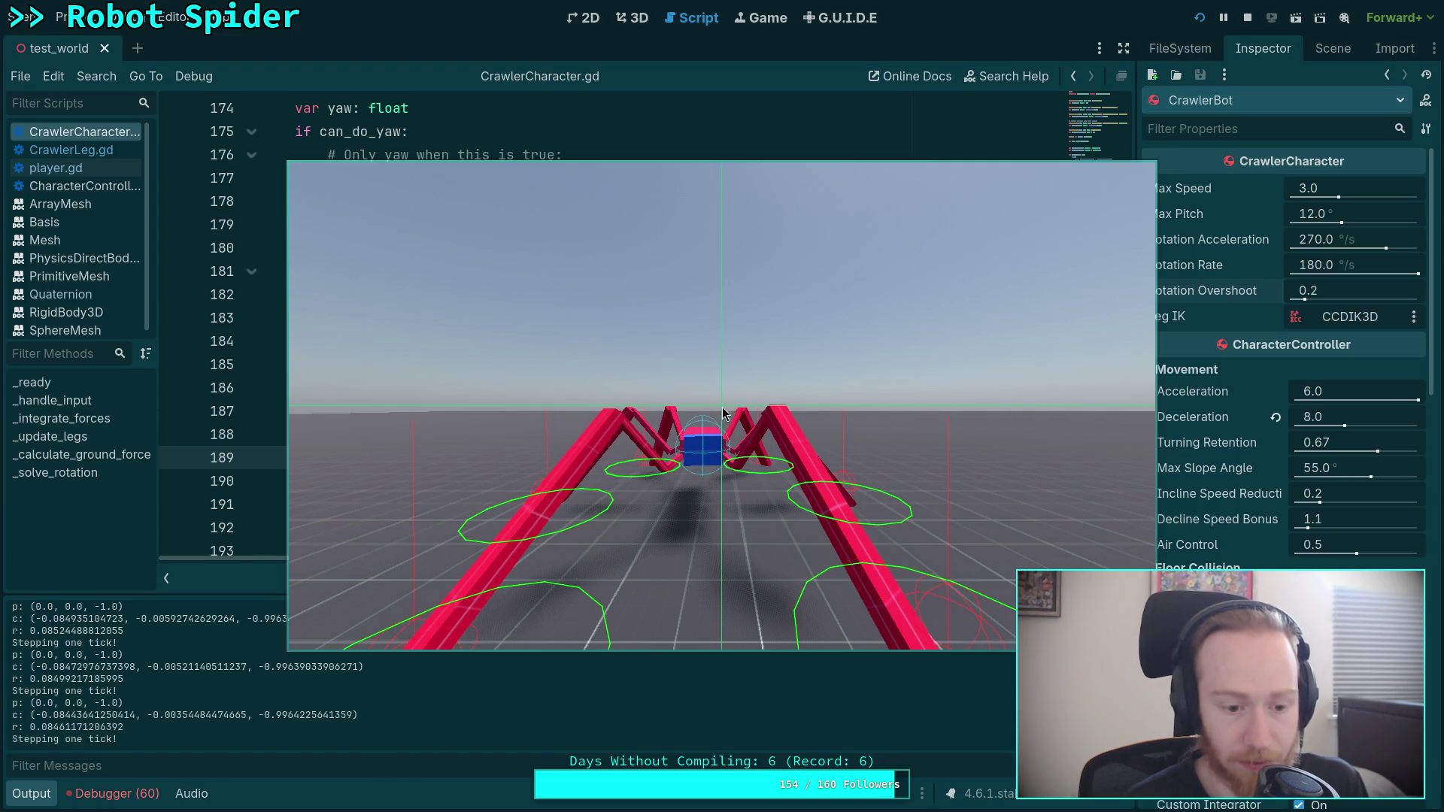
key("period")
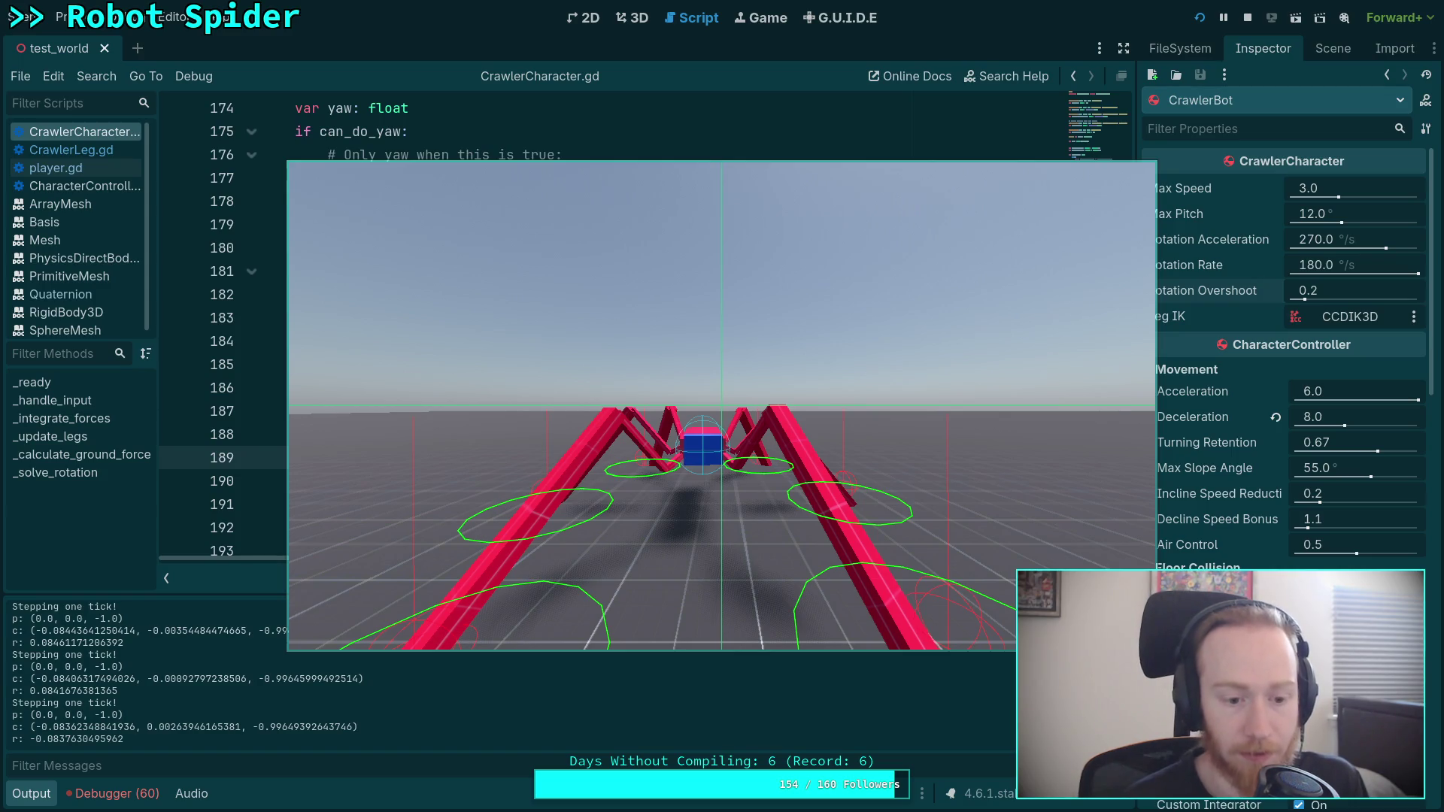
key("p")
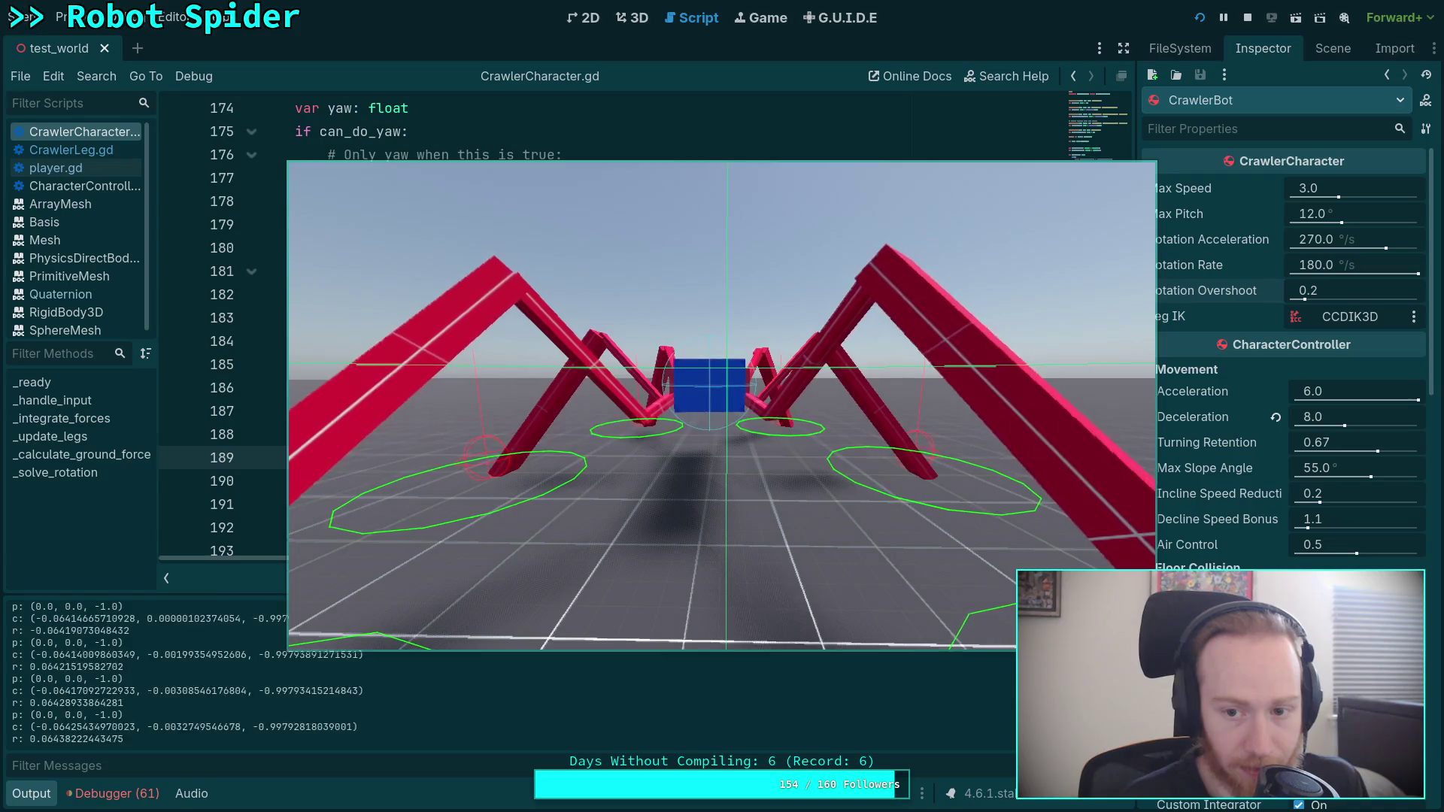
left_click(1247, 19)
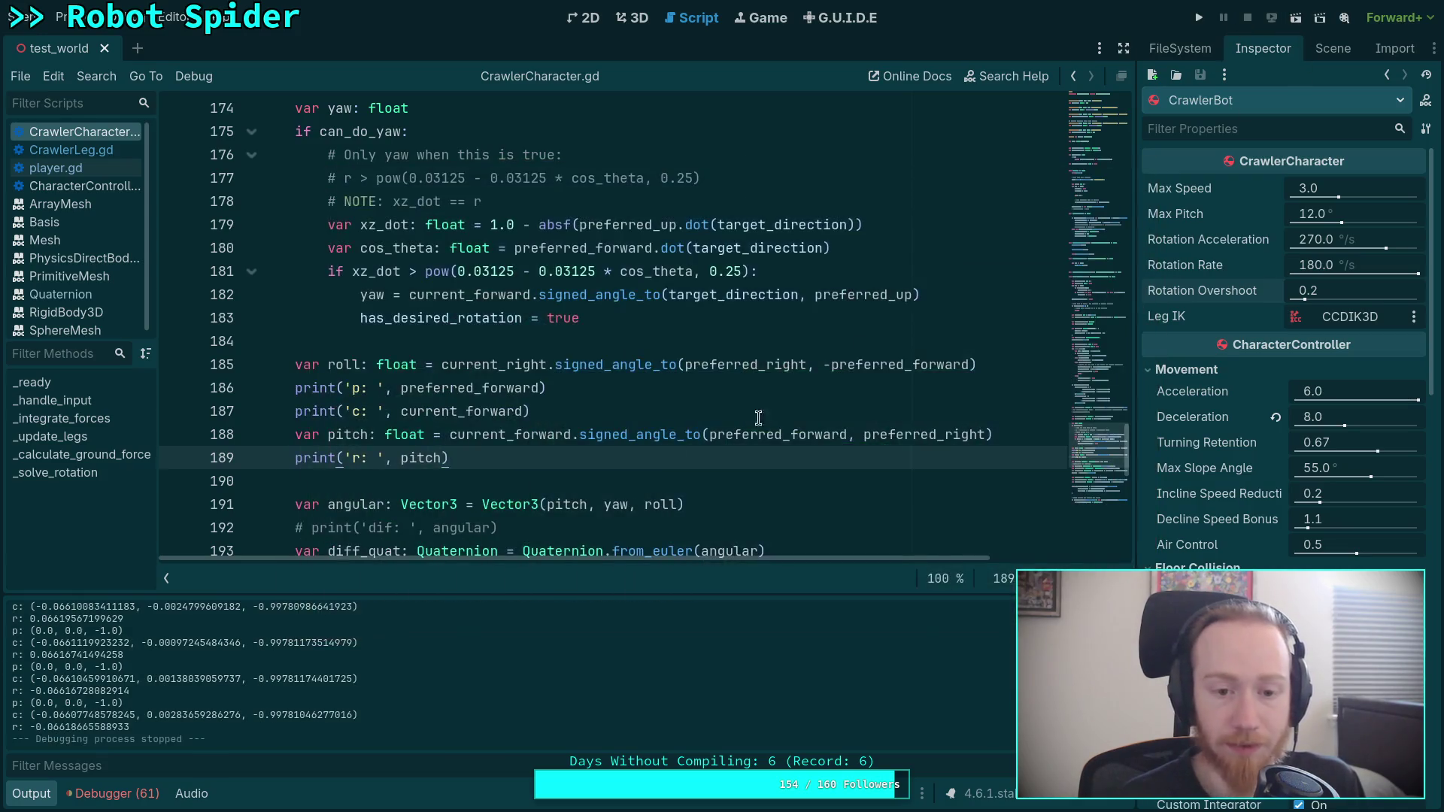
scroll(602, 450, "down", 1)
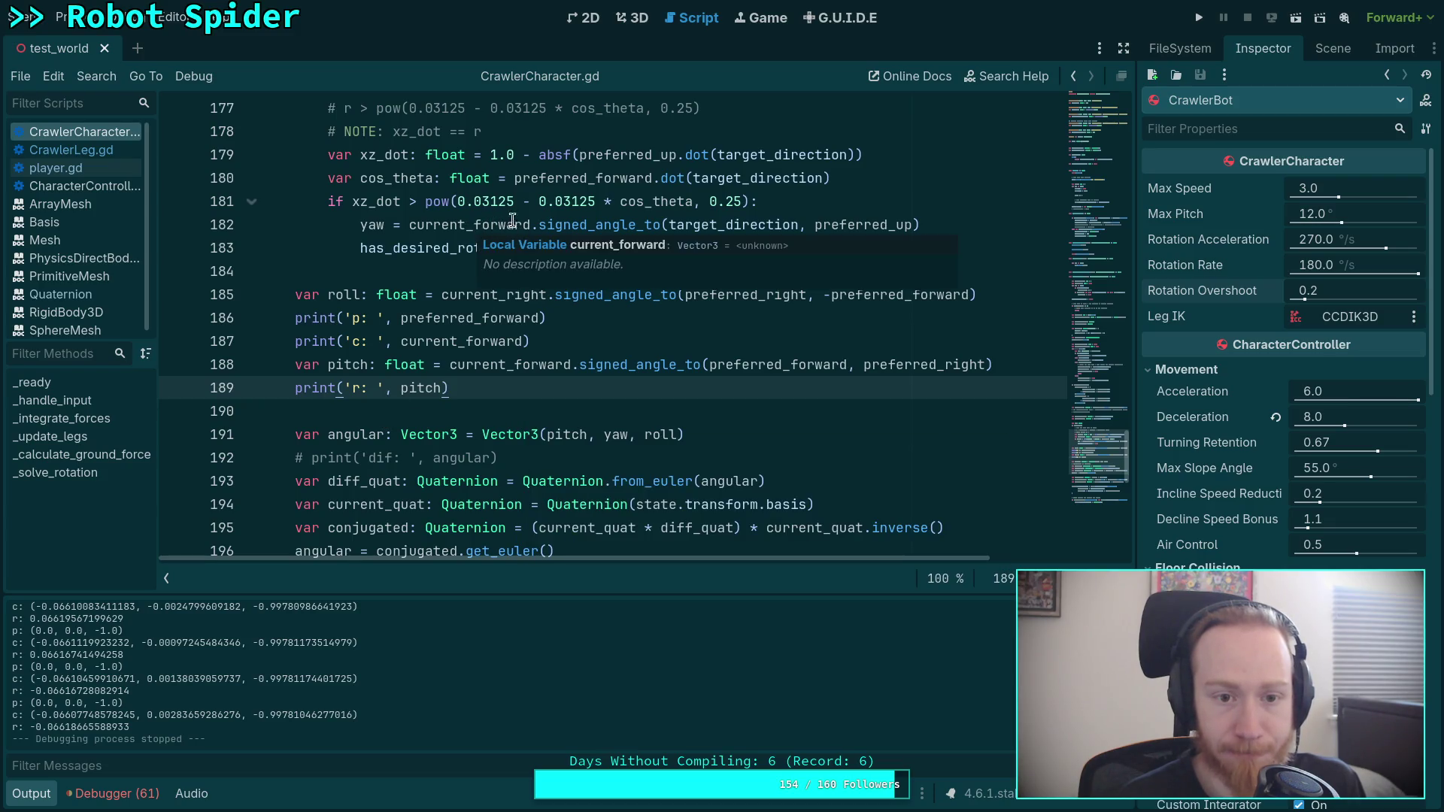
left_click(448, 226)
double_click(448, 226)
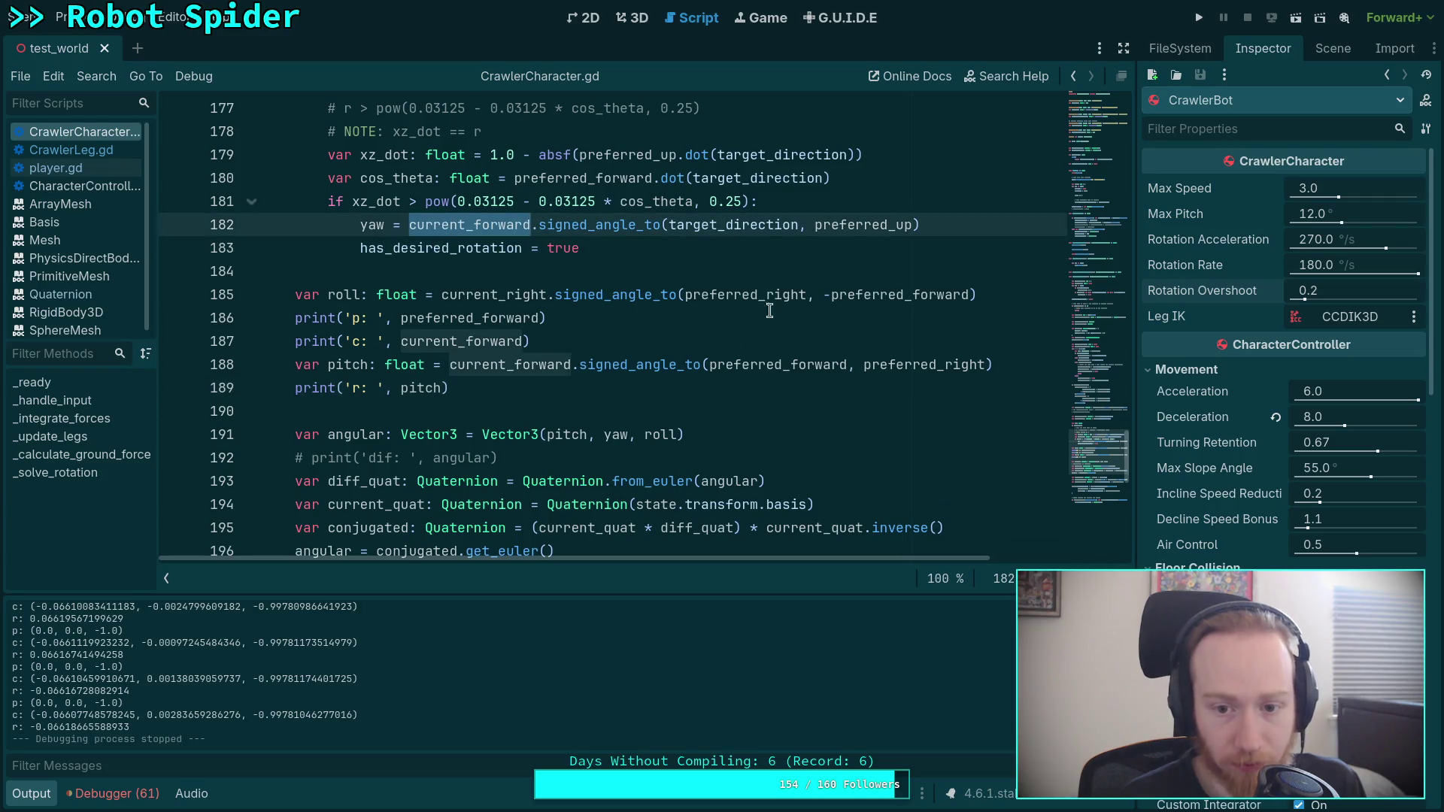
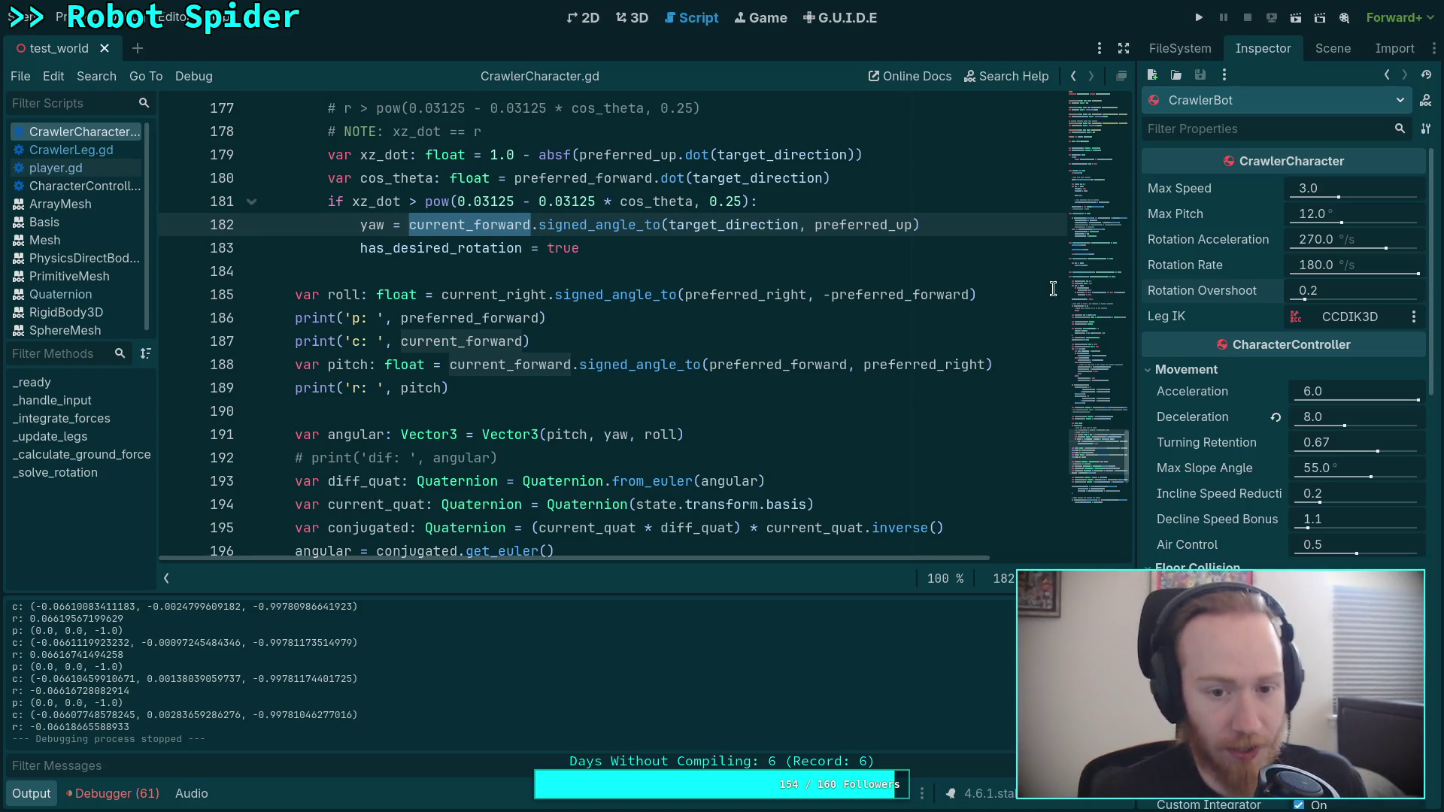
Replace rotation_overshoot with 1.0 in the line 199 rotation limit, then run and stop the game.
scroll(890, 420, "down", 5)
scroll(892, 558, "right", 3)
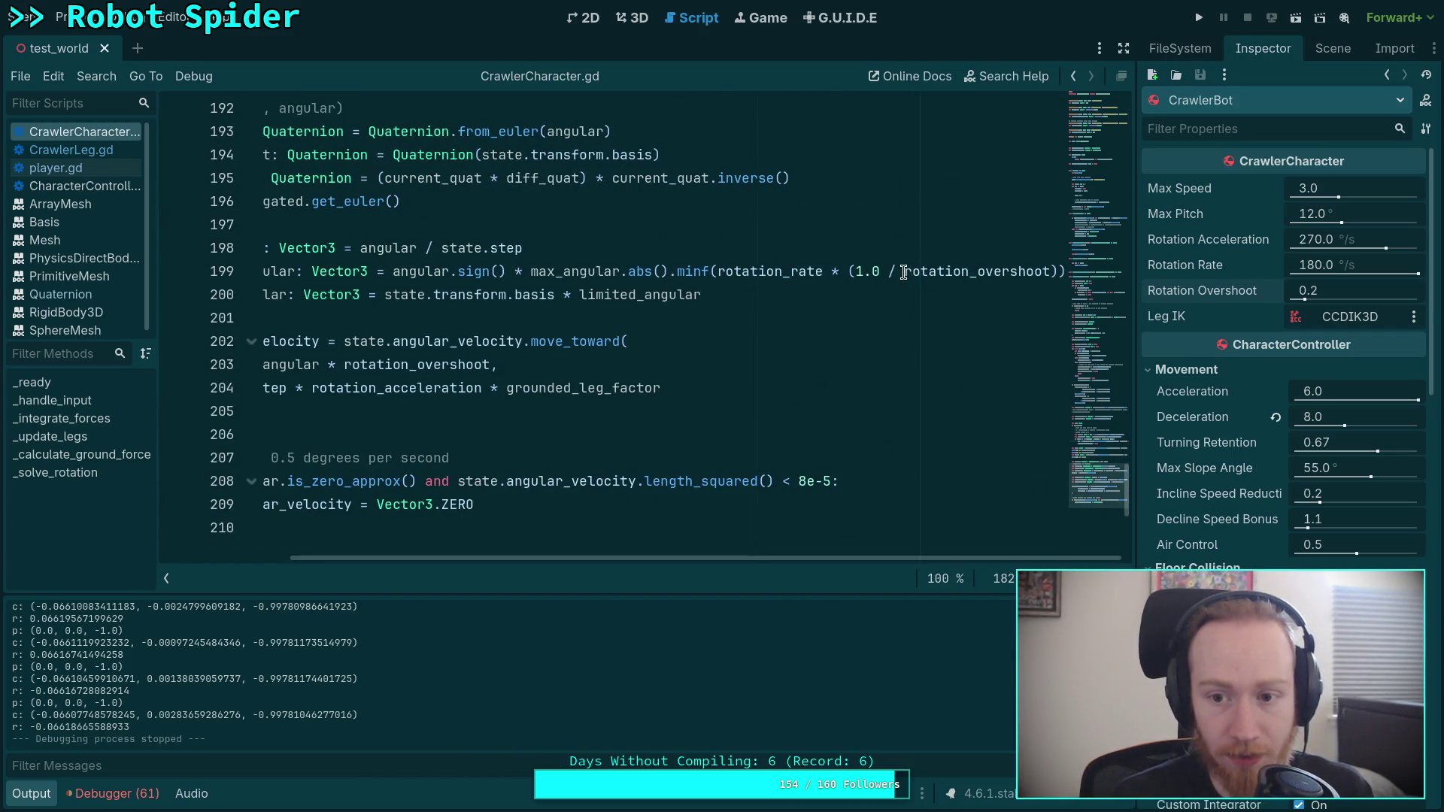
left_click_drag(905, 273, 1051, 274)
type("1.0")
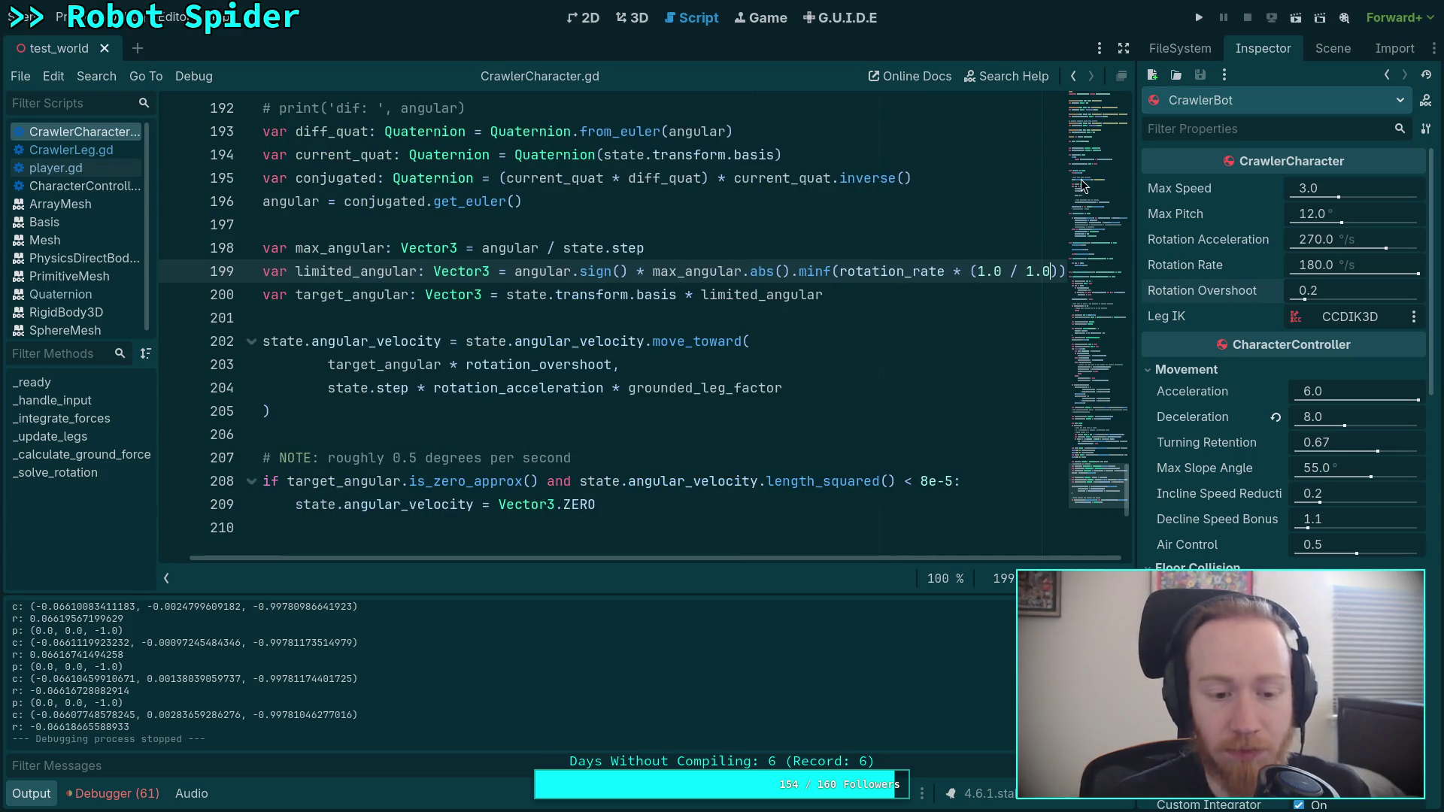
left_click(1199, 18)
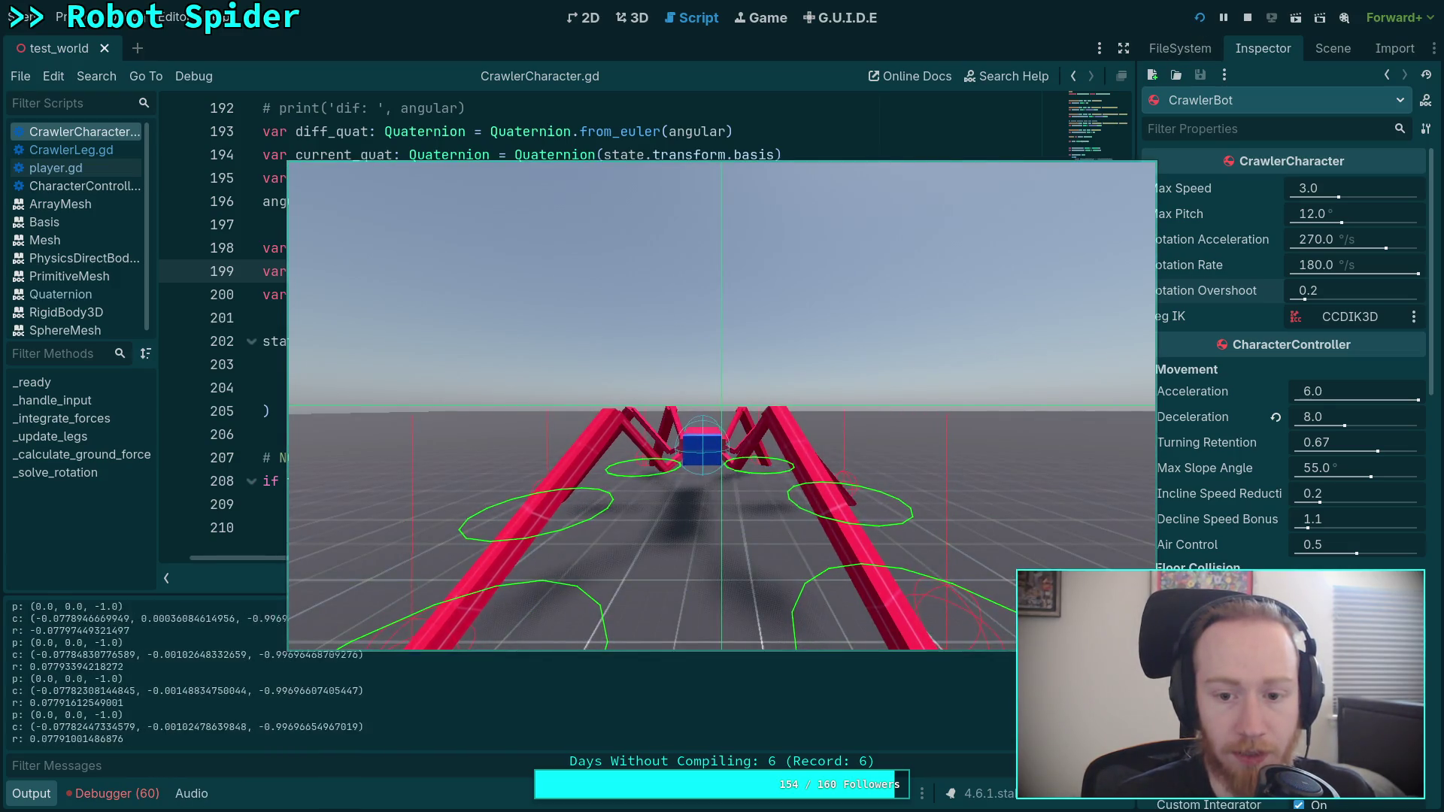
left_click(1248, 17)
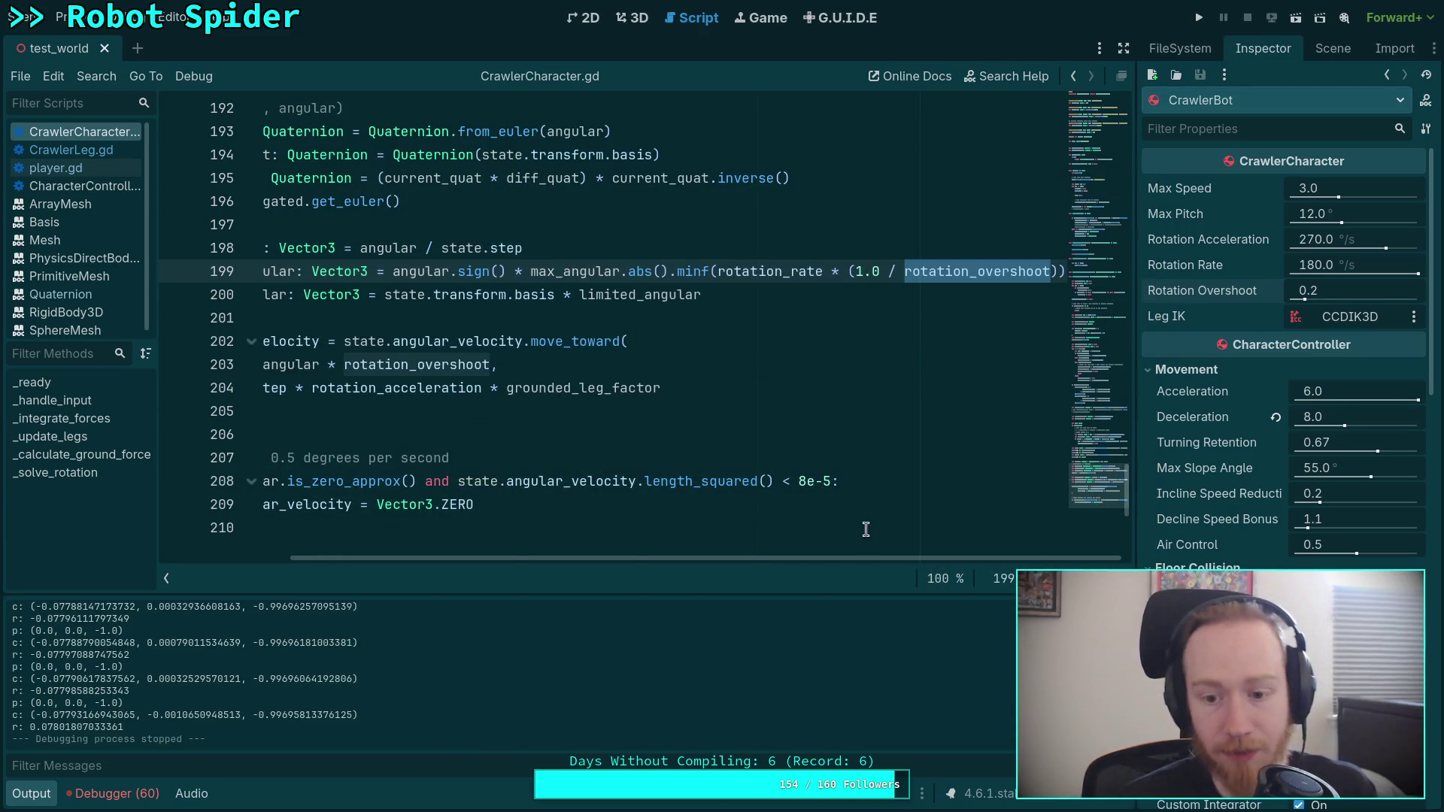
left_click_drag(847, 561, 715, 561)
left_click(537, 297)
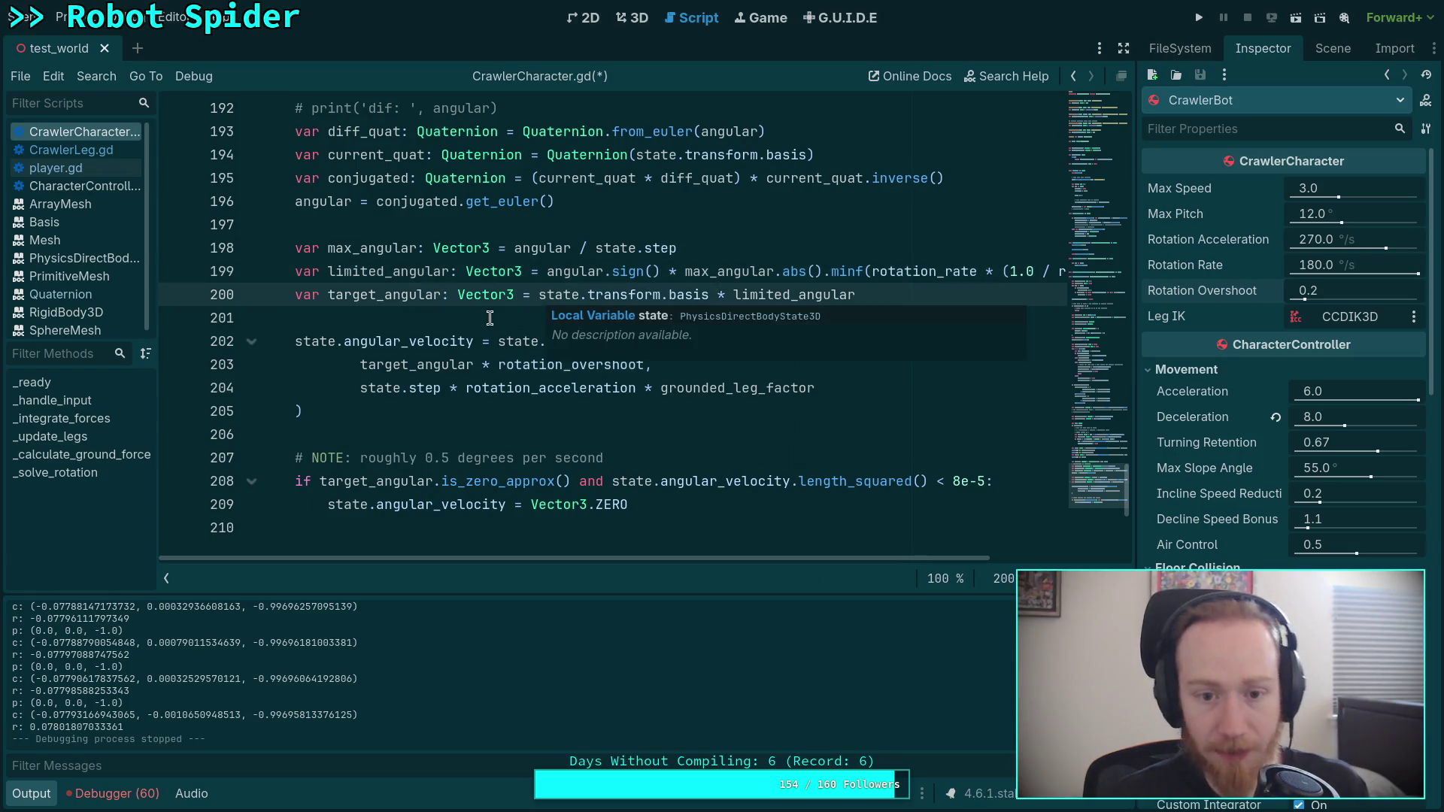
key("Down")
scroll(557, 355, "up", 3)
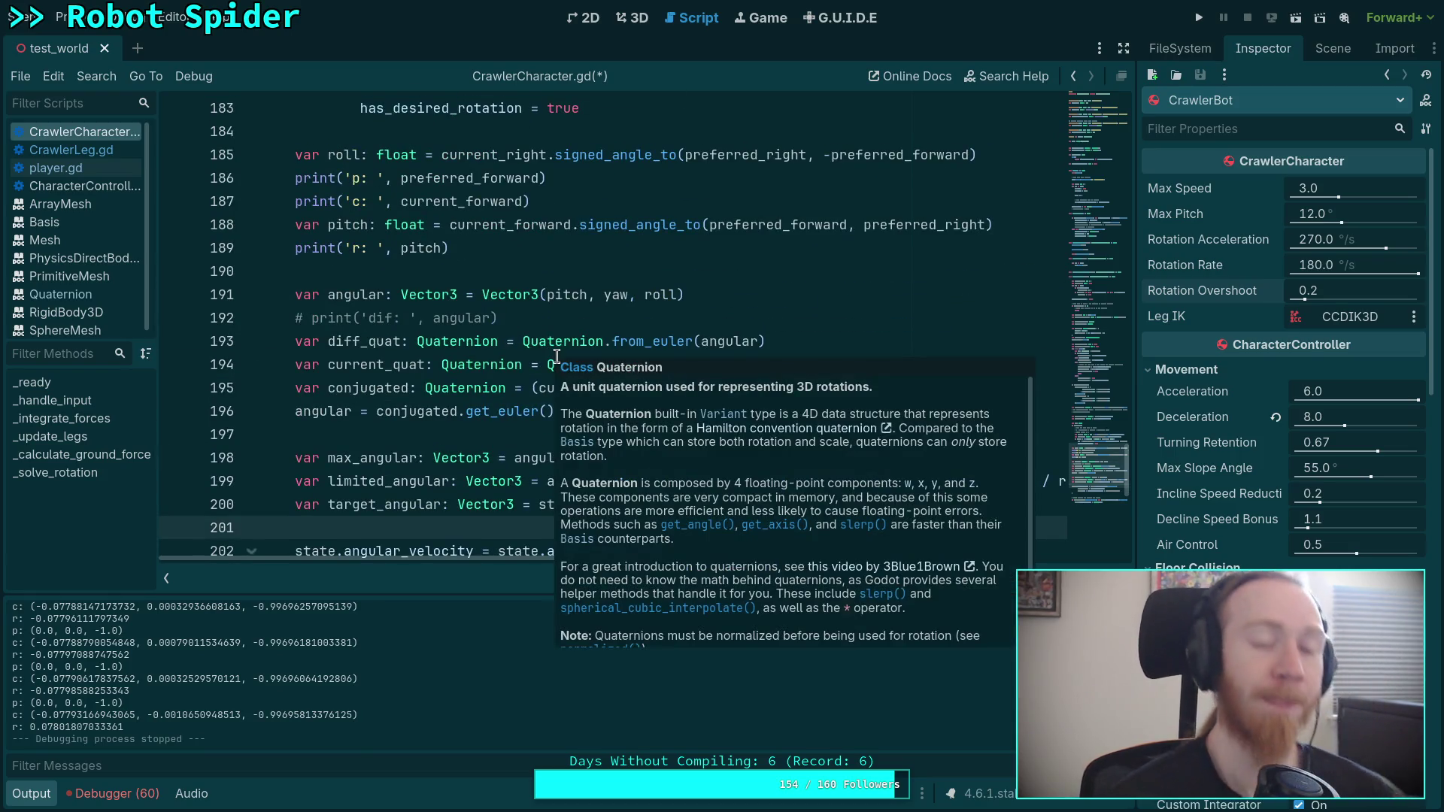
left_click(509, 273)
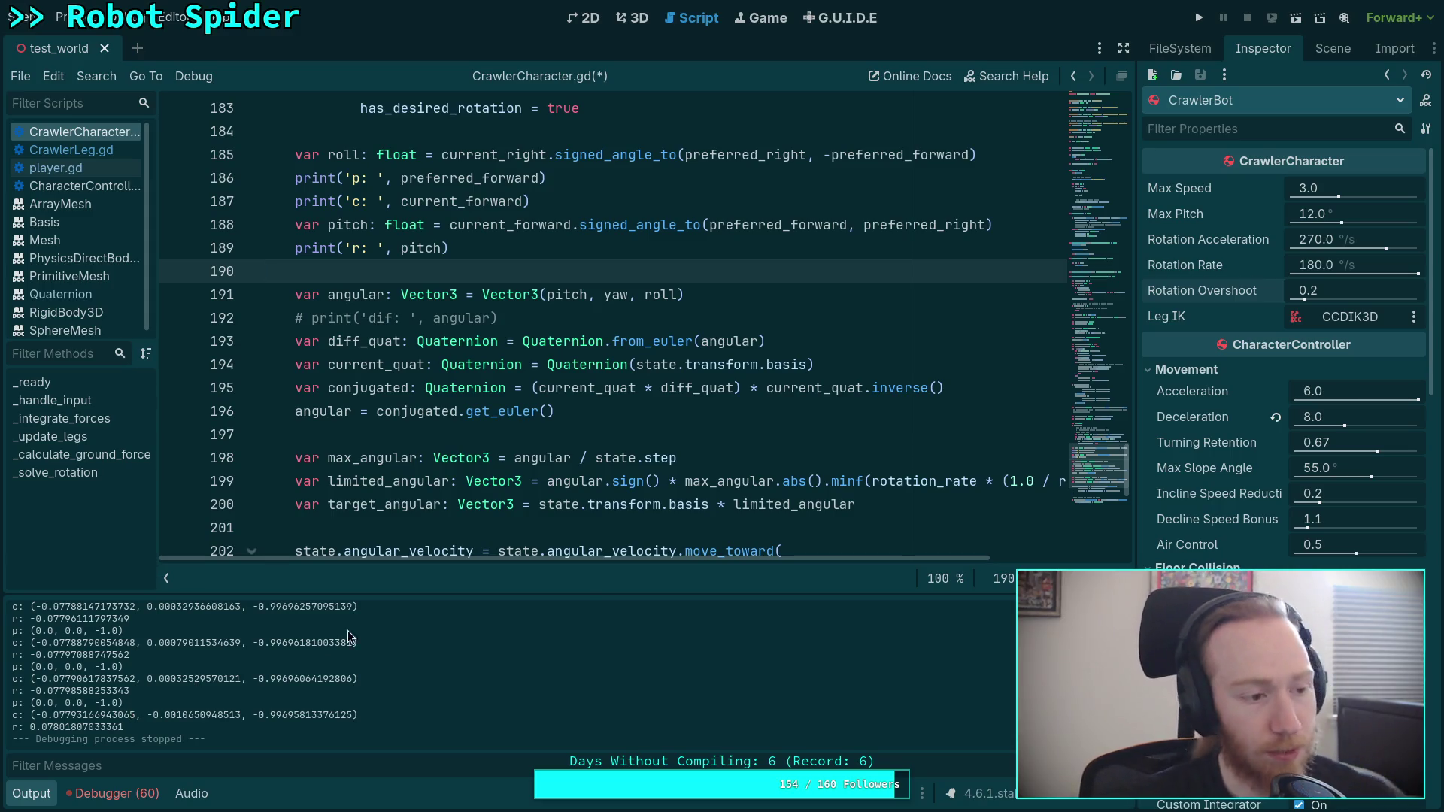
scroll(687, 333, "up", 1)
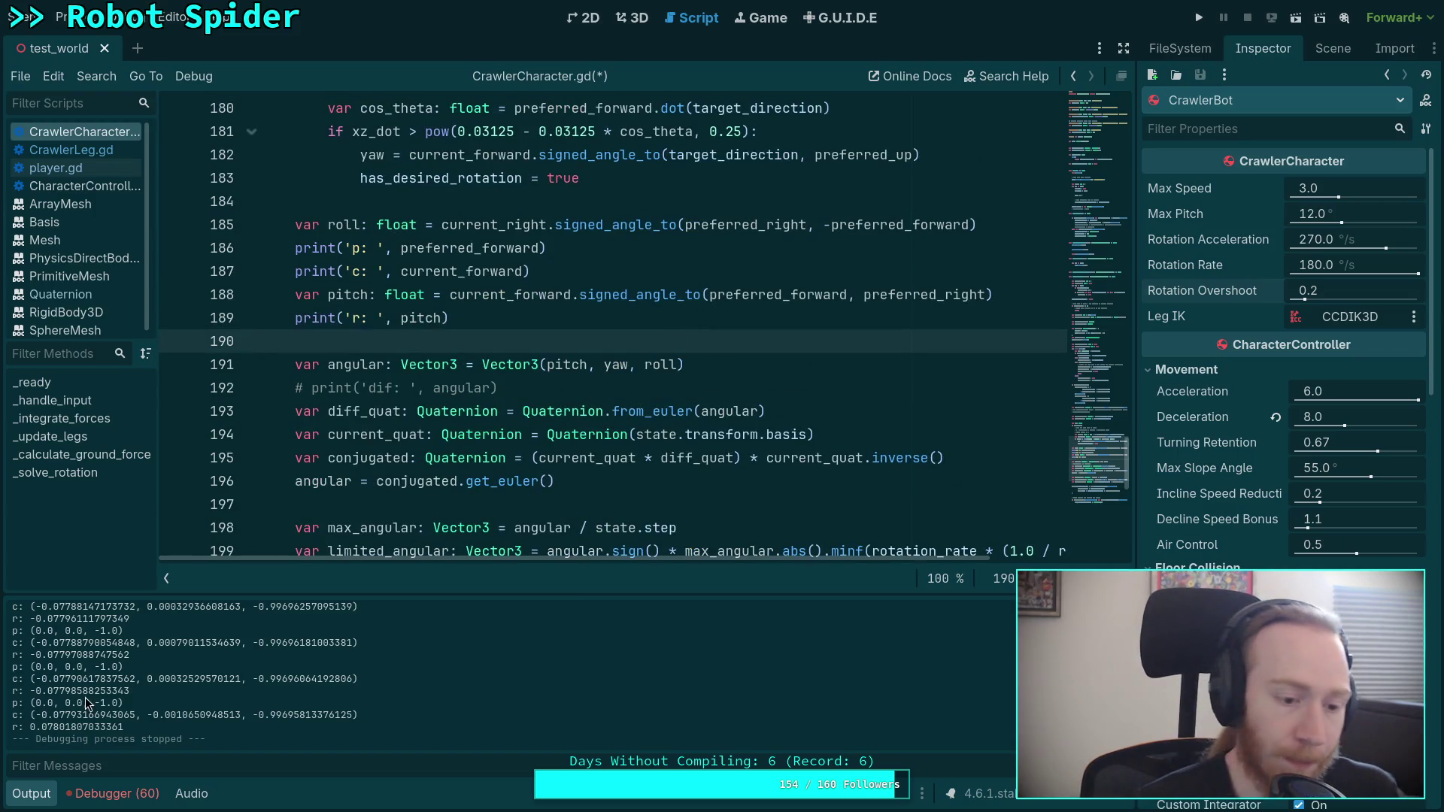
left_click_drag(31, 702, 135, 698)
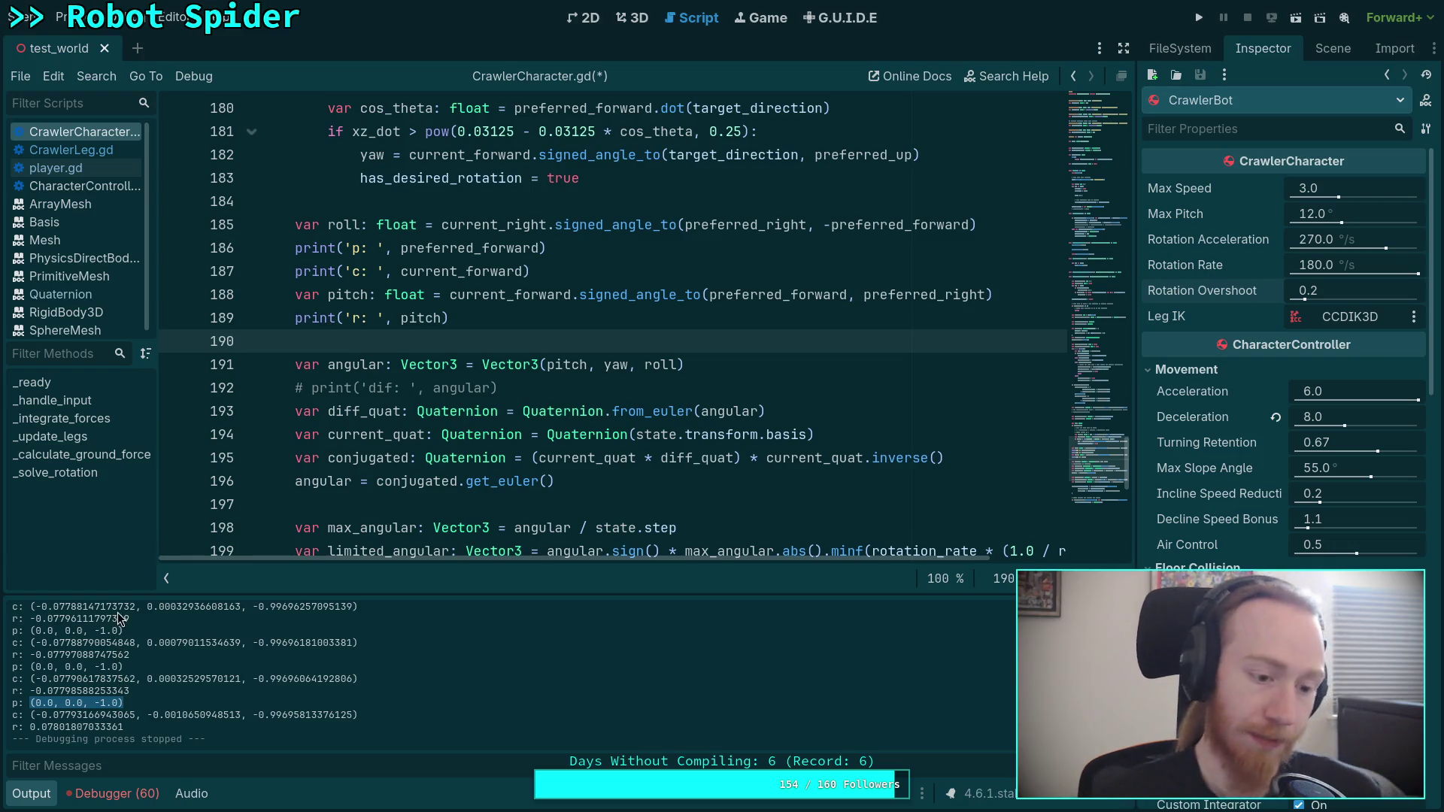
mouse_move(428, 450)
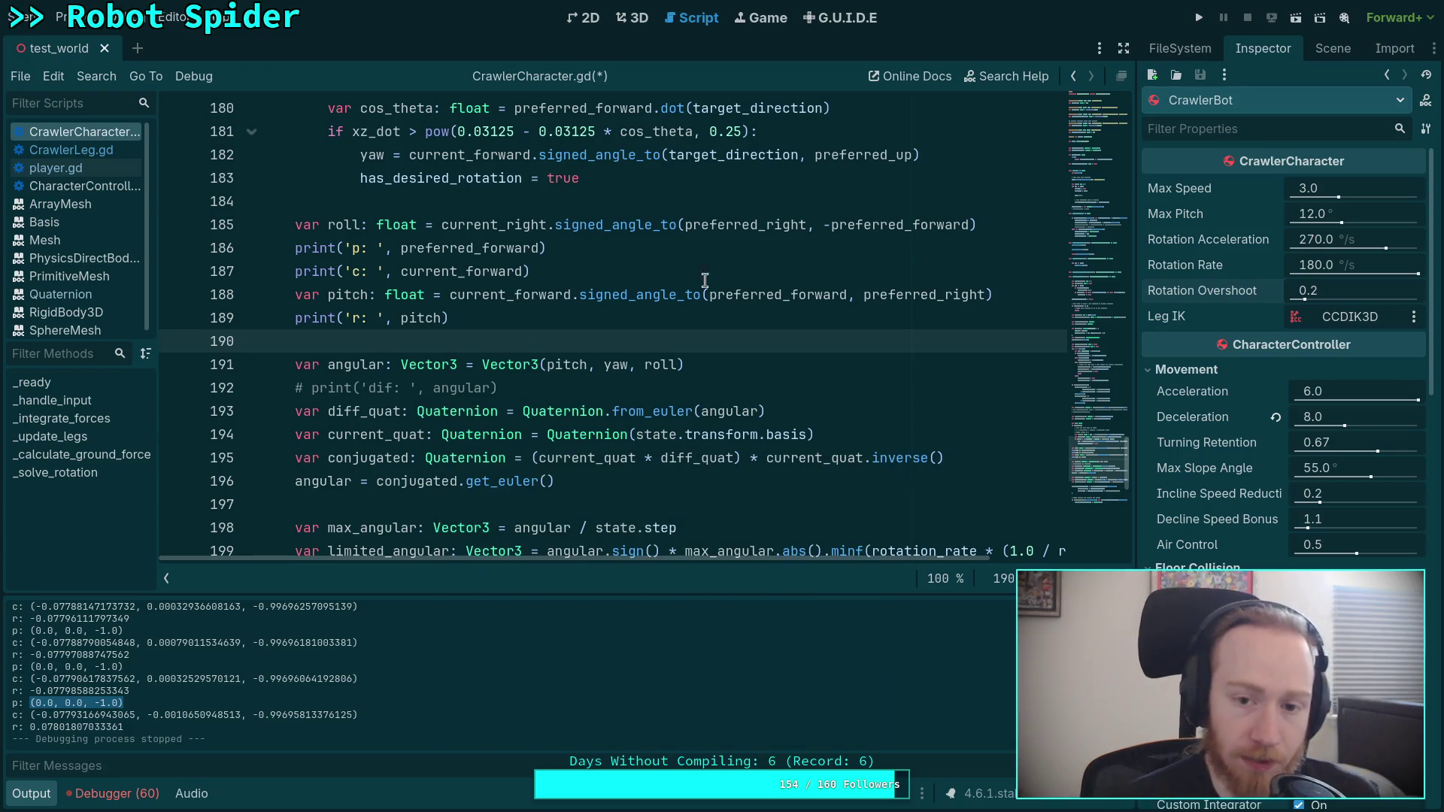
double_click(798, 294)
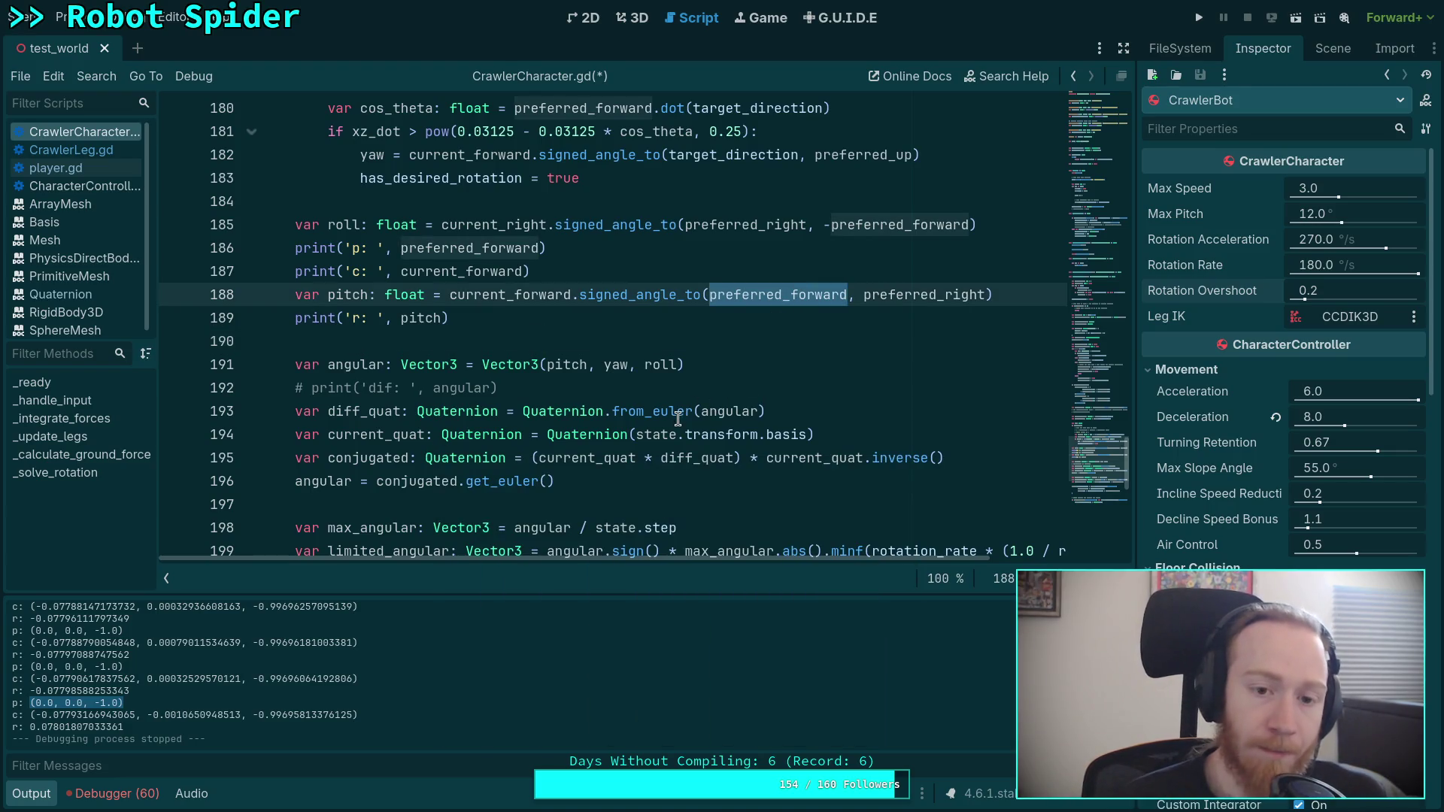
scroll(672, 413, "up", 2)
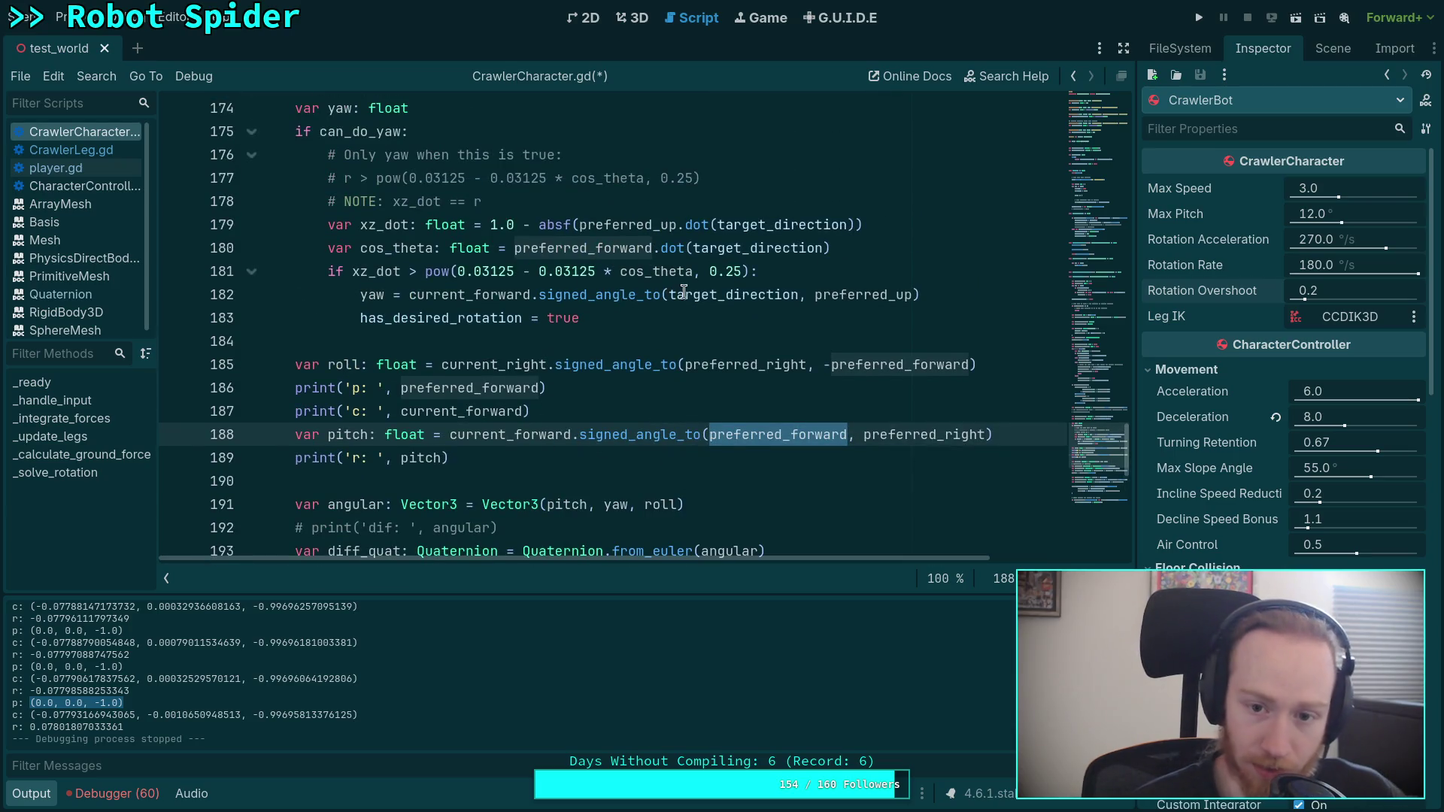
double_click(471, 295)
double_click(720, 294)
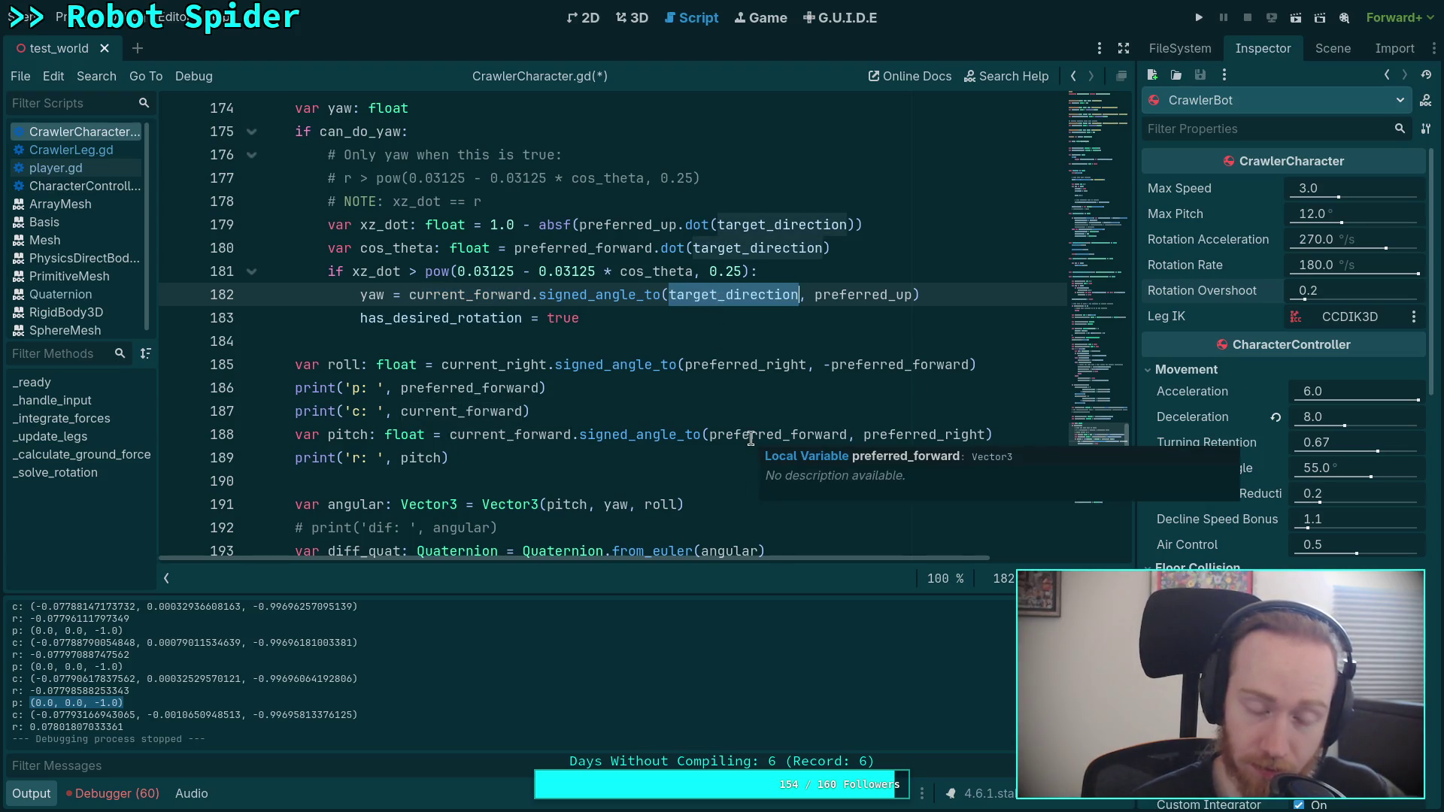
double_click(751, 435)
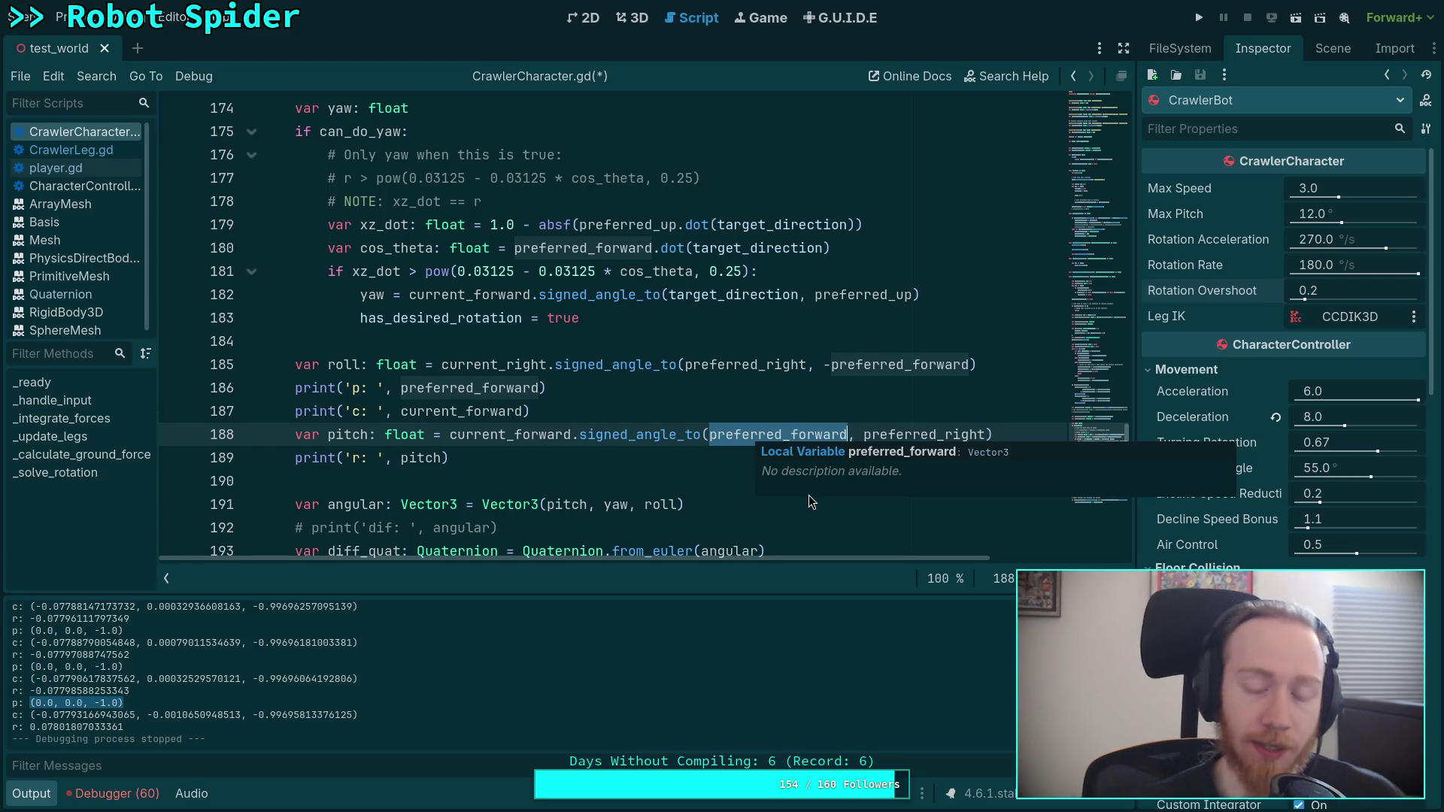
scroll(625, 385, "down", 1)
scroll(476, 385, "up", 2)
scroll(462, 380, "down", 1)
left_click(729, 345)
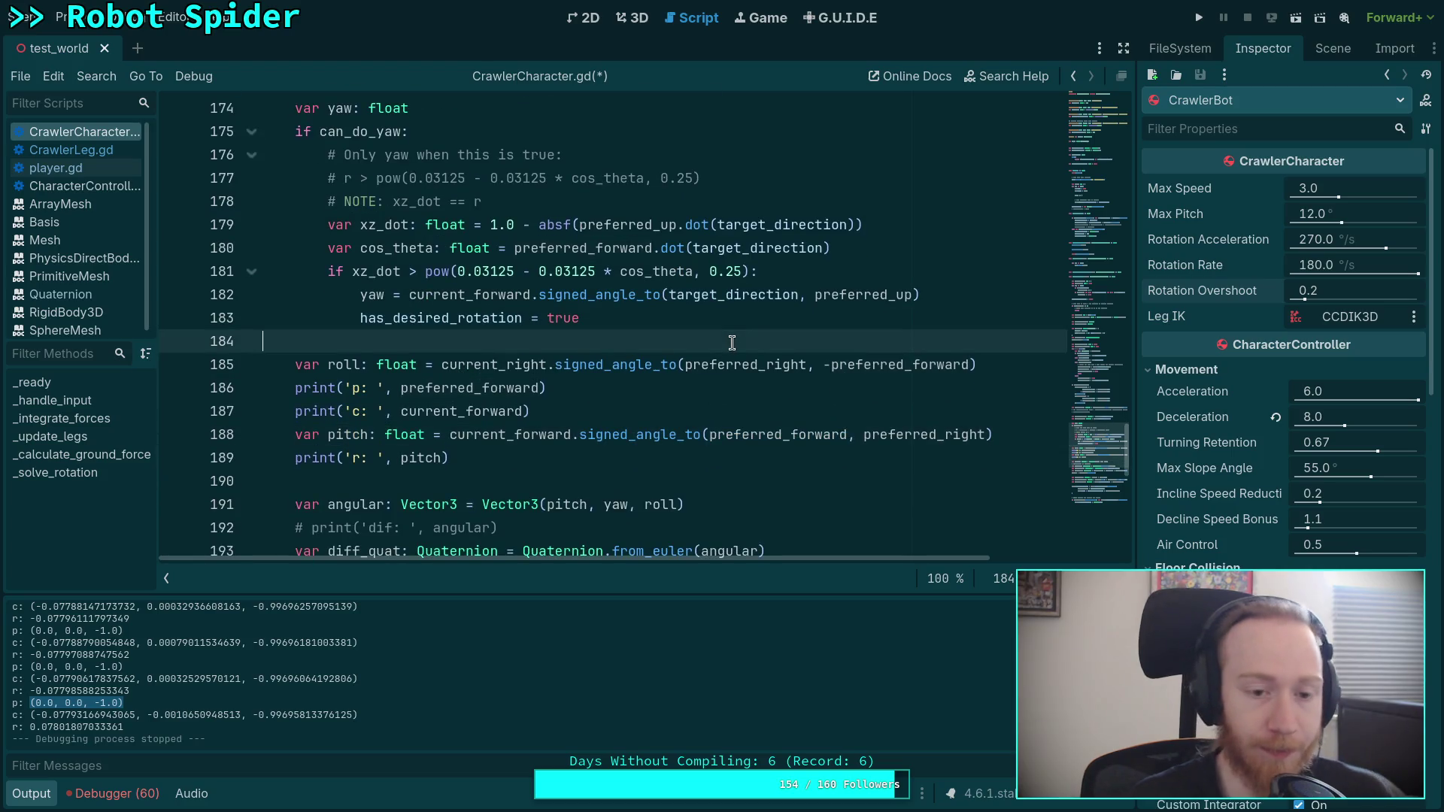
Add 'yaw = 0.0' on line 185 after the yaw calculation and save the script.
key("Return")
type("pa")
key("BackSpace")
key("BackSpace")
type("yaw = 0.0")
key("ctrl+s")
Test-run the spider, walking it with S, W and A, then stop the game.
scroll(887, 310, "down", 1)
scroll(887, 310, "up", 1)
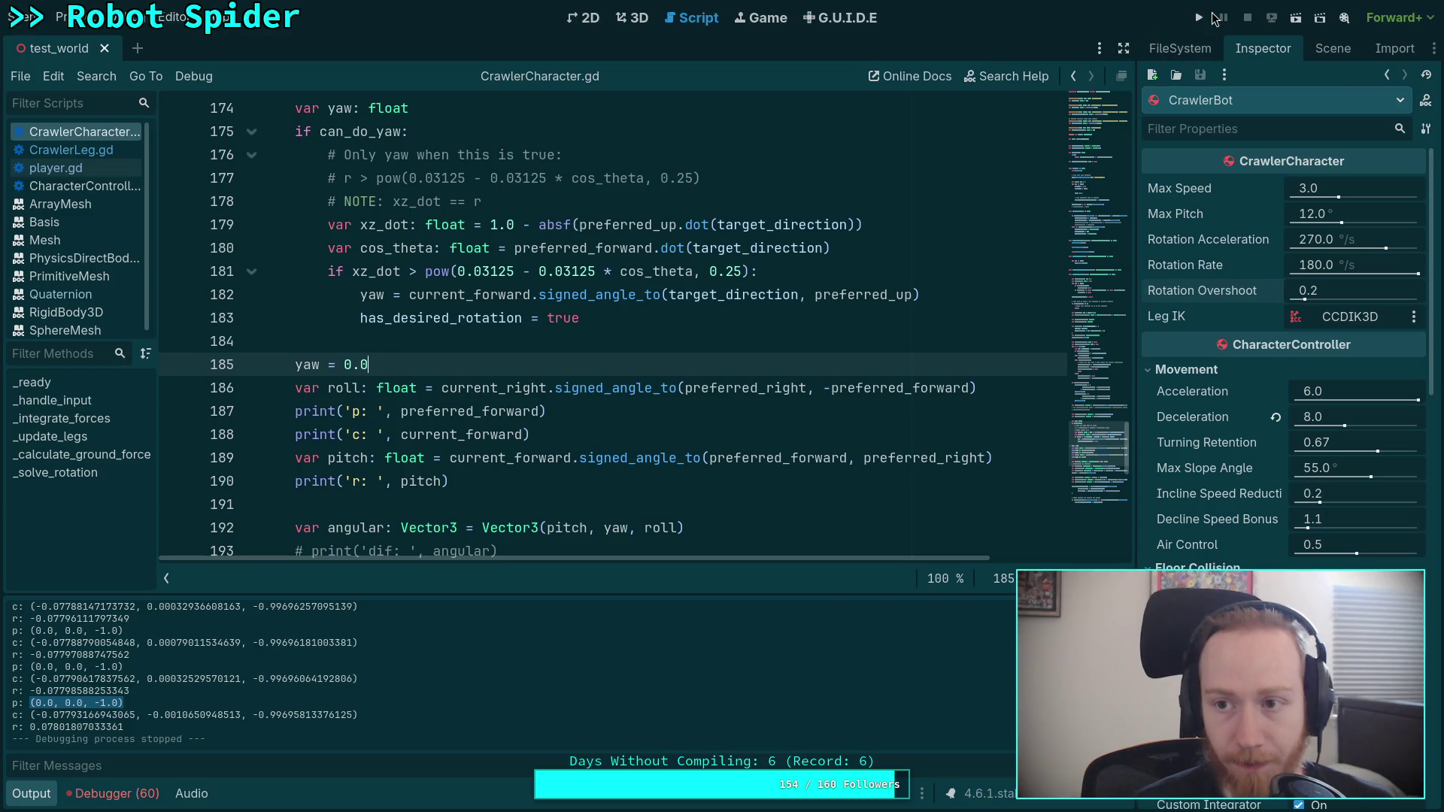
left_click(1199, 18)
key("s")
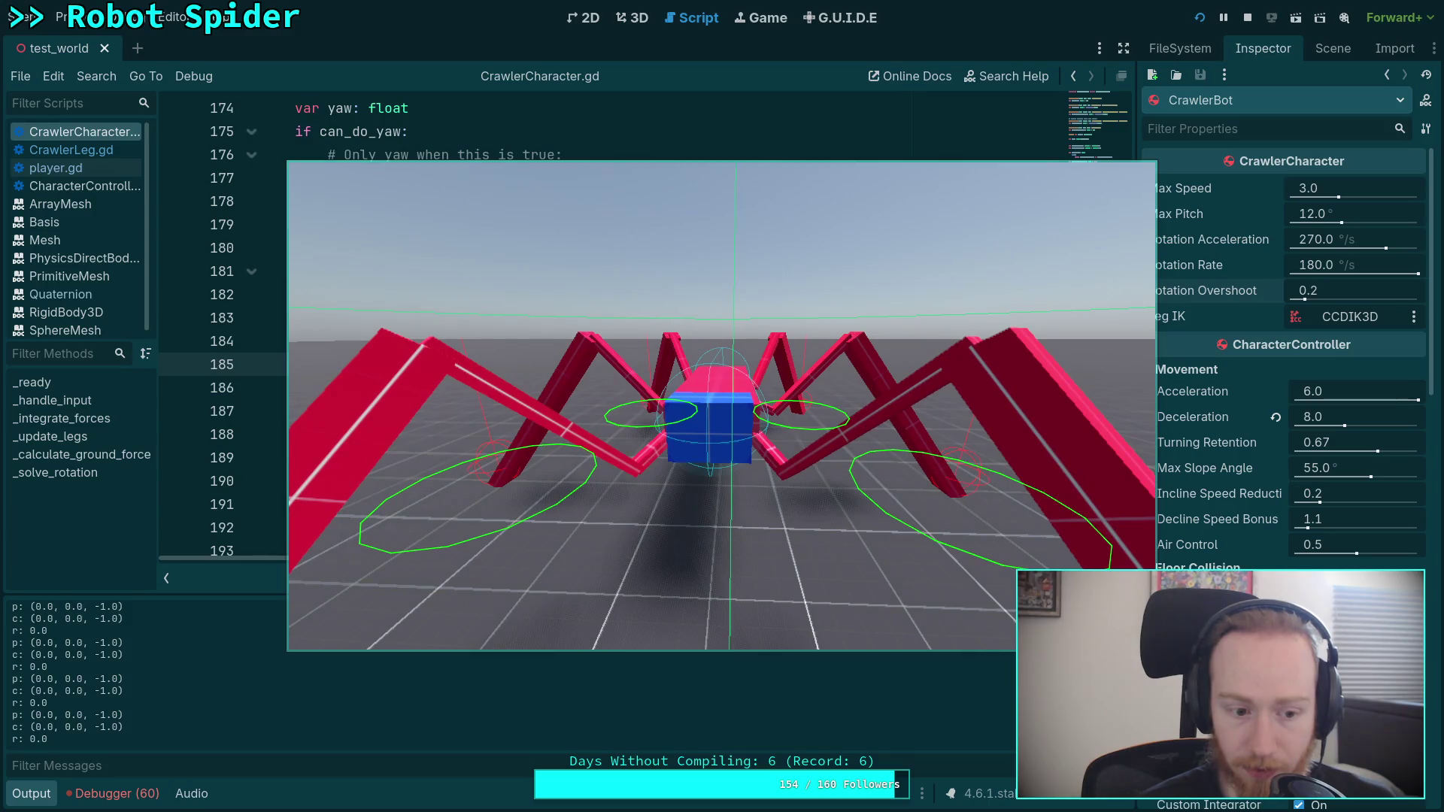
key("w")
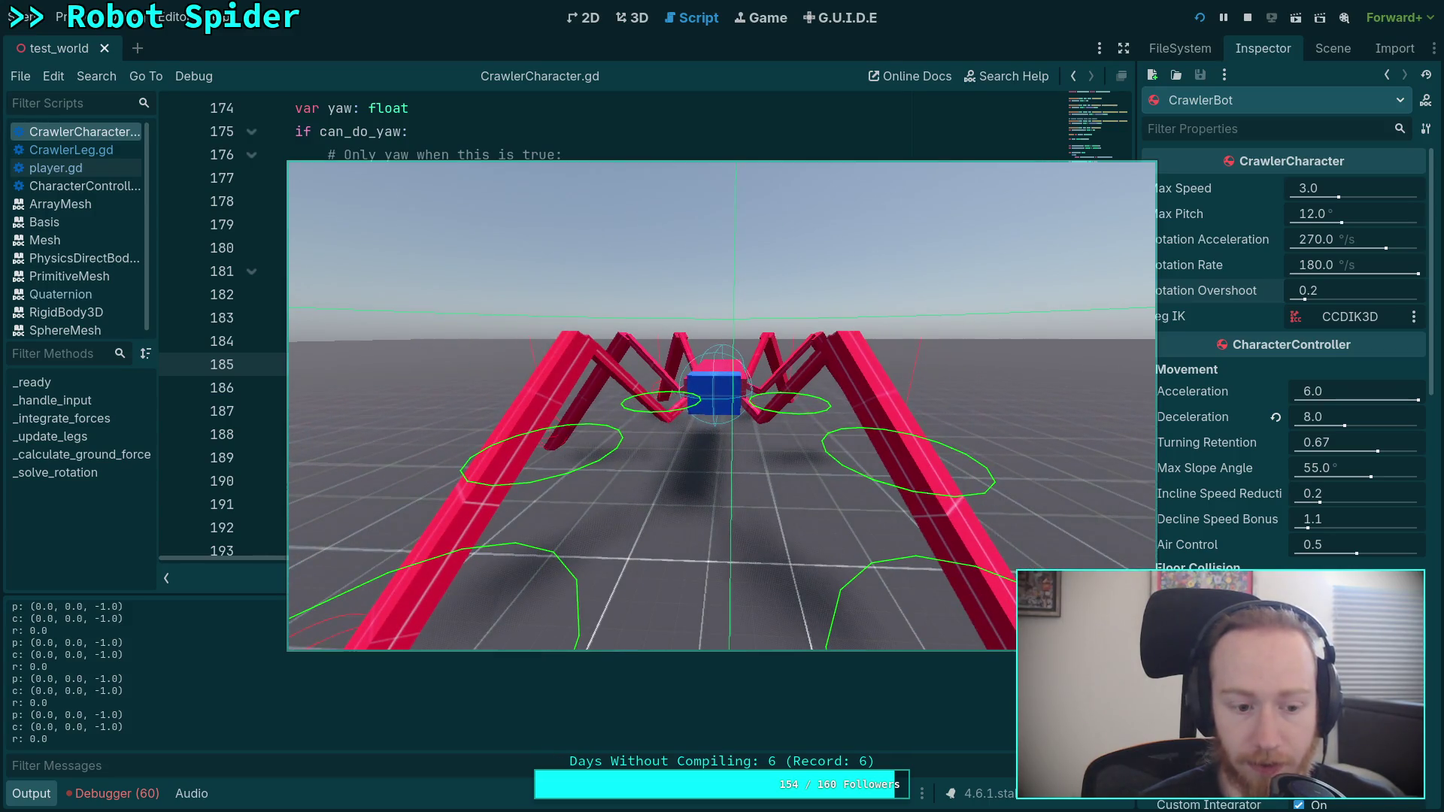
key("a")
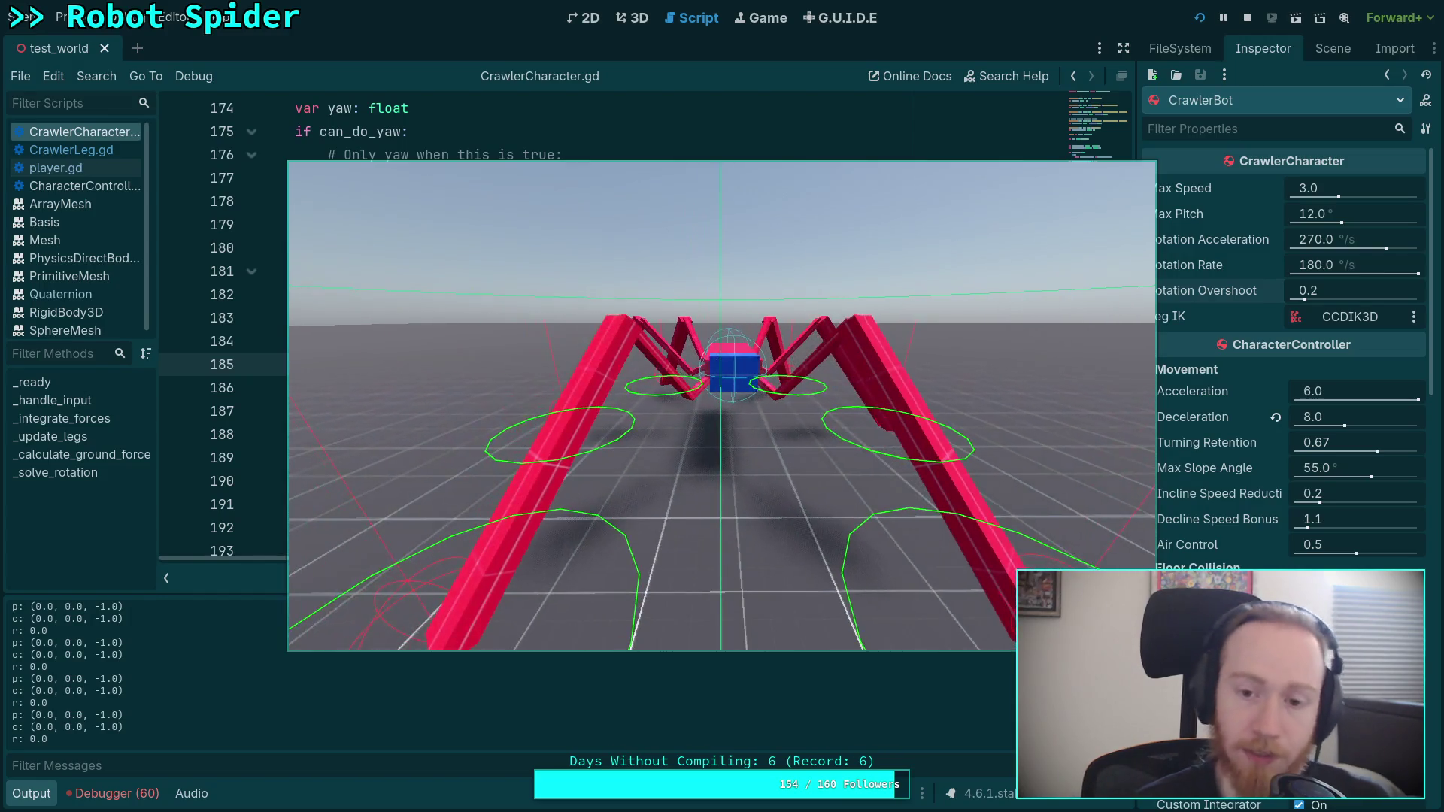
left_click(1249, 18)
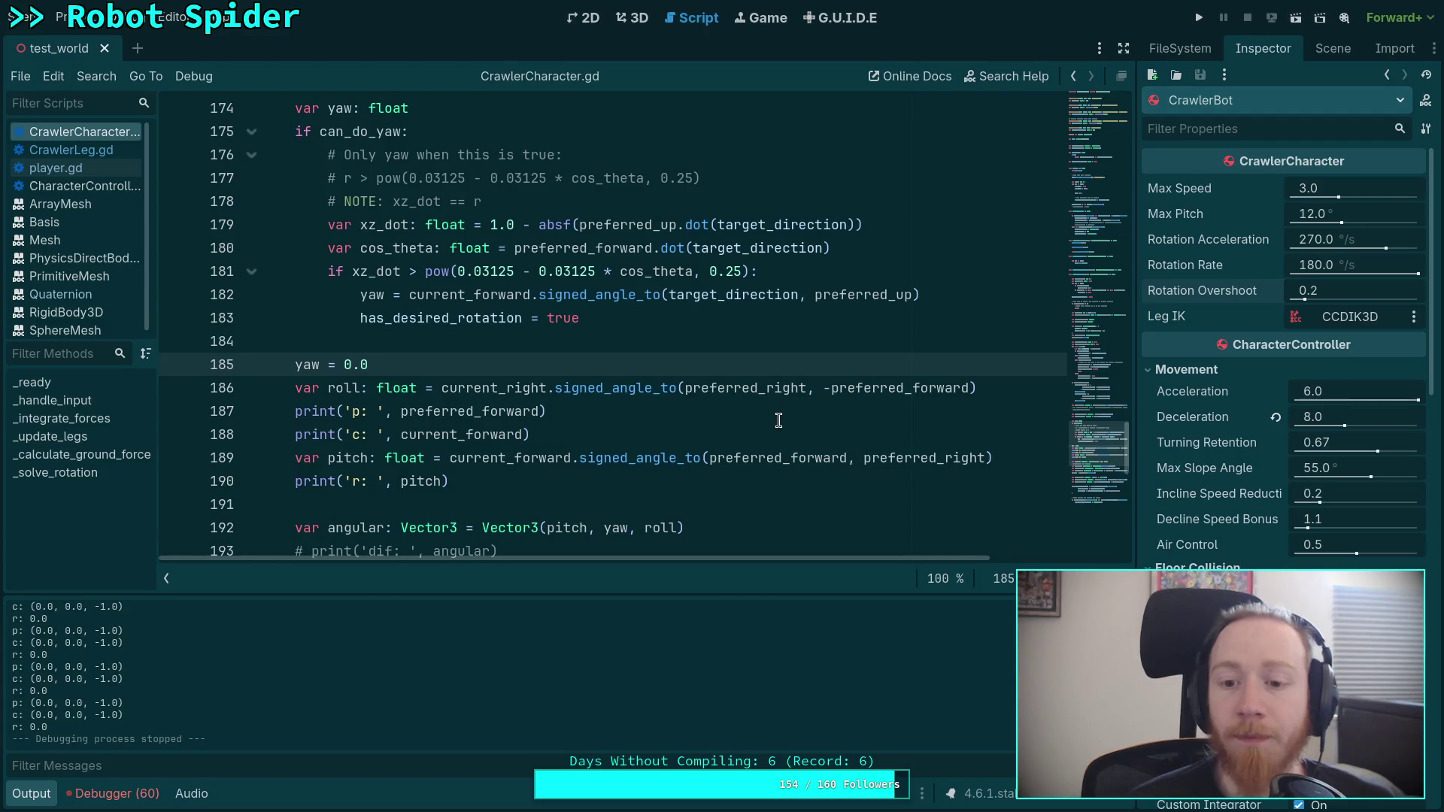
Replace preferred_forward with target_direction in the line 189 pitch calculation.
double_click(772, 459)
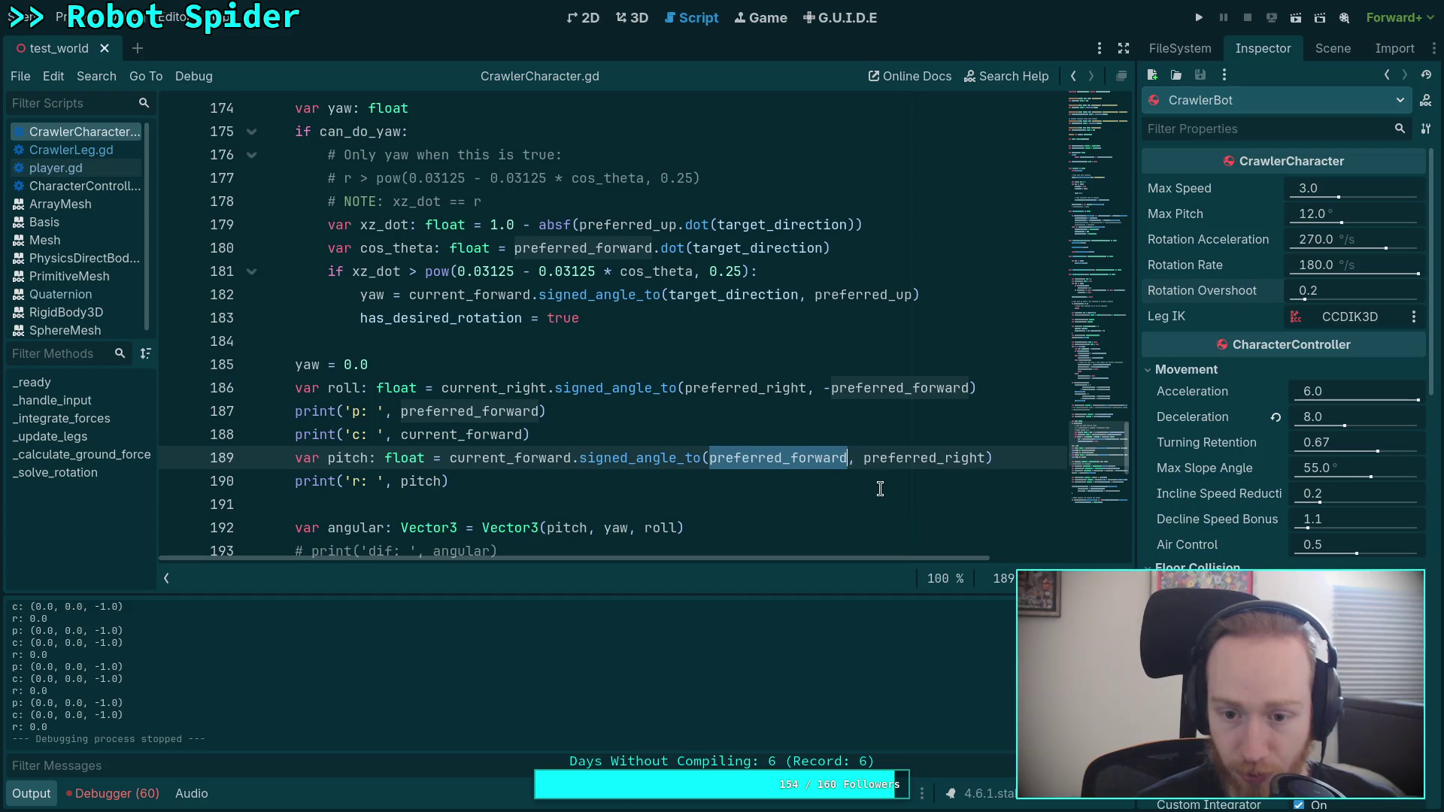
type("target")
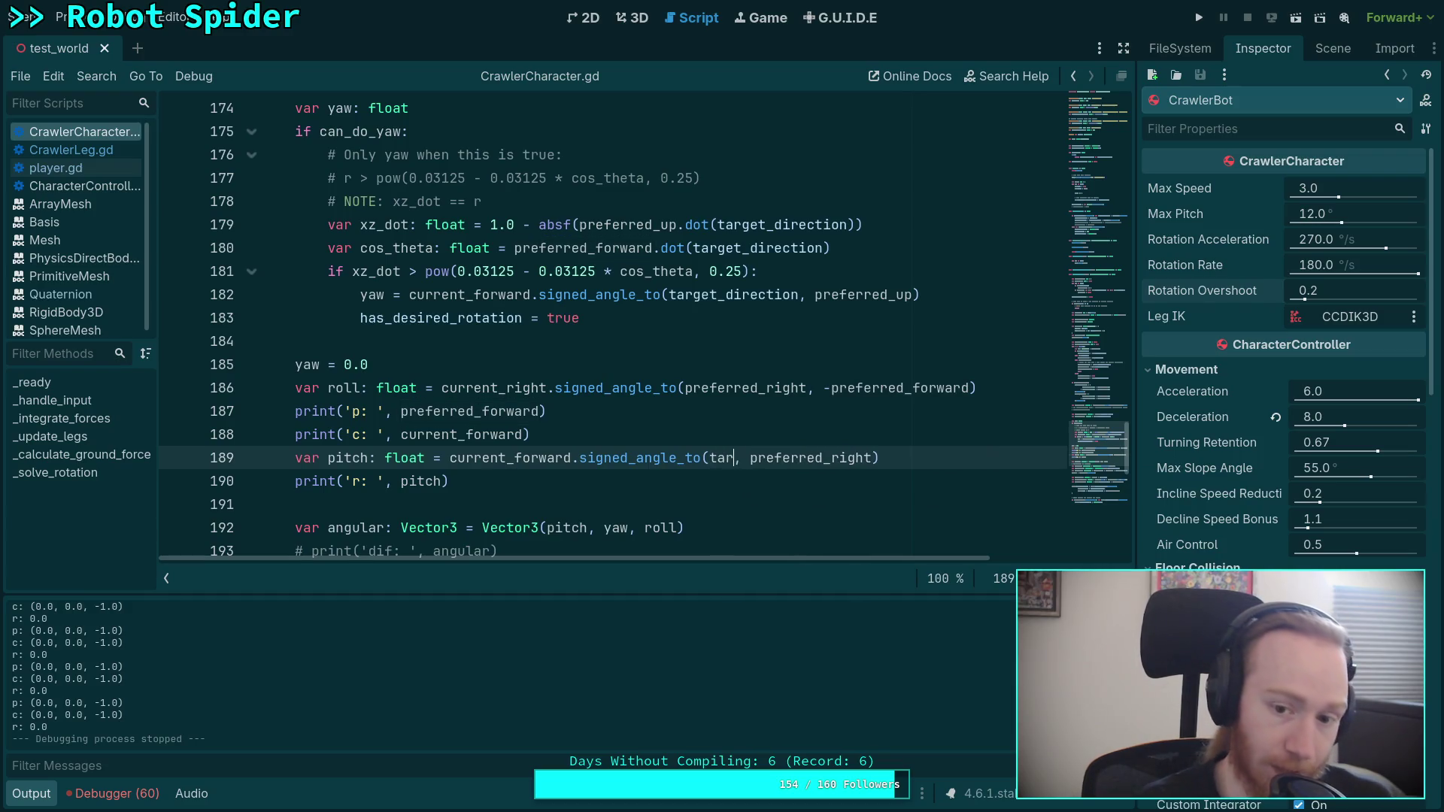
key("Down")
key("Return")
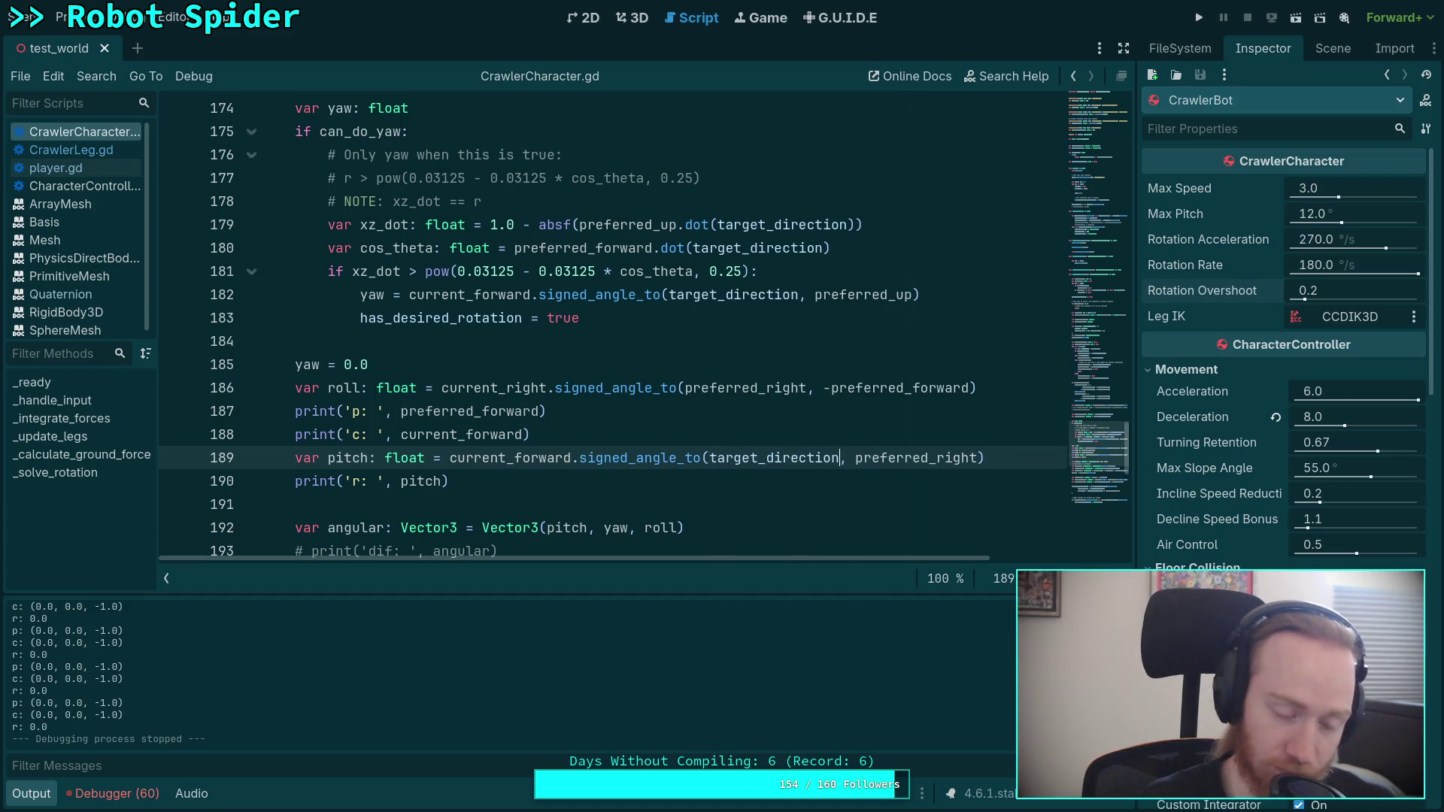
Run the game with F5, walk the spider forward with W, then stop it.
key("F5")
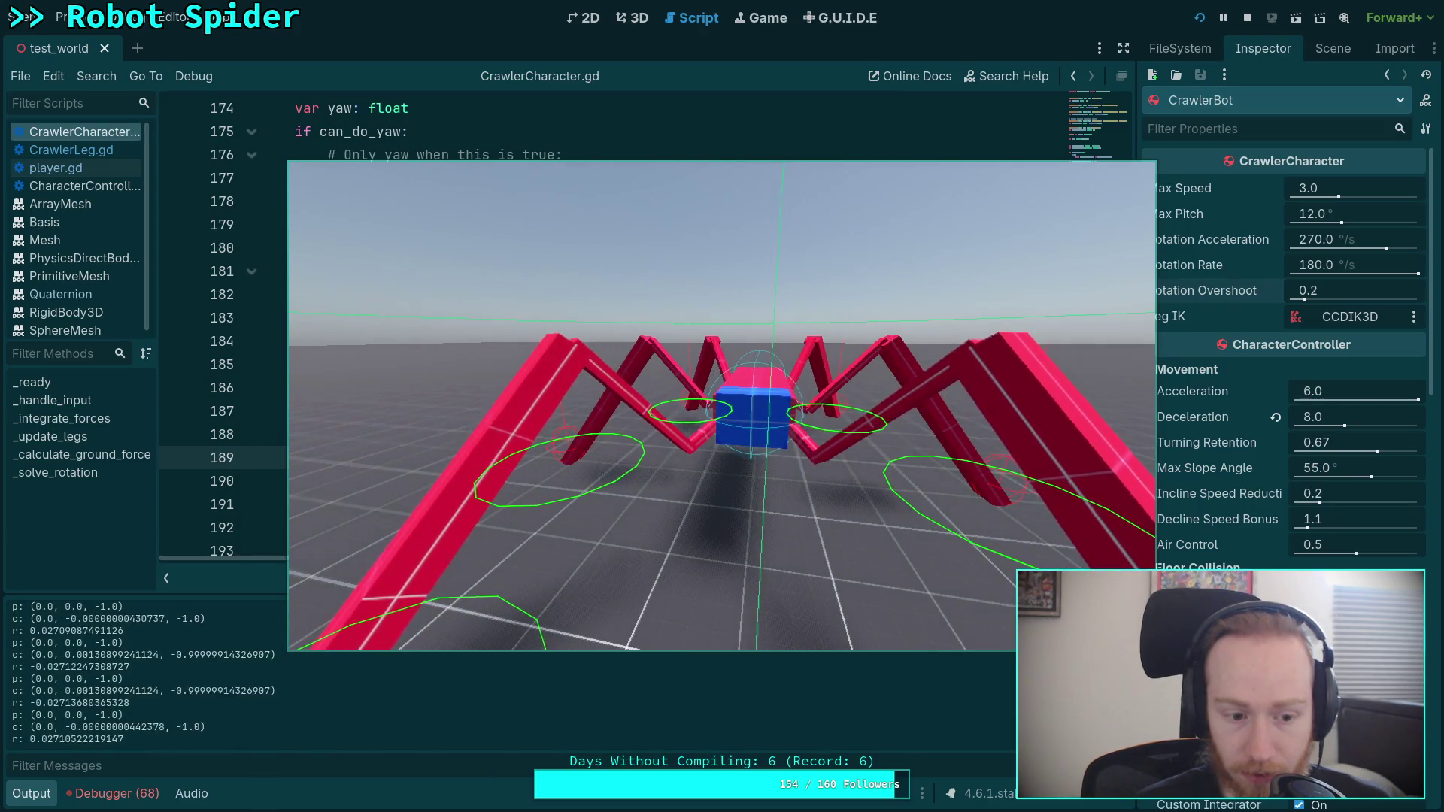
key("w")
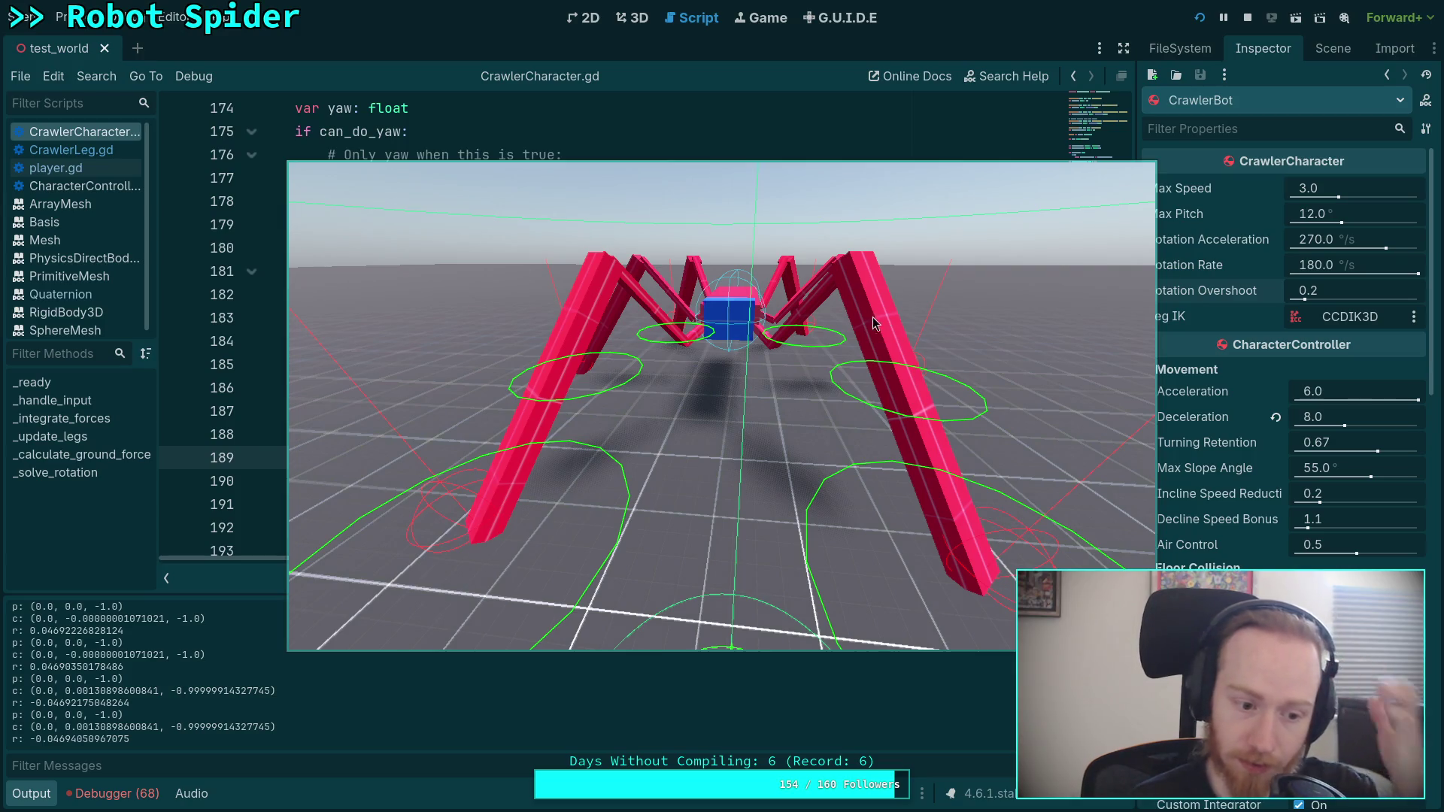
left_click(1247, 17)
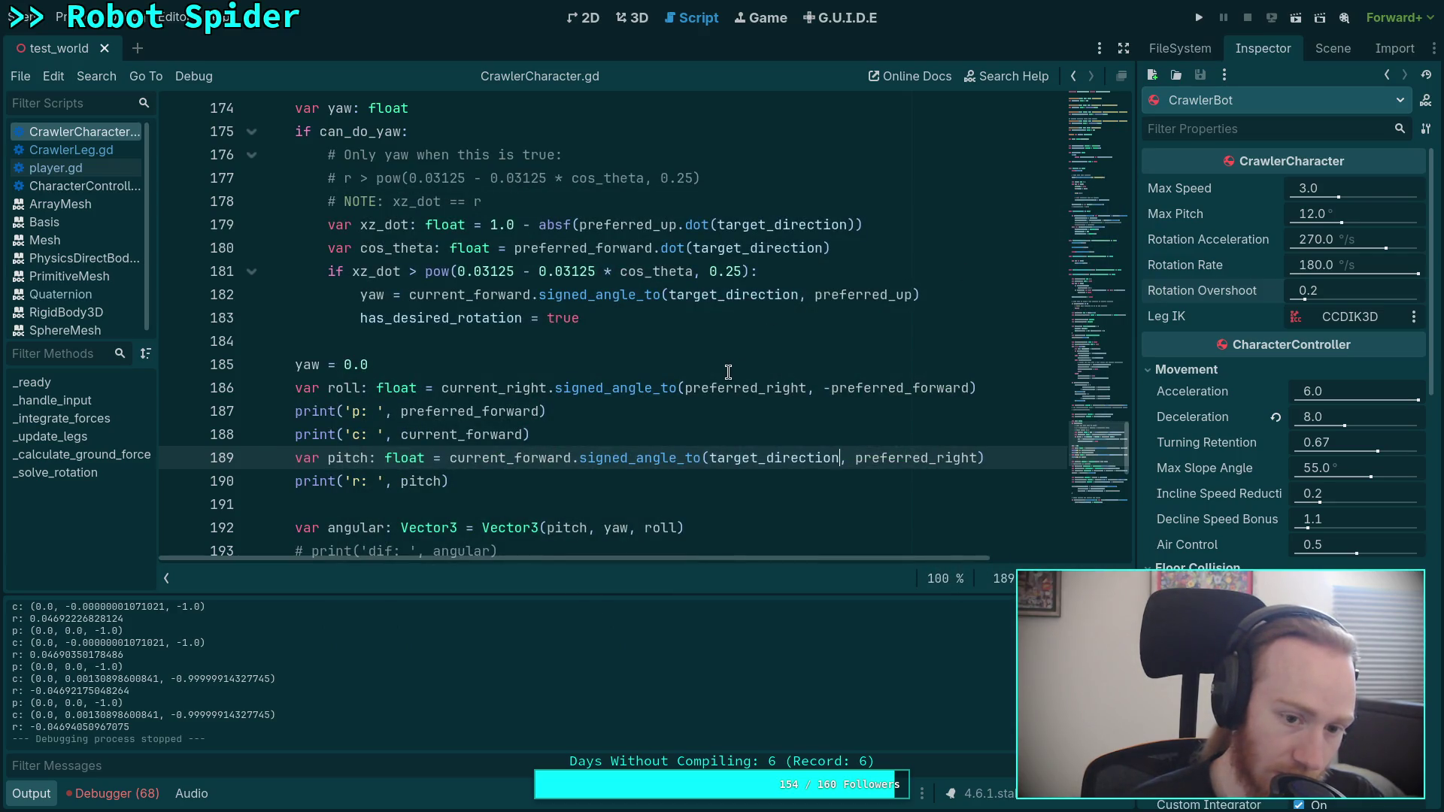
Change the line 187 debug print to target_direction, save, and launch the game.
scroll(728, 372, "down", 1)
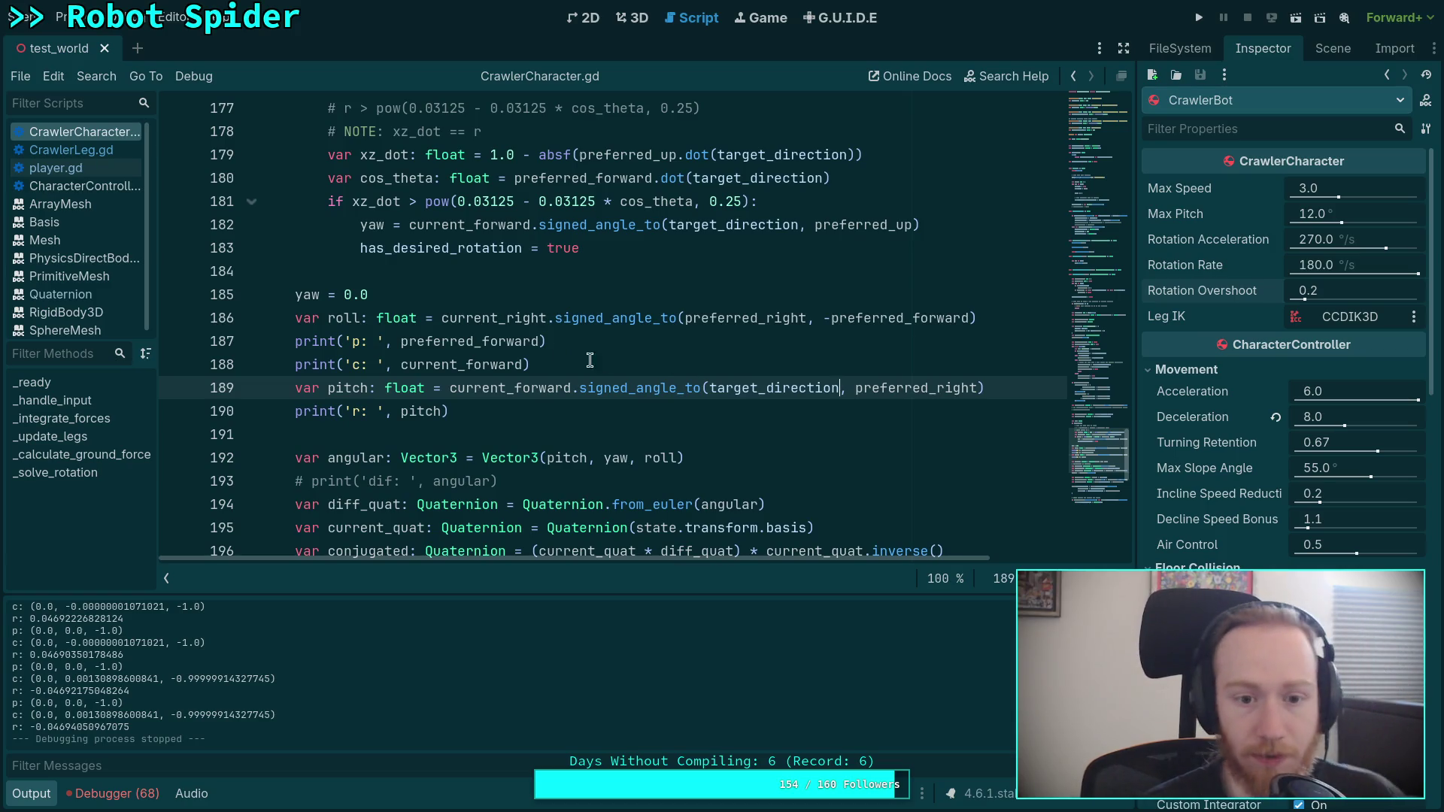
double_click(511, 339)
type("targ")
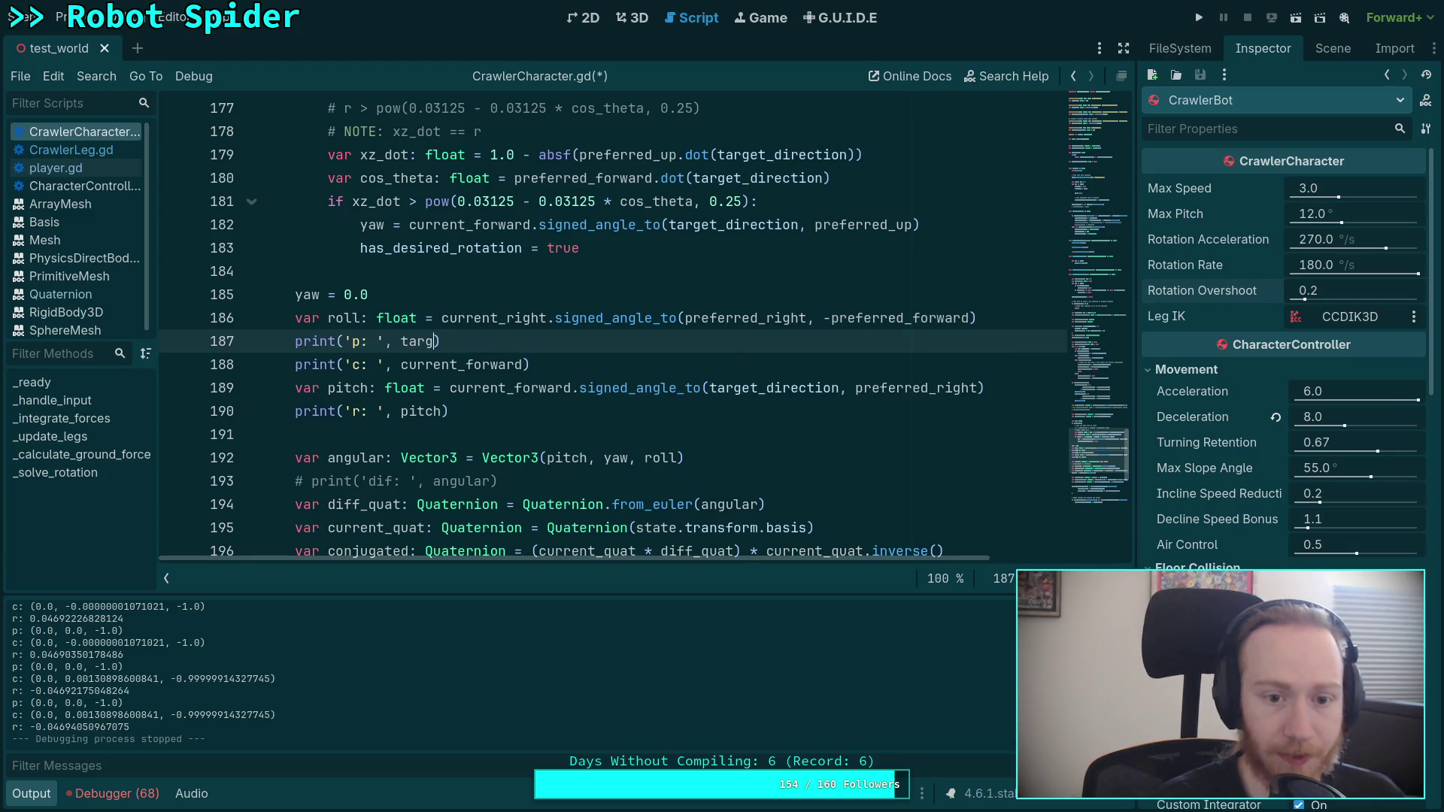
key("Return")
key("ctrl+s")
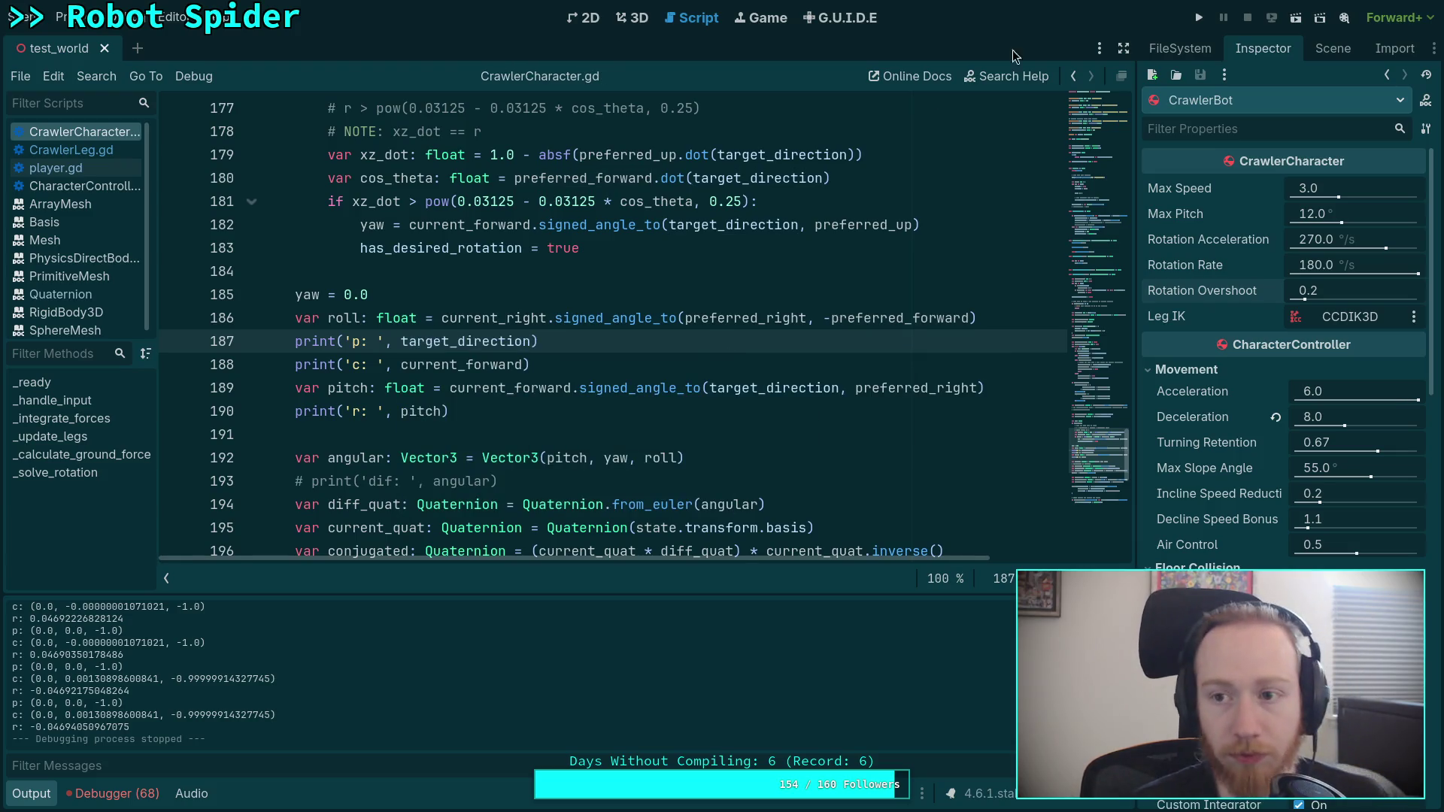
left_click(1201, 17)
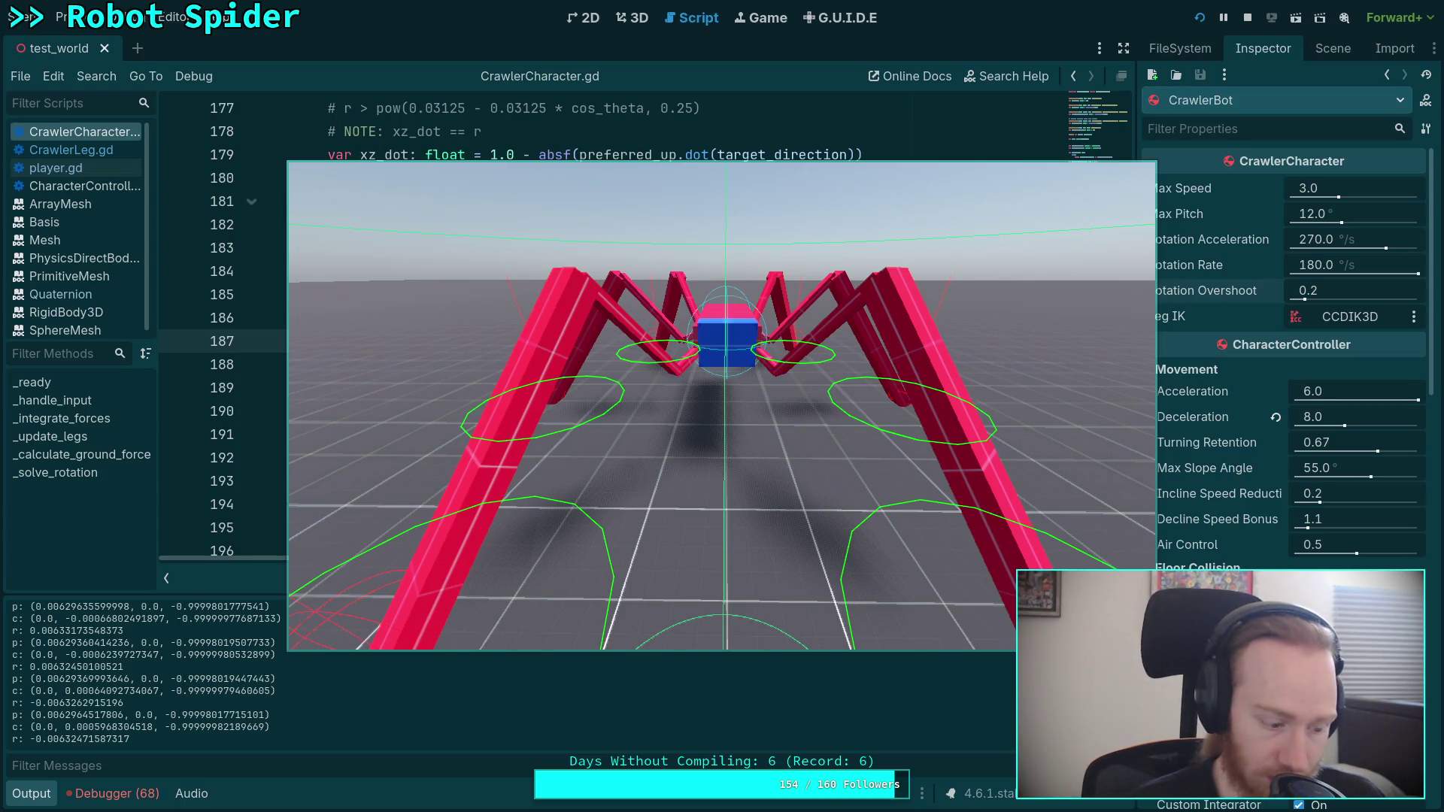
Step the running game forward seven physics ticks to read p, c and r, then stop it.
key("period")
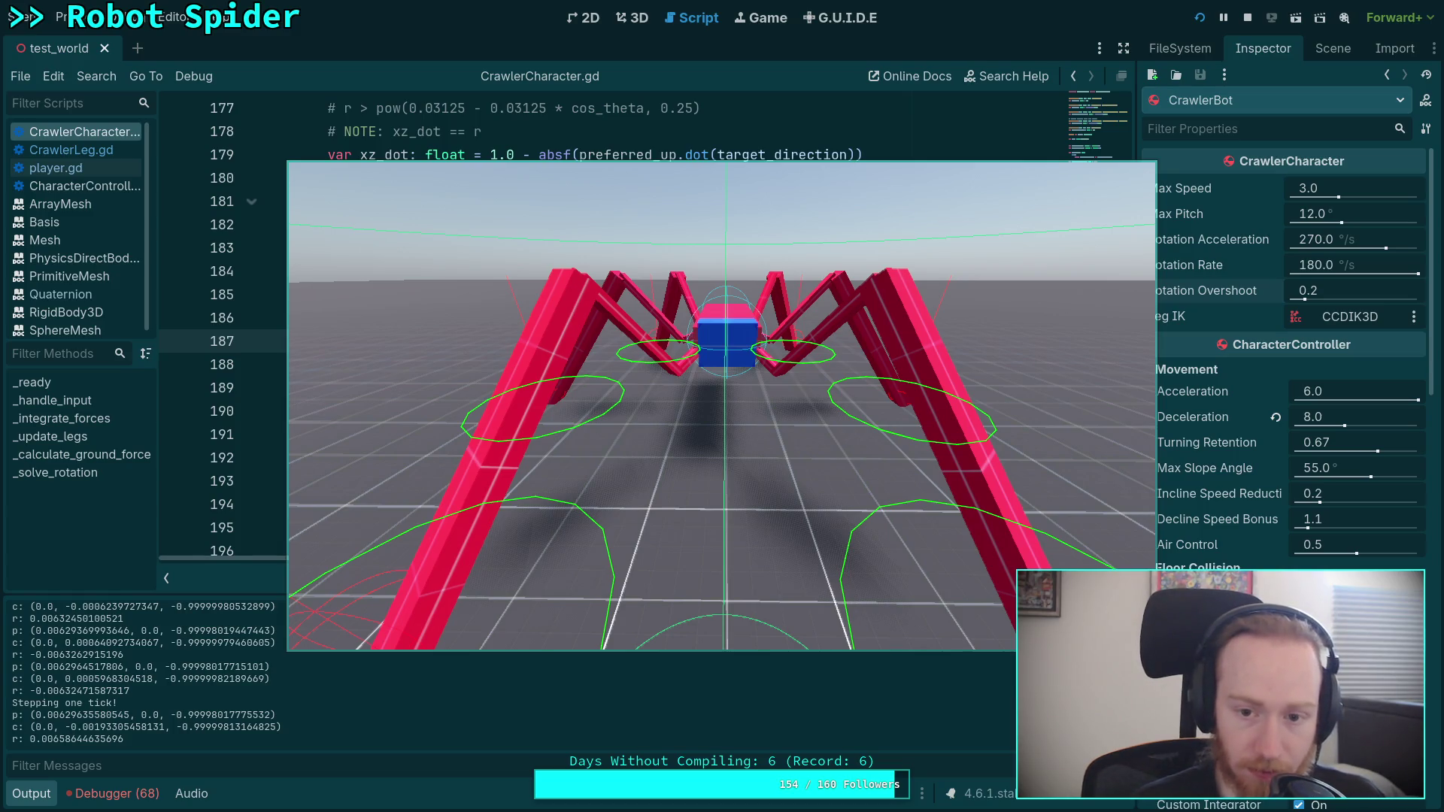
key("period")
key("period")
key("period")
key("period")
key("period")
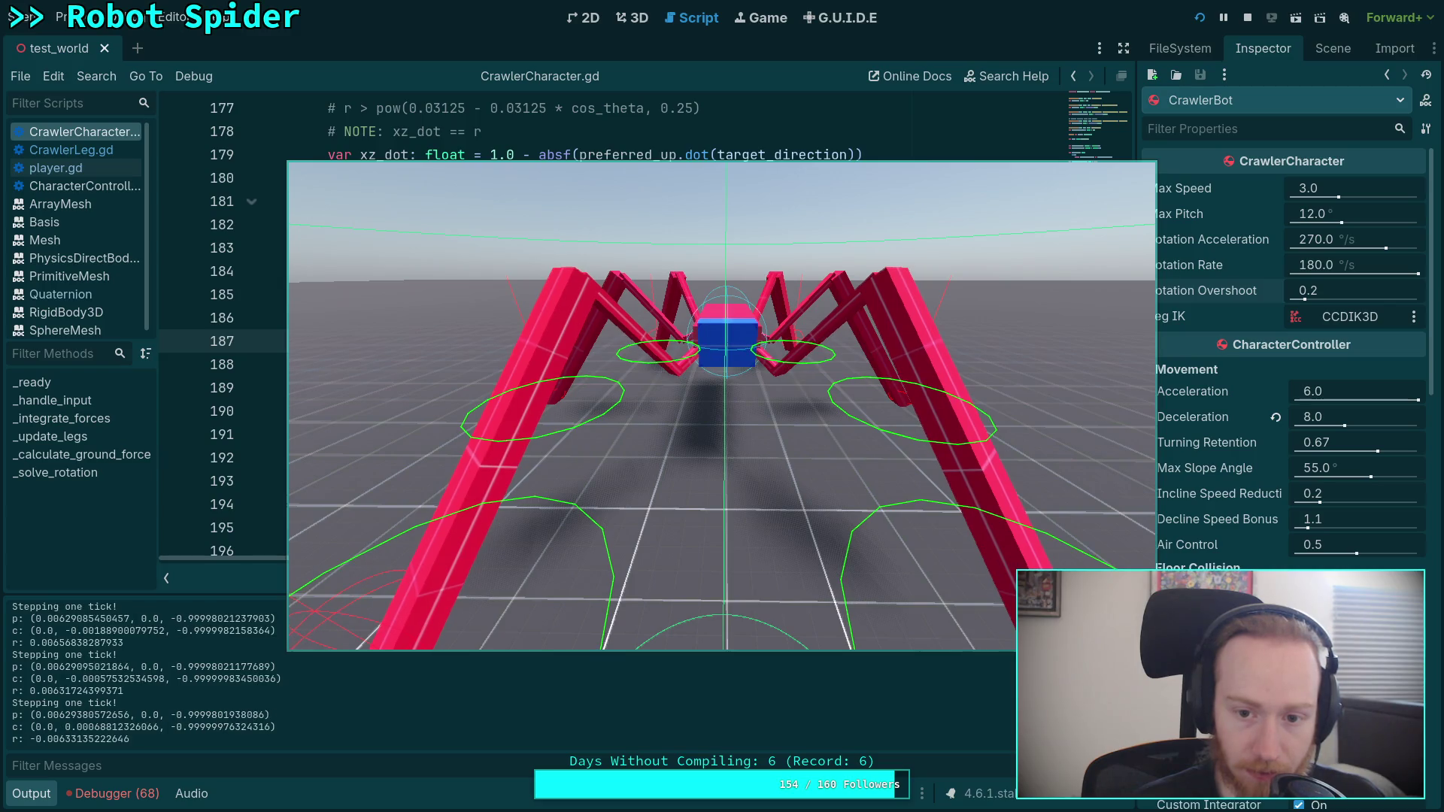
key("period")
key("period")
key("period")
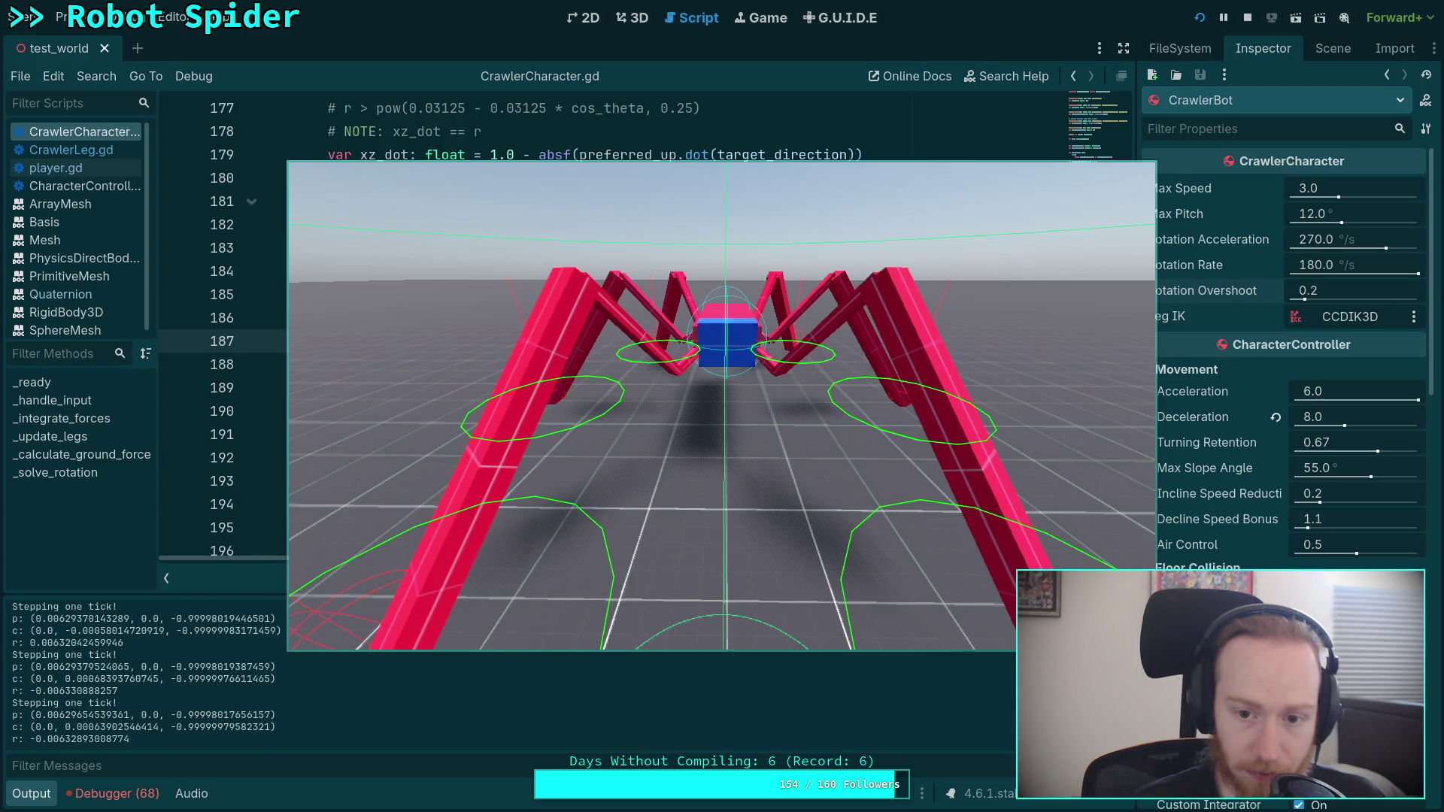
key("period")
key("period")
key("period")
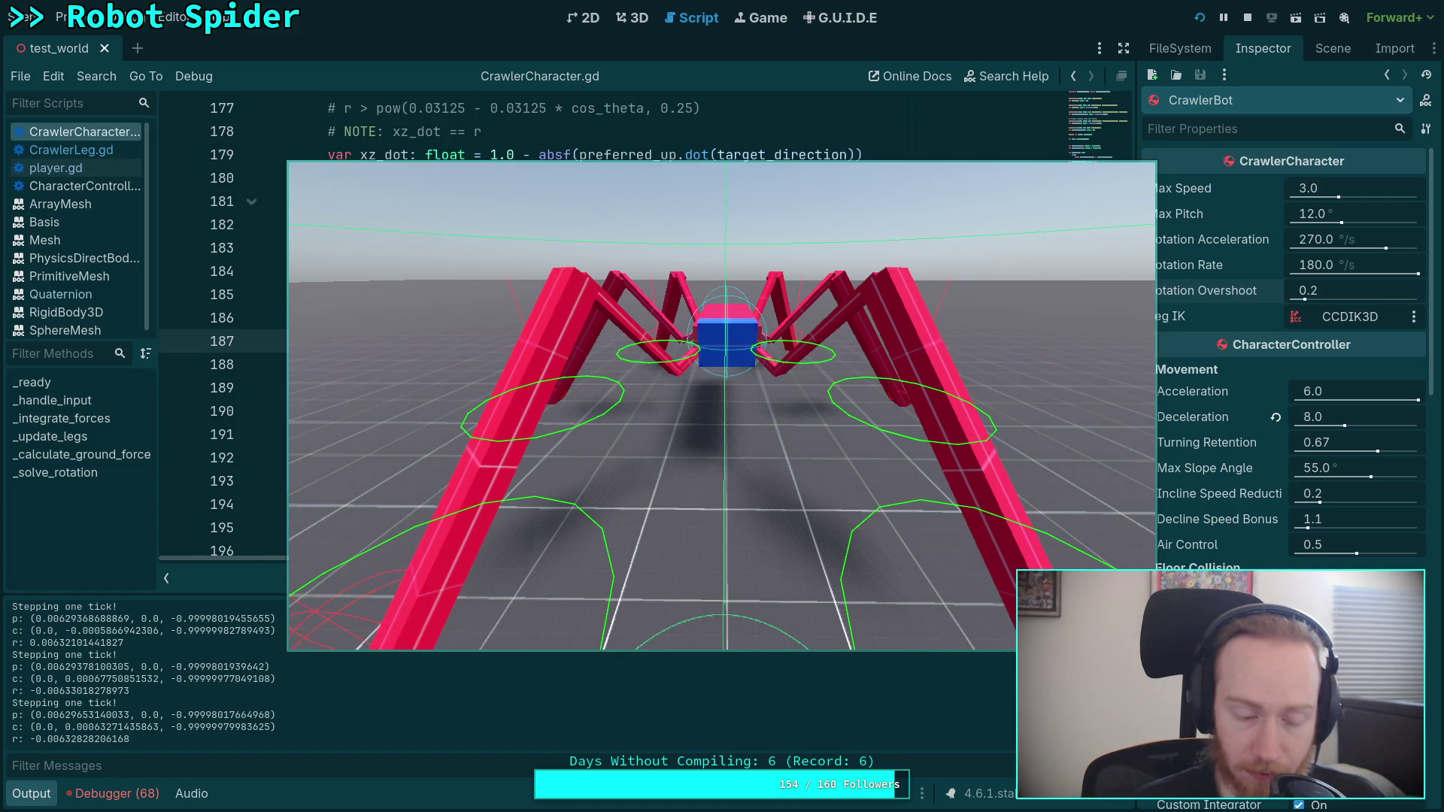
key("period")
key("period")
key("period")
key("period")
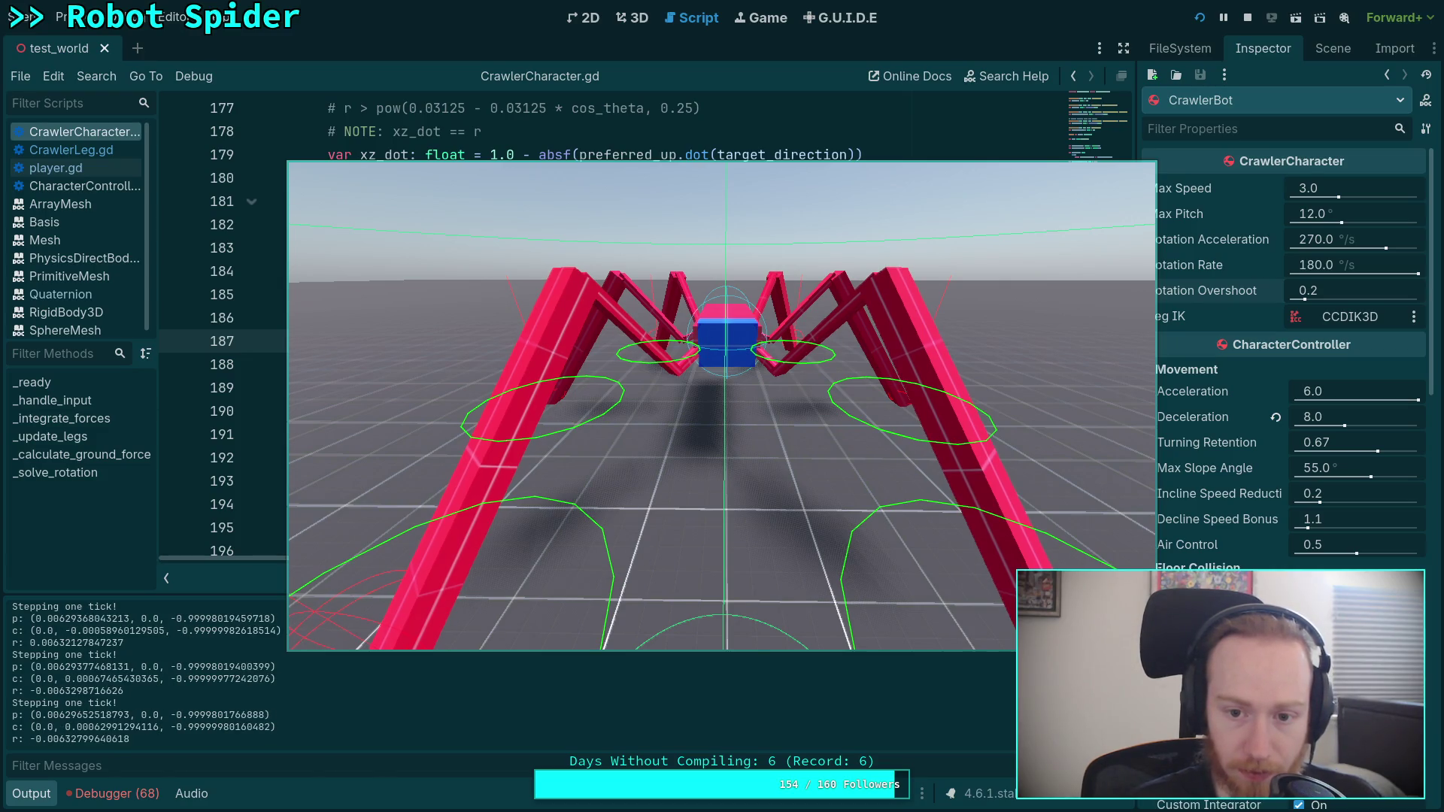
key("period")
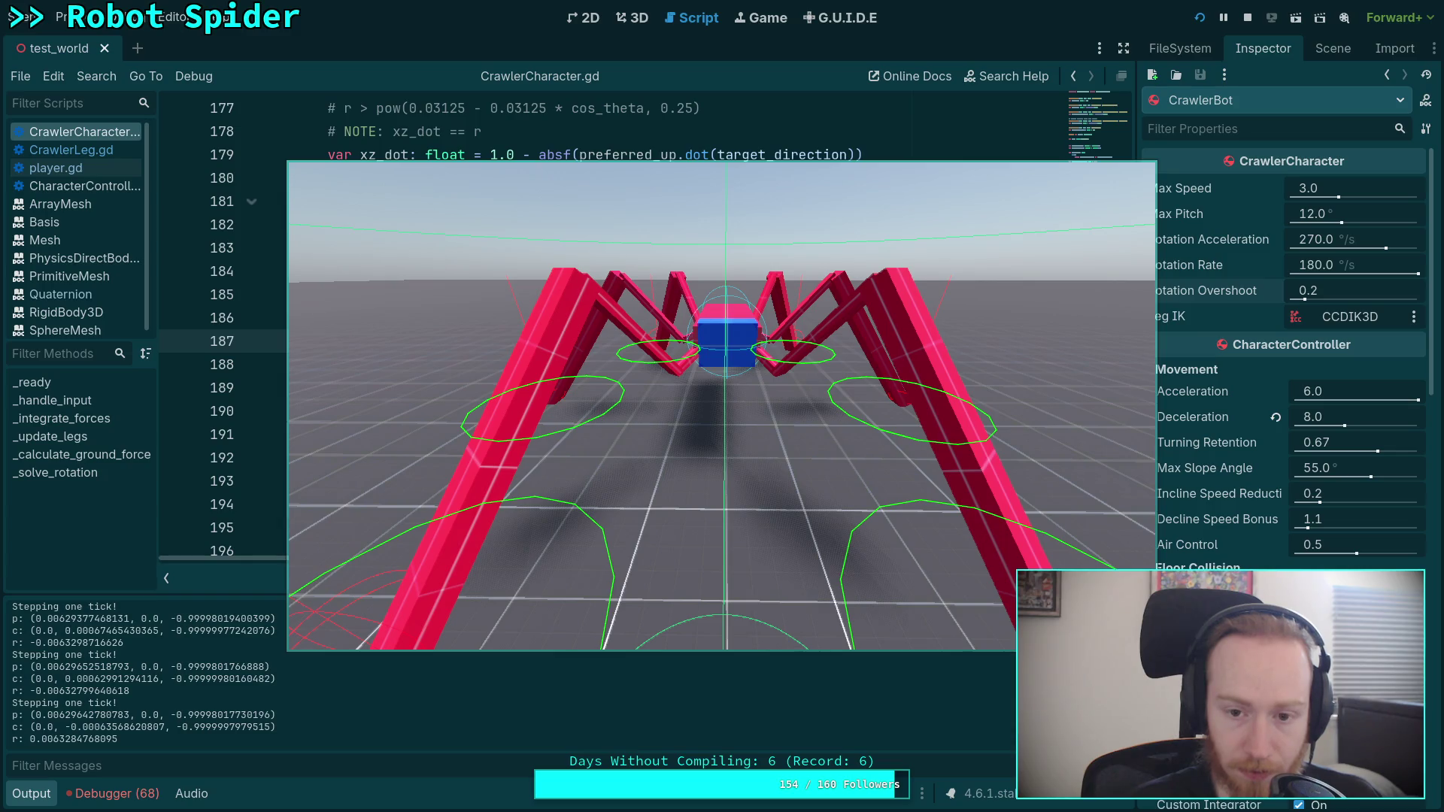
key("period")
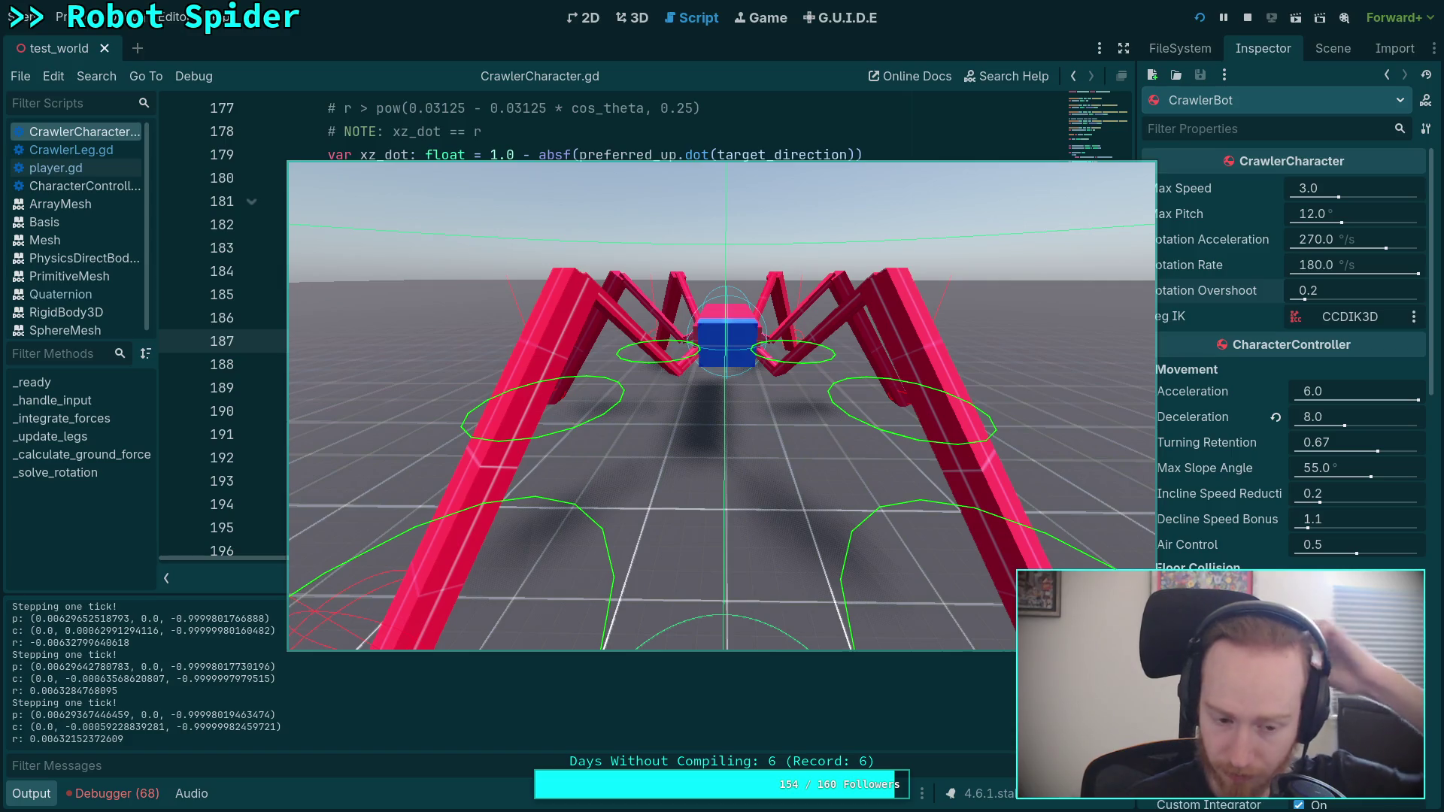
left_click(1248, 18)
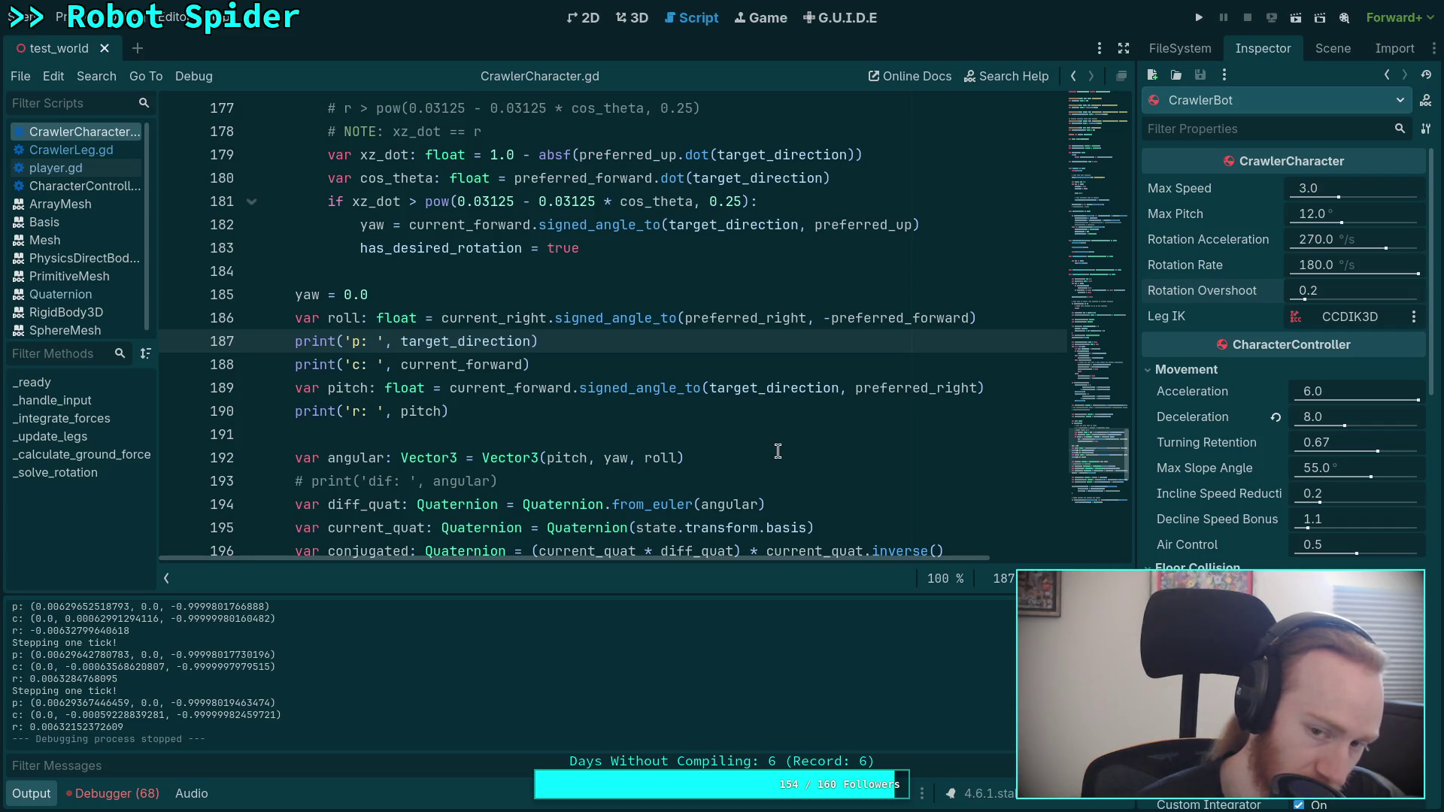
Mark preferred_right in the pitch line, then view the spider in zoomed-in Top Orthogonal.
left_click(872, 389)
scroll(634, 389, "up", 8)
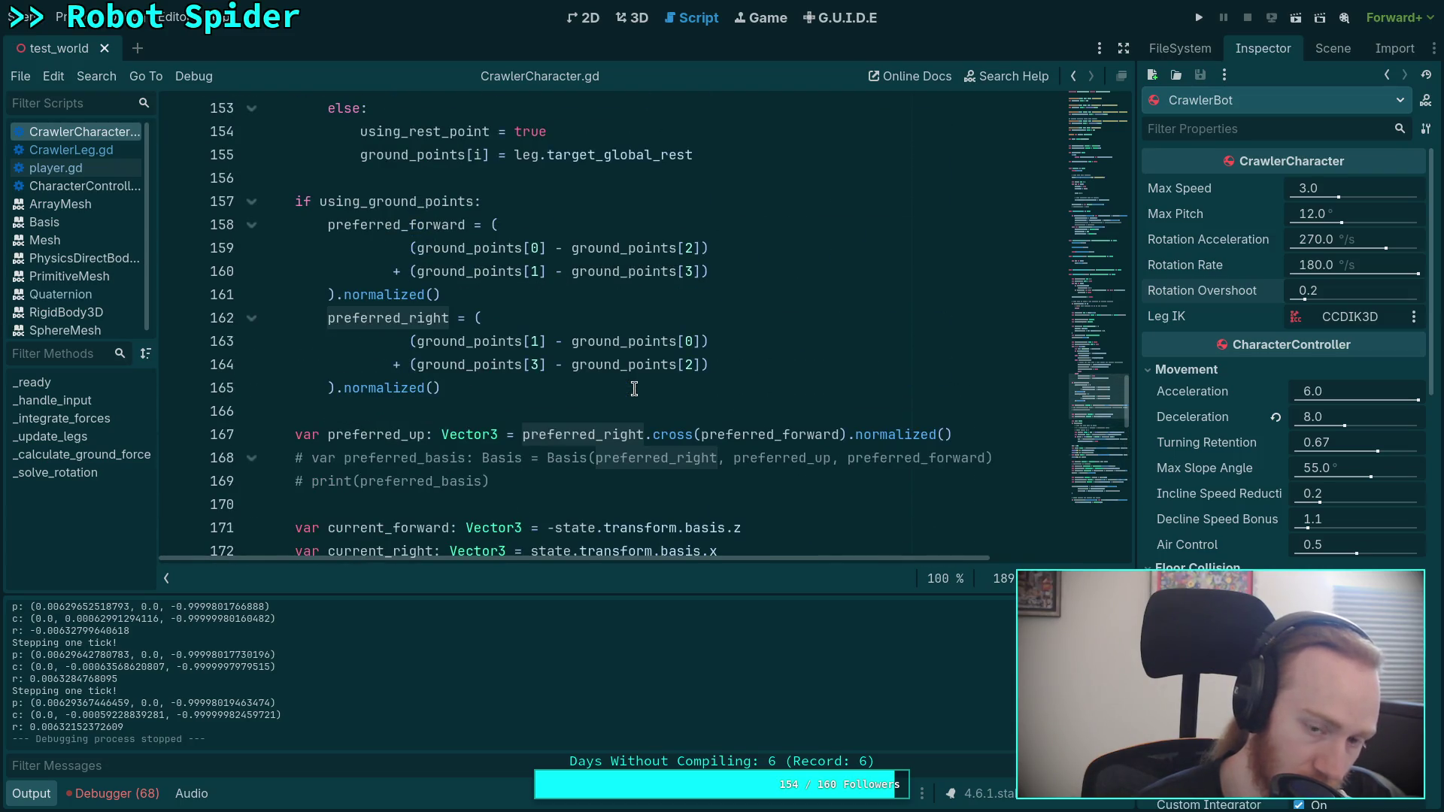
left_click(635, 17)
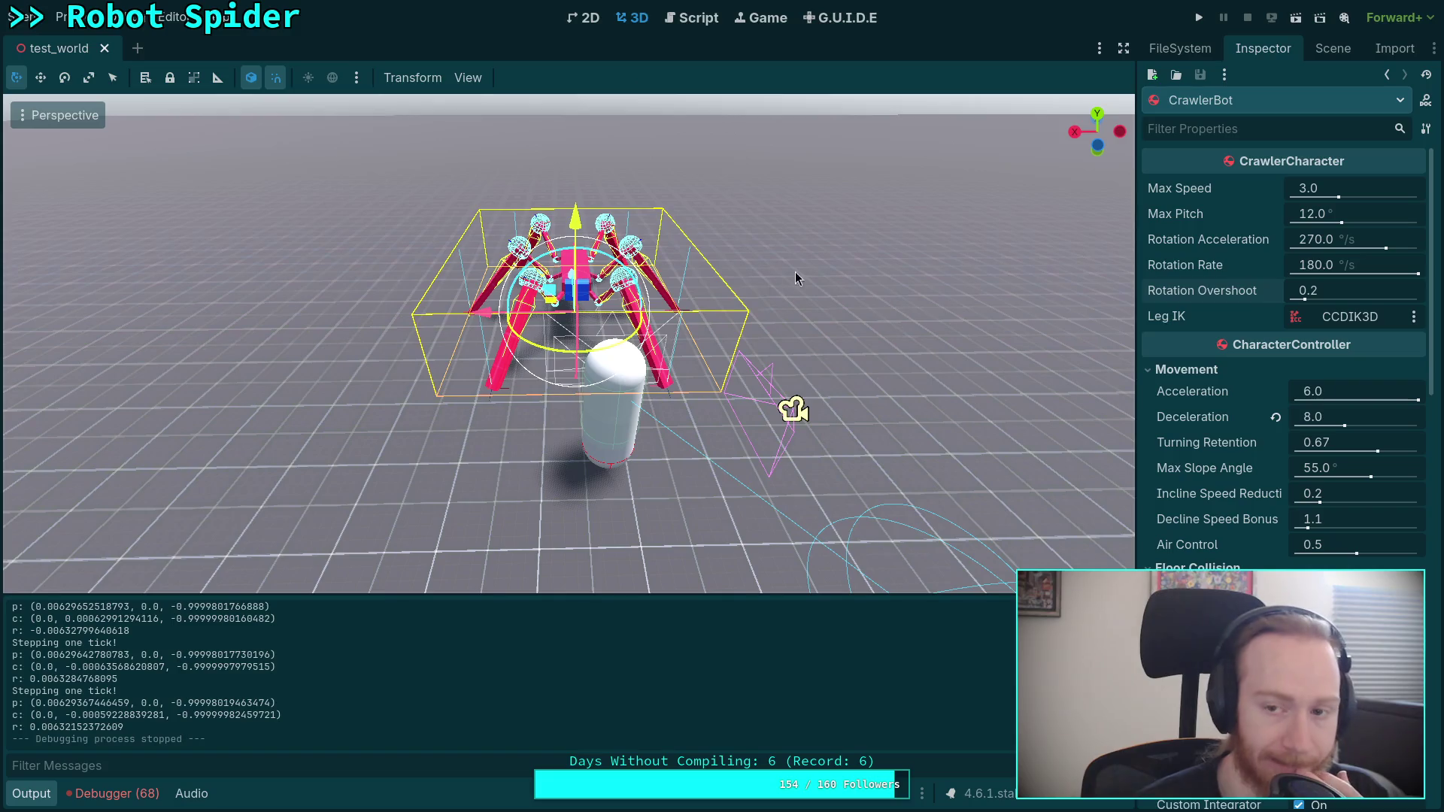
left_click(1099, 117)
scroll(544, 423, "up", 3)
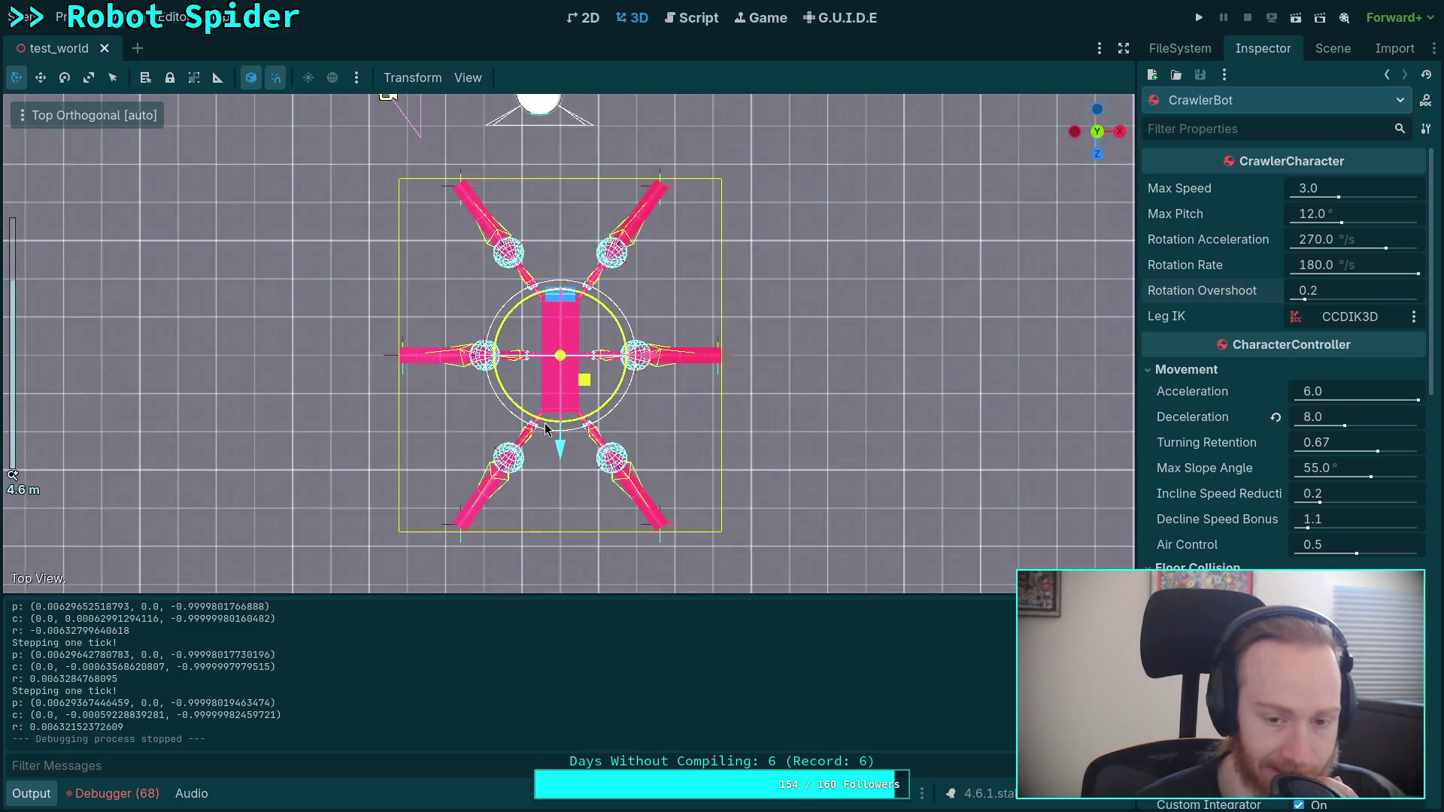
scroll(540, 385, "up", 1)
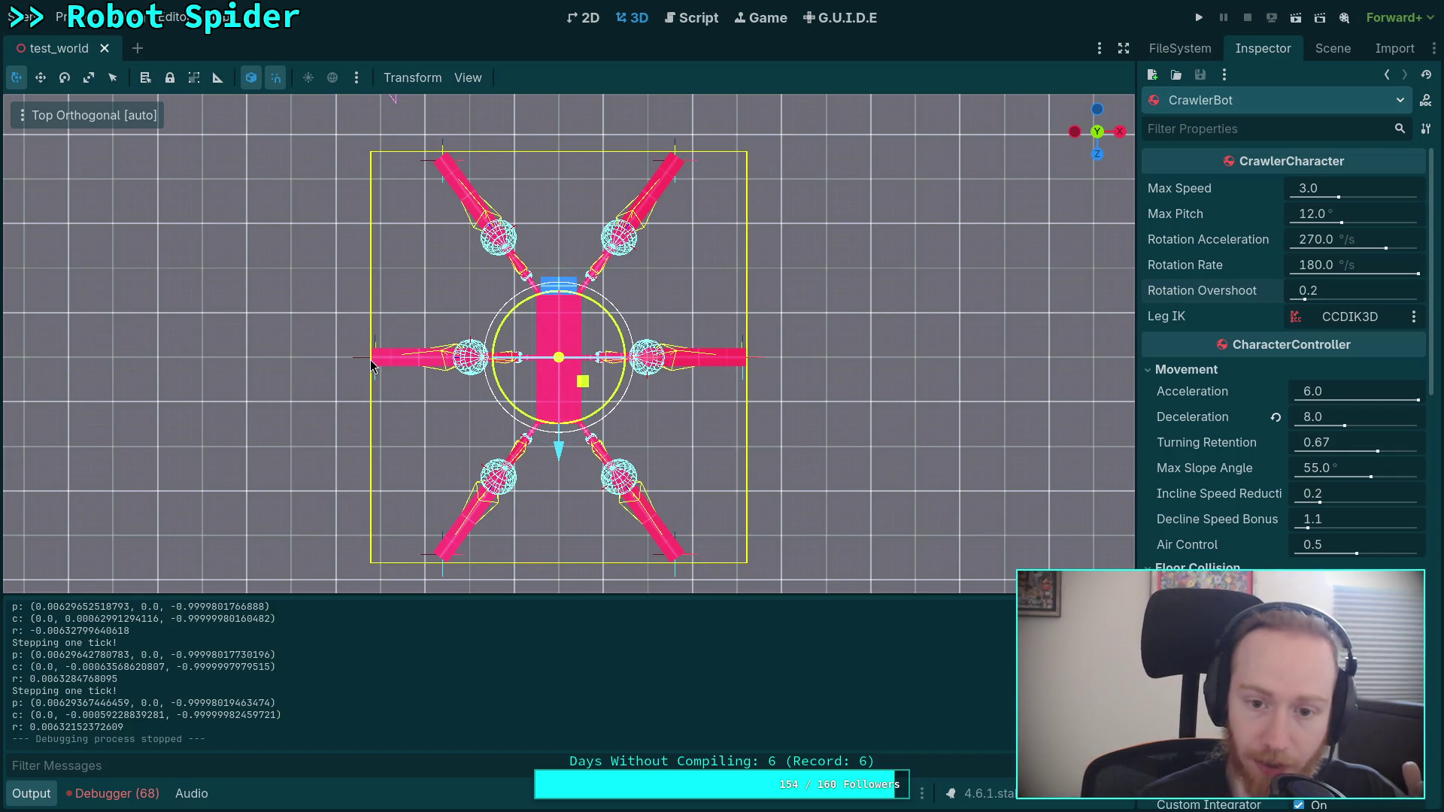
Flip between the CrawlerCharacter.gd code and the 3D view, then select the Player.
left_click(698, 21)
left_click(618, 25)
left_click(692, 18)
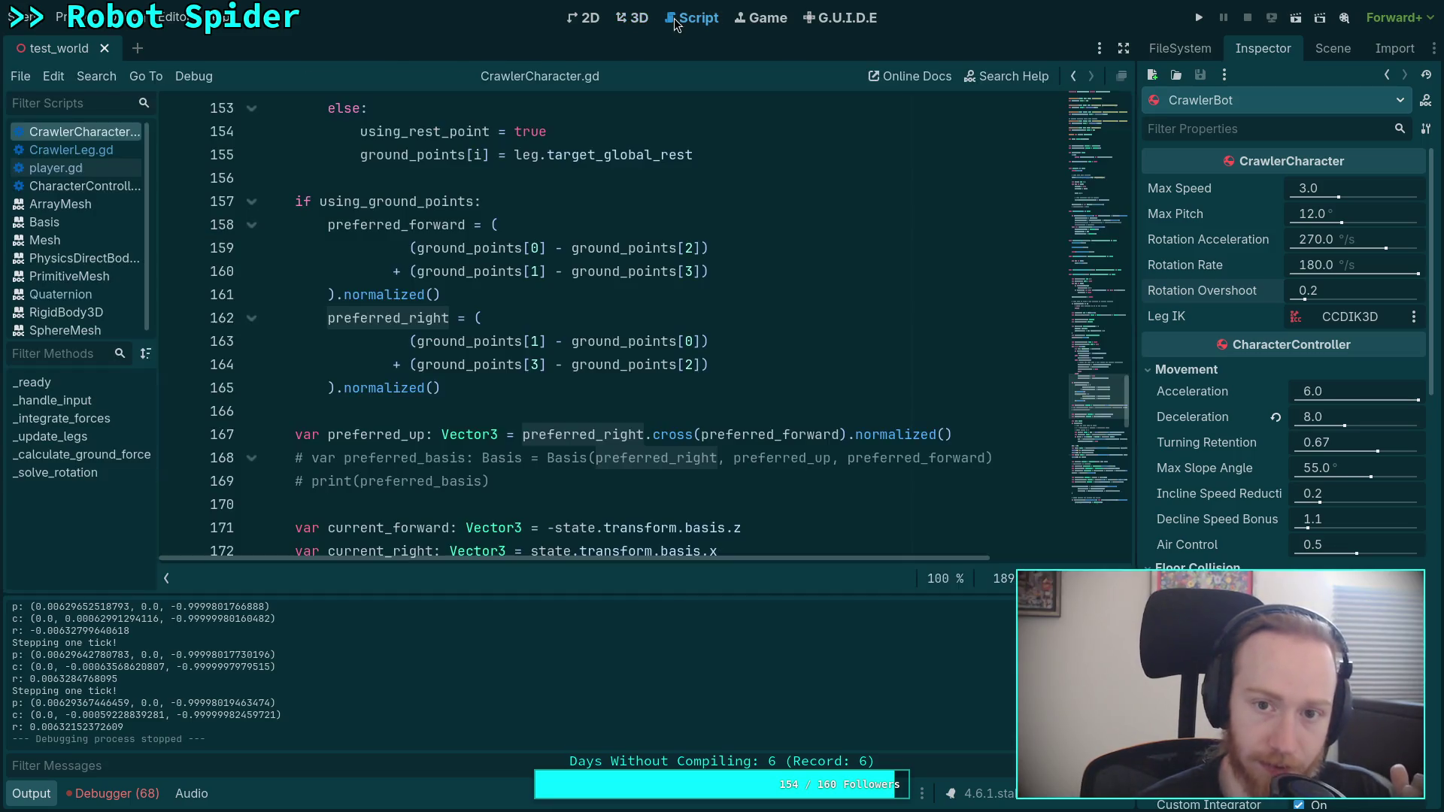
scroll(599, 207, "down", 5)
scroll(599, 207, "down", 4)
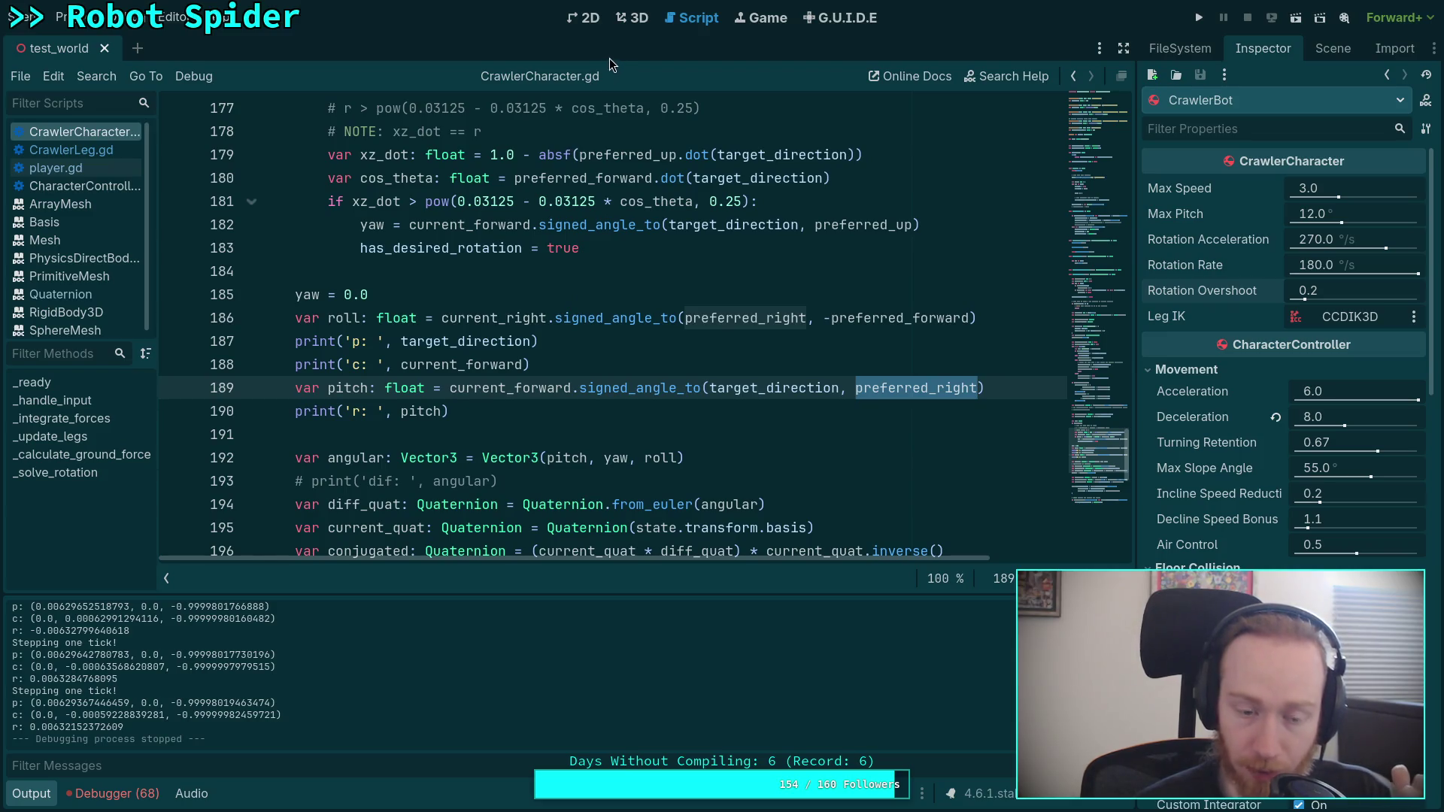
left_click(631, 16)
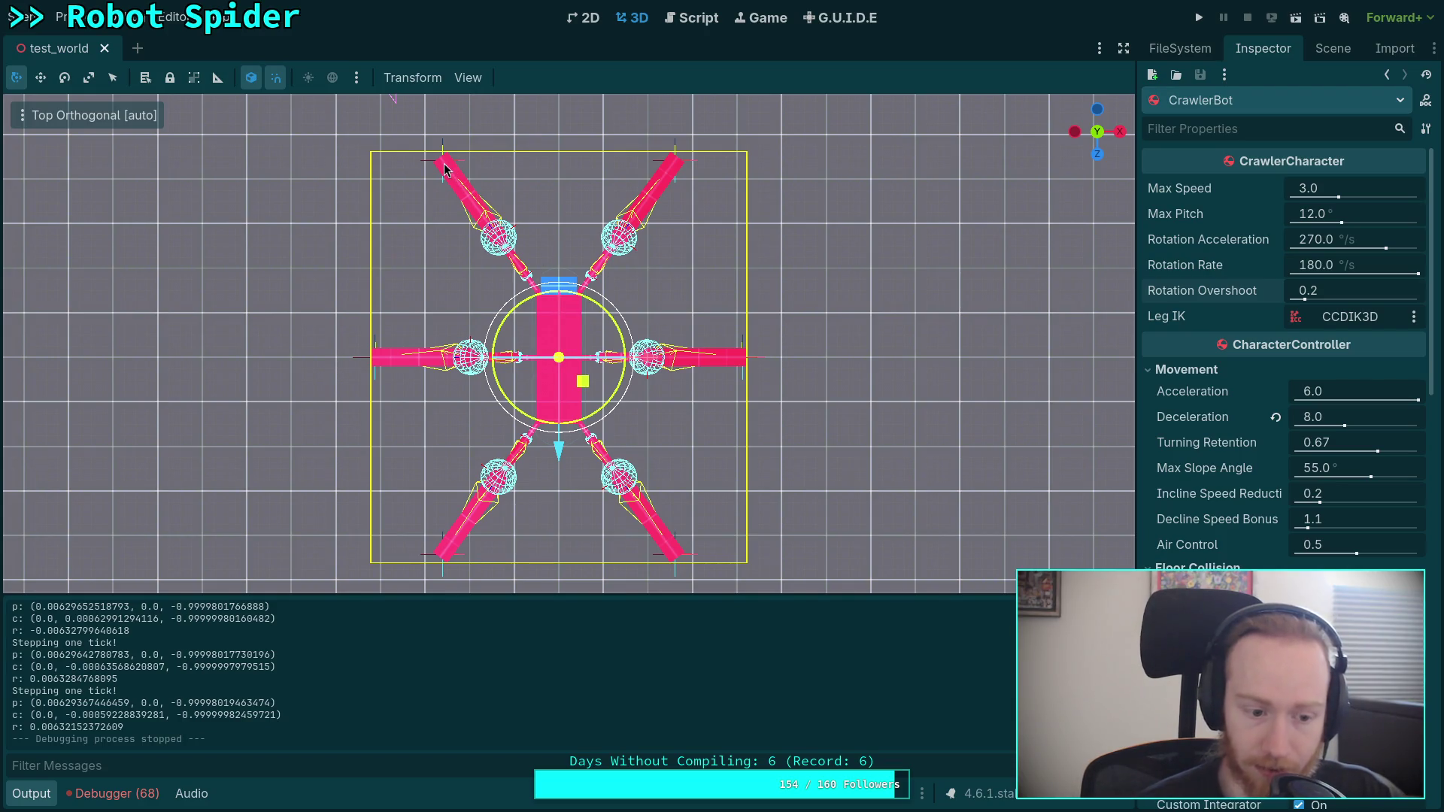
key("ctrl+F3")
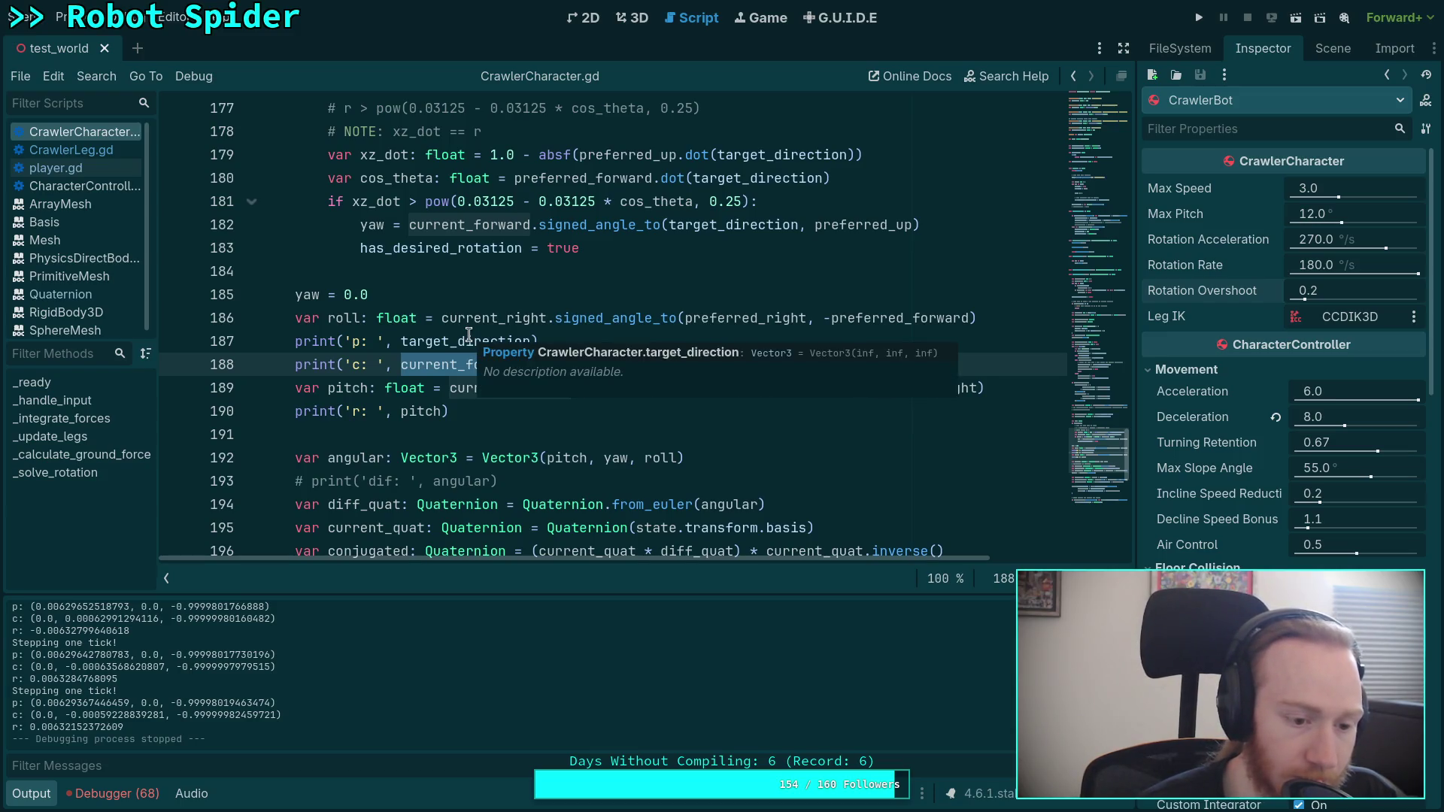
left_click(638, 27)
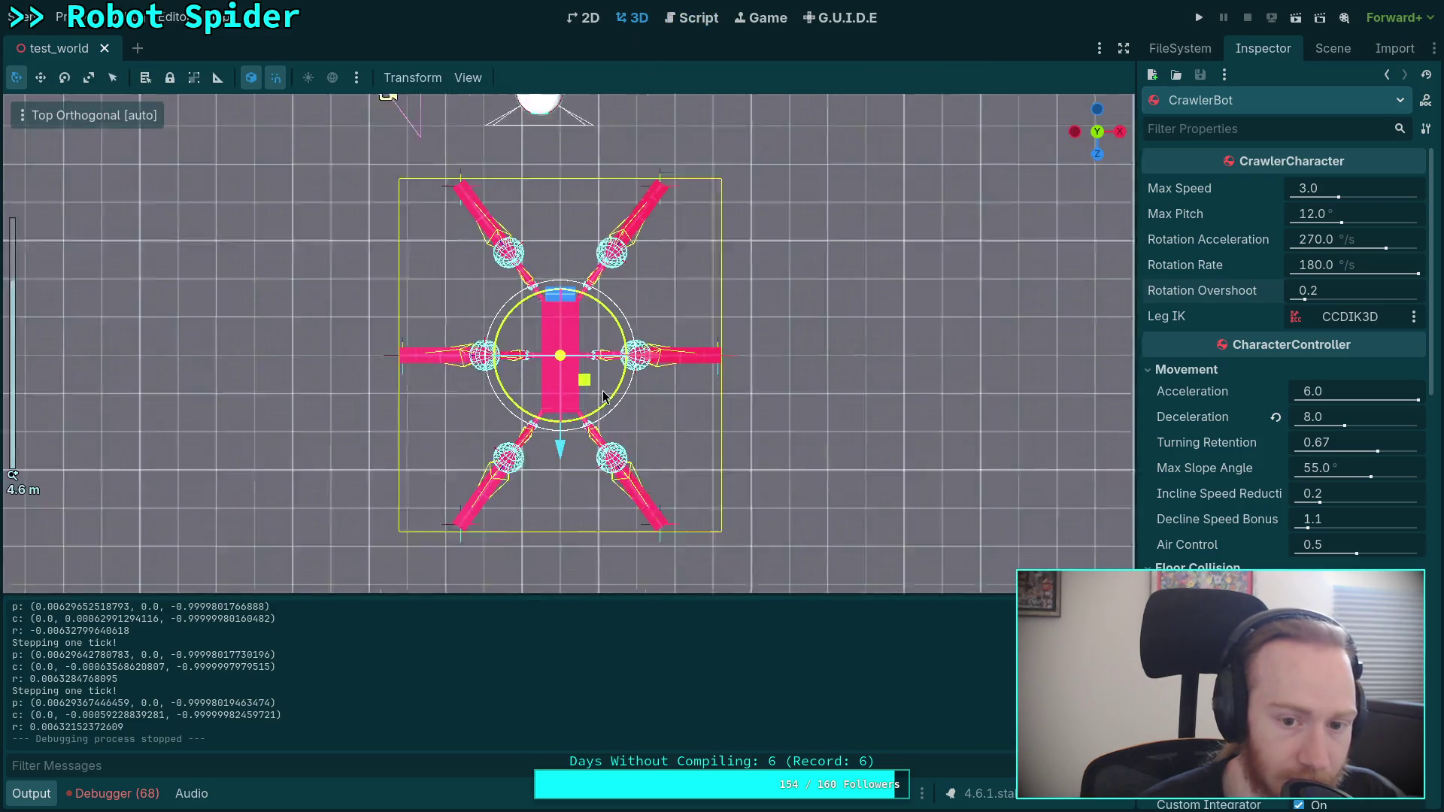
left_click(544, 156)
Nudge the Player along X and round its Z position to 39.0.
left_click_drag(466, 163, 477, 158)
left_click(1324, 50)
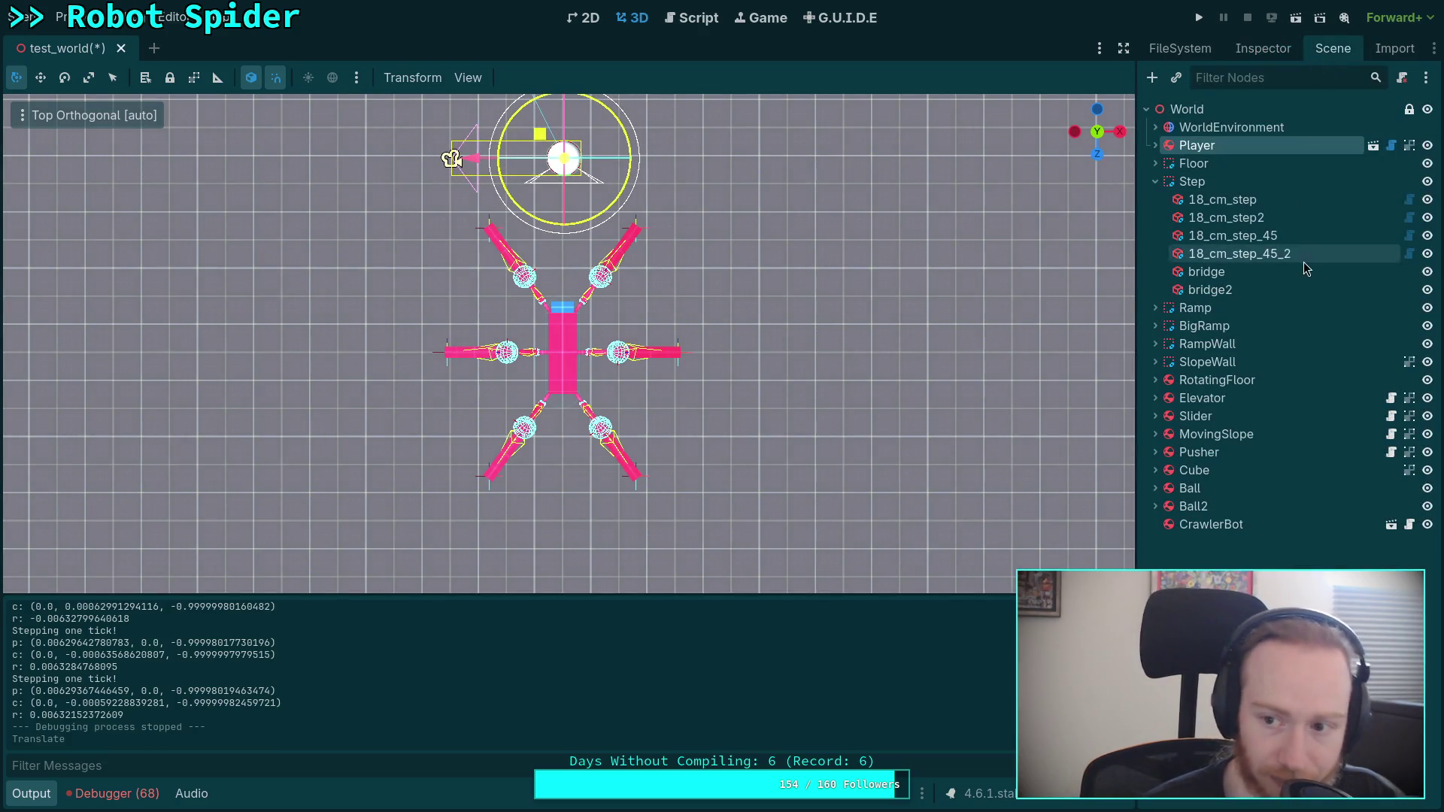
left_click(1263, 47)
scroll(1234, 511, "down", 10)
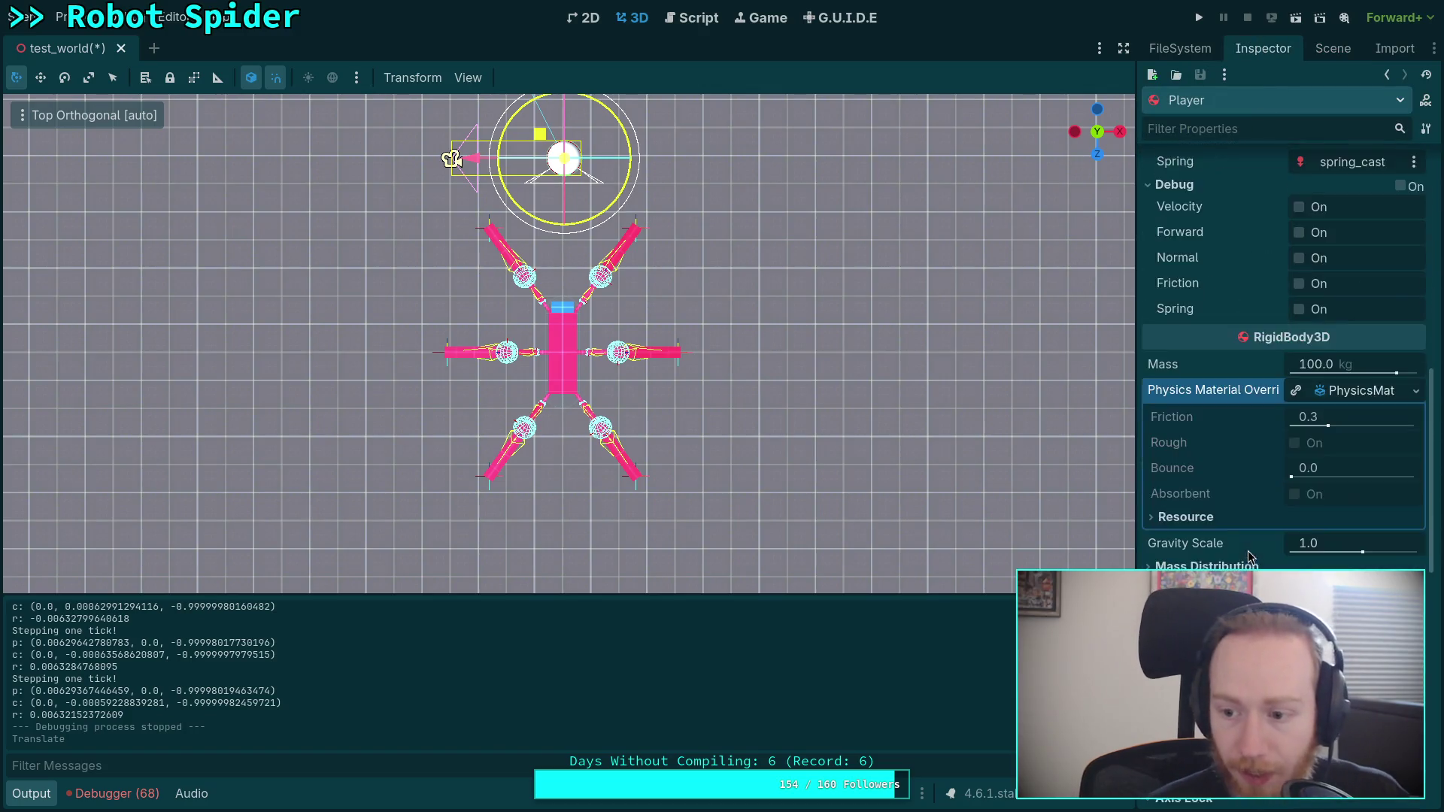
scroll(1247, 555, "down", 5)
scroll(1243, 525, "down", 3)
left_click(1405, 419)
left_click(1405, 419)
left_click_drag(1407, 419, 1372, 419)
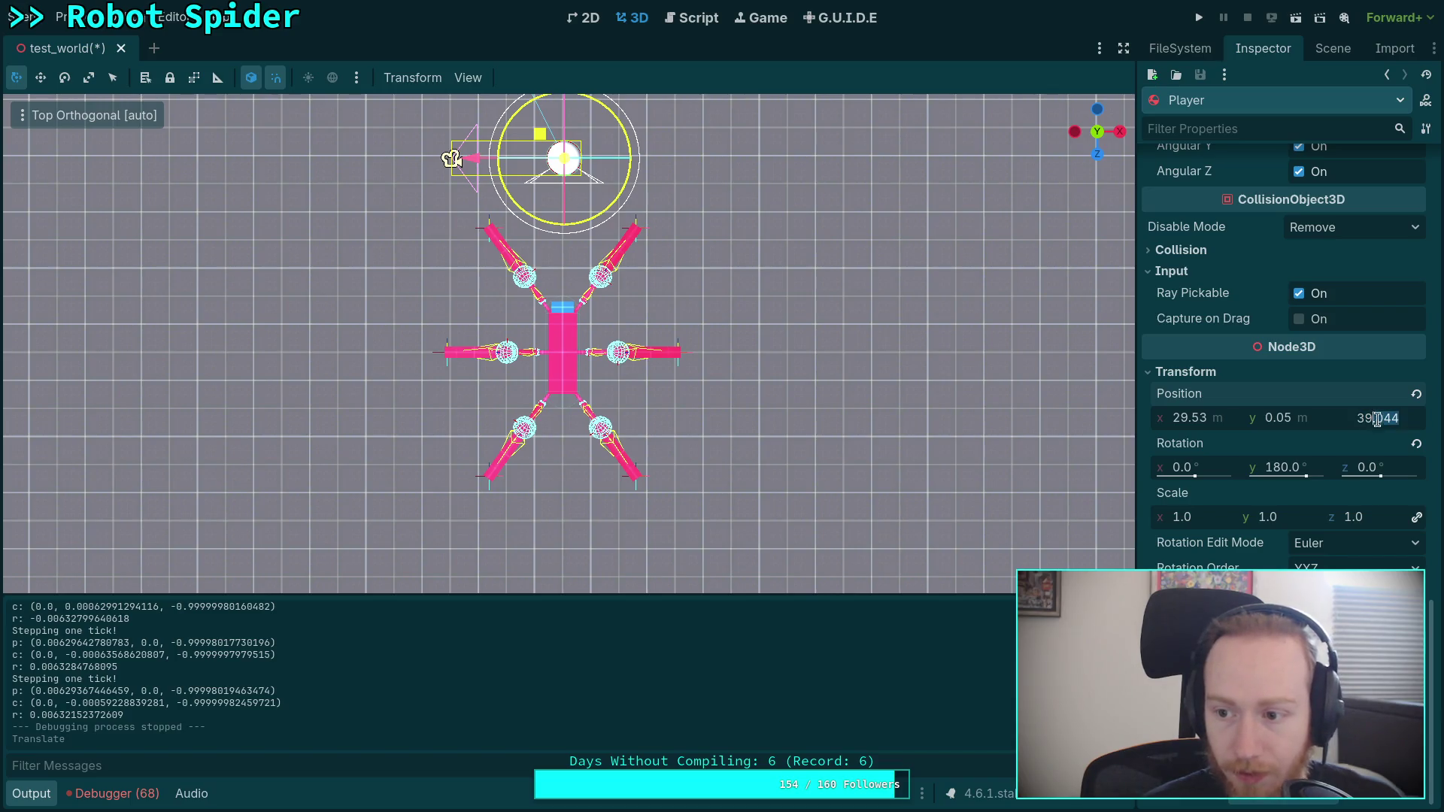
key("BackSpace")
key("Return")
Set the Player's X position to 29.0, then drag it to about 29.5.
left_click(1220, 419)
key("BackSpace")
key("BackSpace")
key("Return")
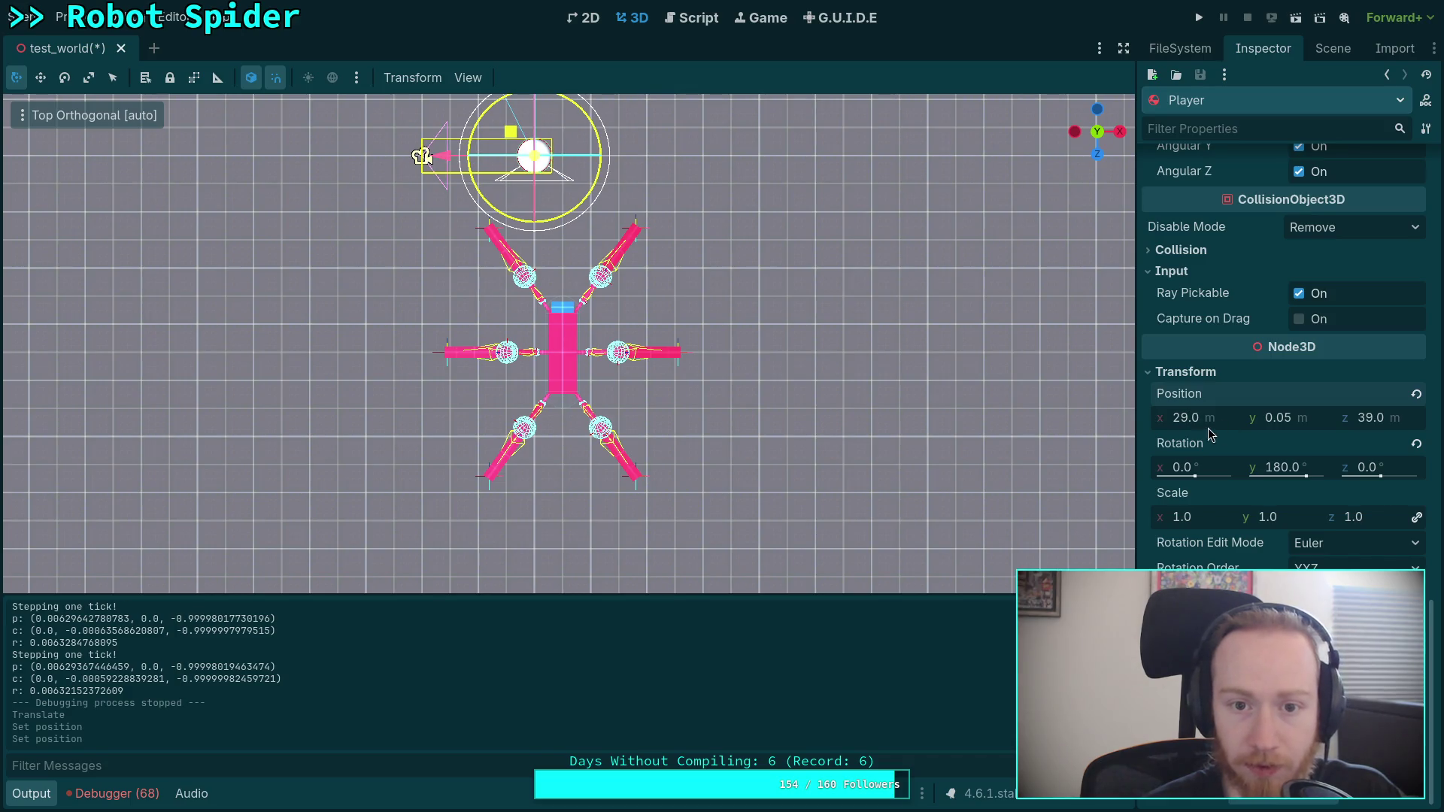
left_click_drag(436, 159, 468, 156)
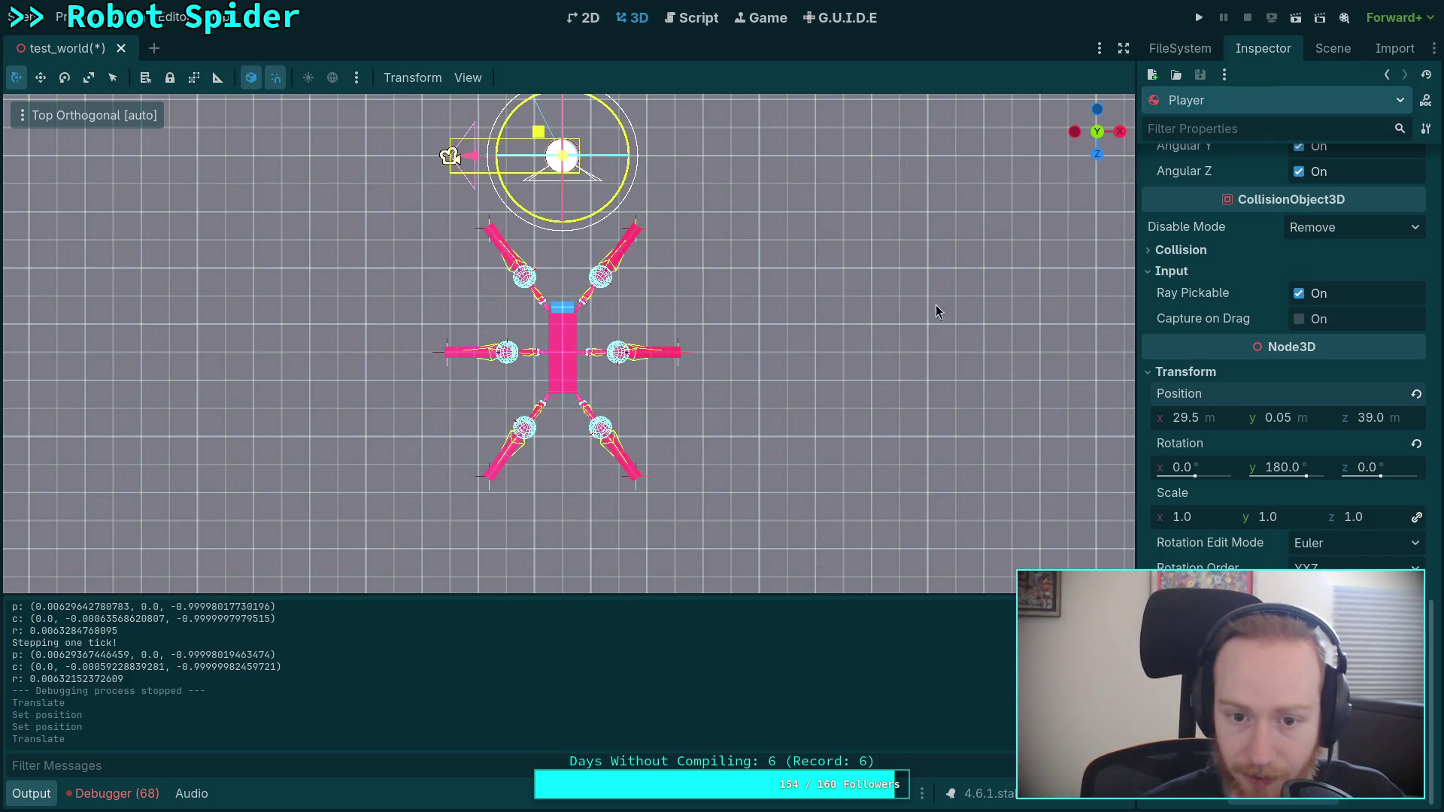
Slide the CrawlerBot along X, move the Player to x 30 just ahead, and run the game.
left_click(559, 355)
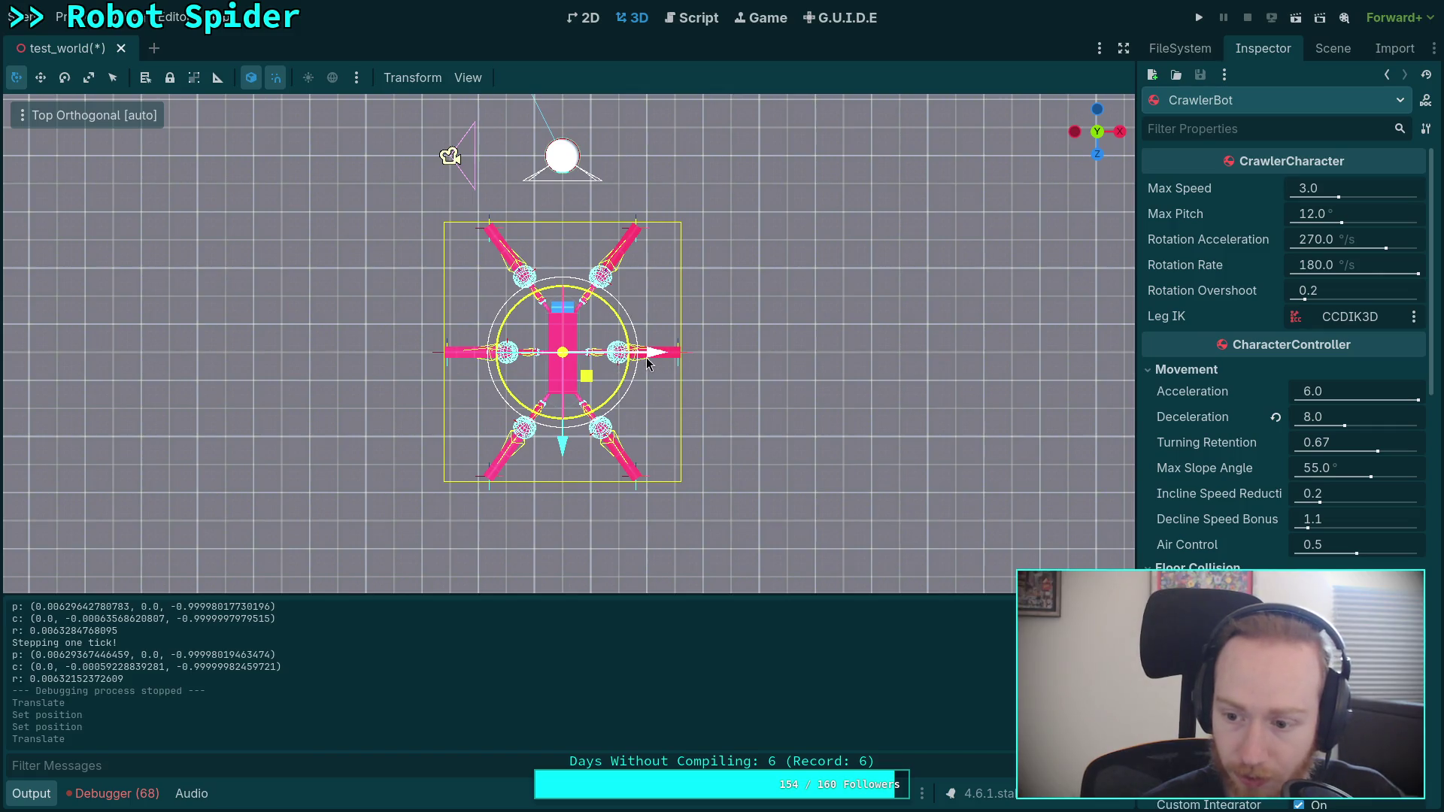
scroll(1241, 425, "down", 10)
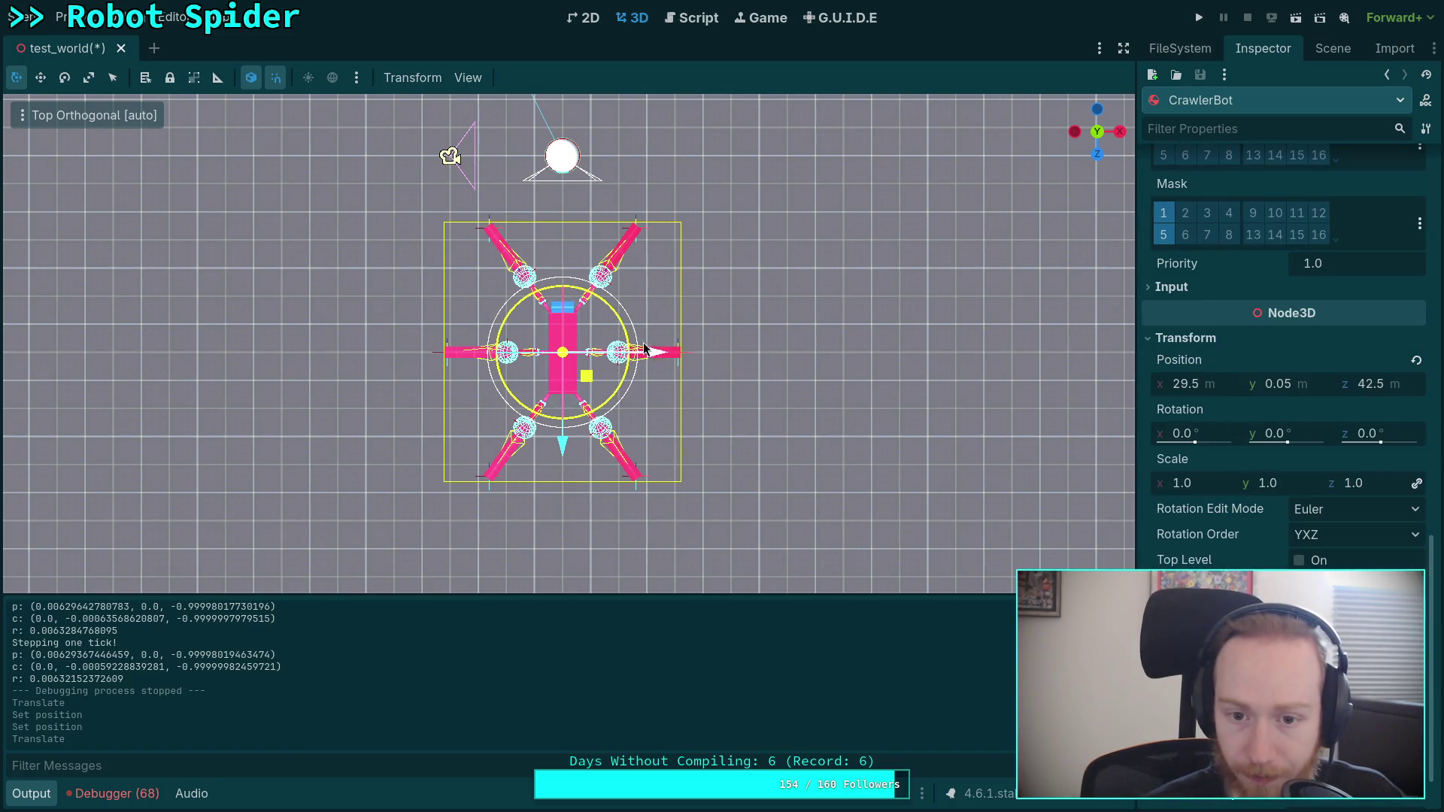
mouse_move(649, 350)
left_mouse_down()
mouse_move(619, 353)
mouse_move(663, 353)
left_mouse_up()
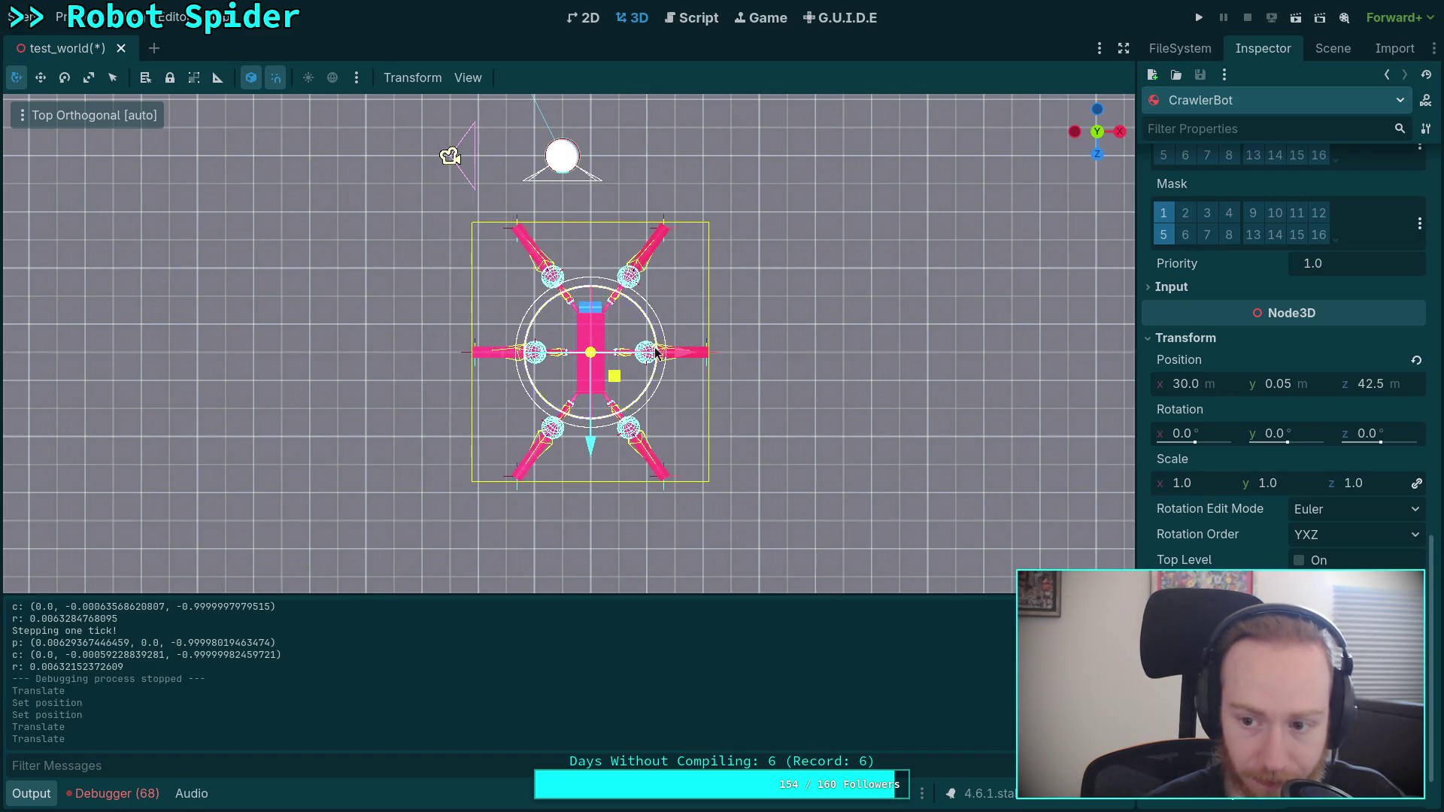
left_click(451, 153)
left_click_drag(476, 161, 508, 160)
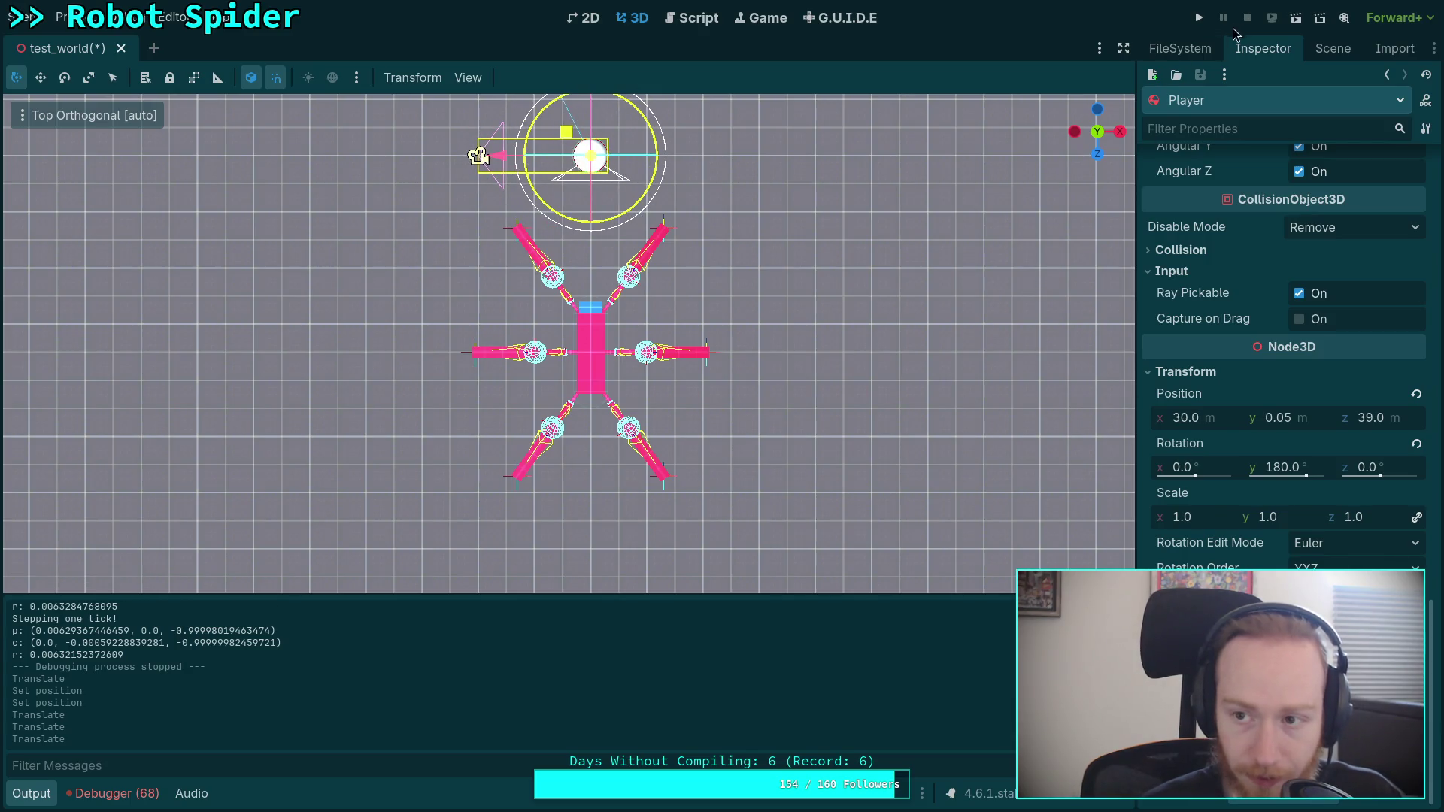
left_click(1200, 17)
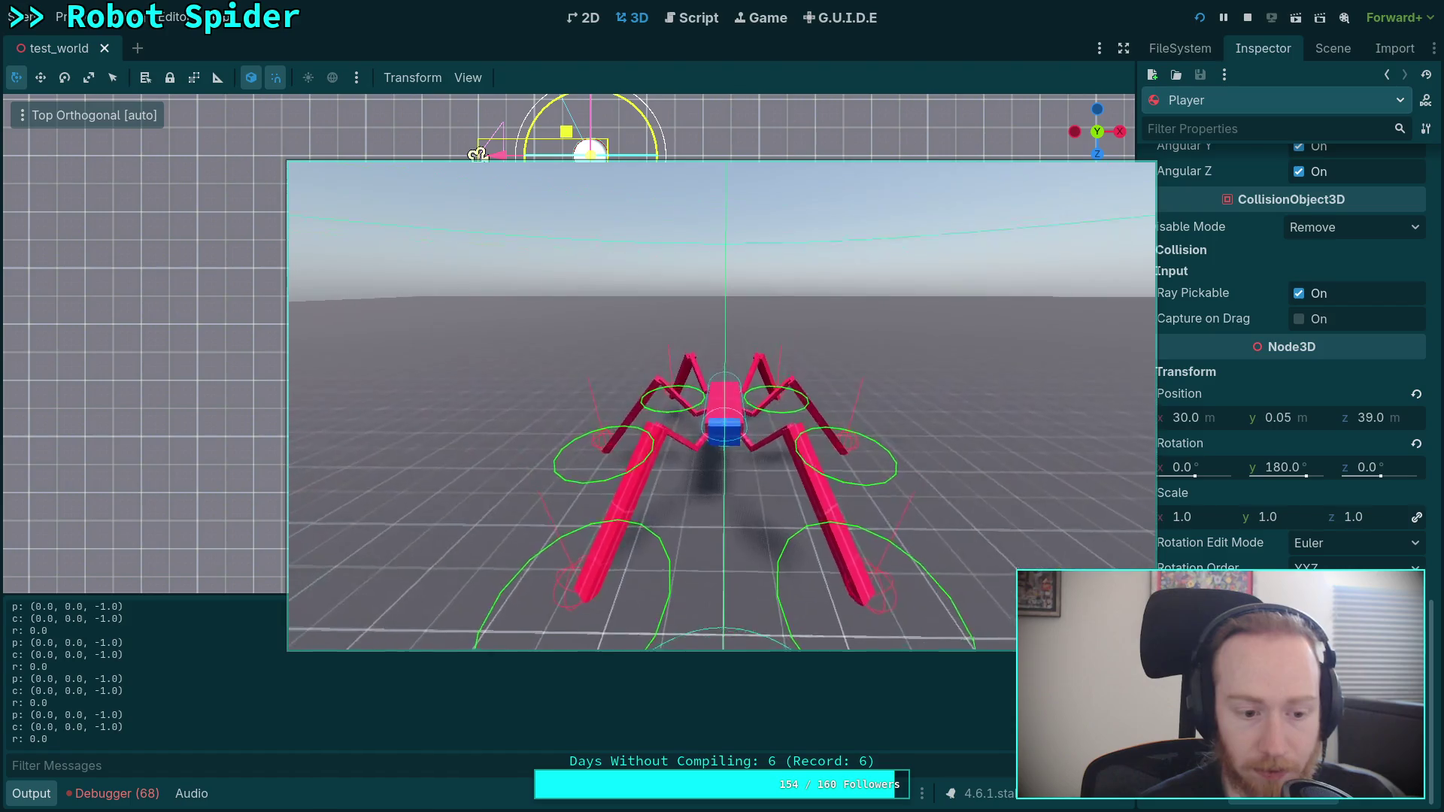
Stop the test run and return to the CrawlerCharacter.gd script.
left_click(1247, 18)
left_click(690, 17)
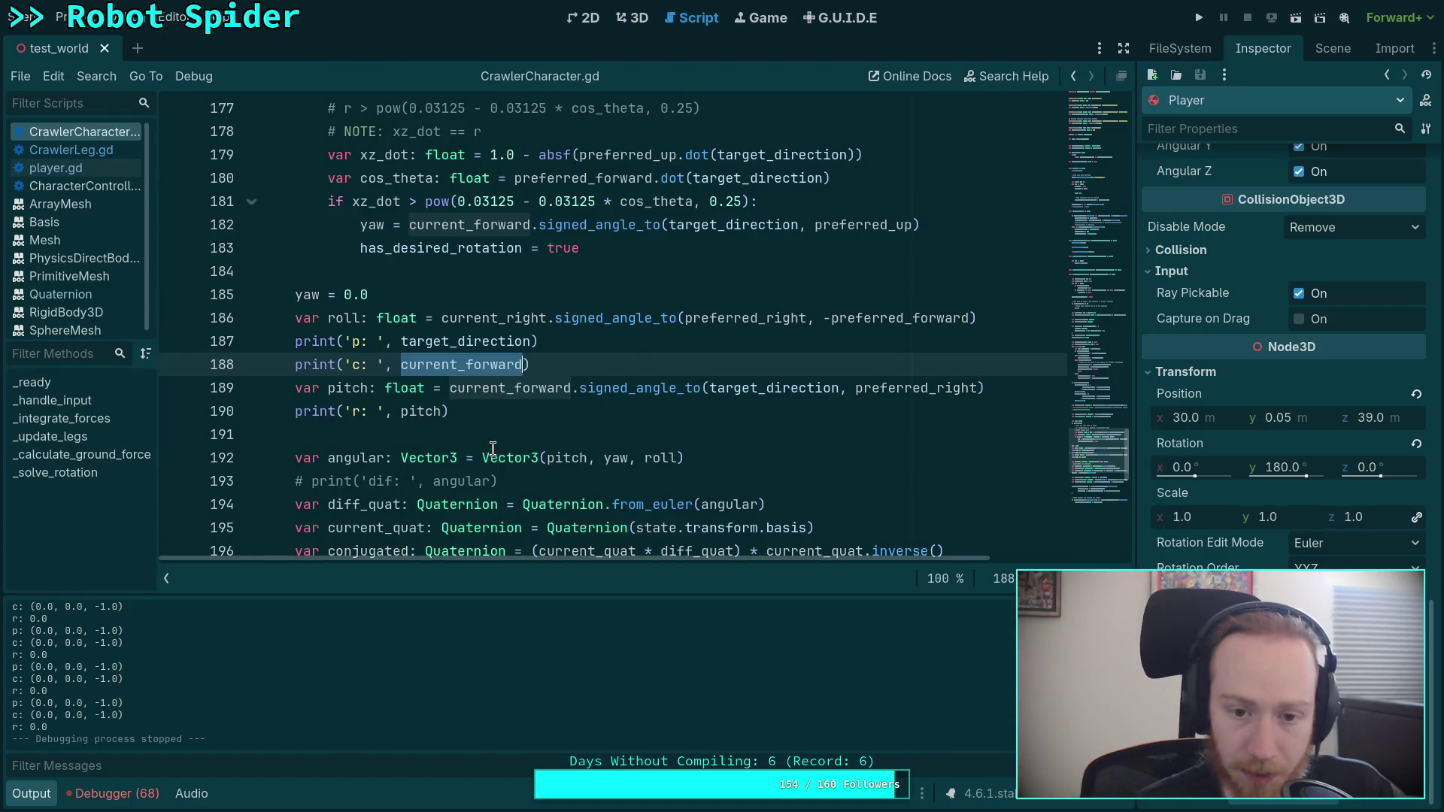
Comment out 'target_position.y = position.y' on line 58 and run the game with F5.
left_click(764, 409)
left_click(783, 388)
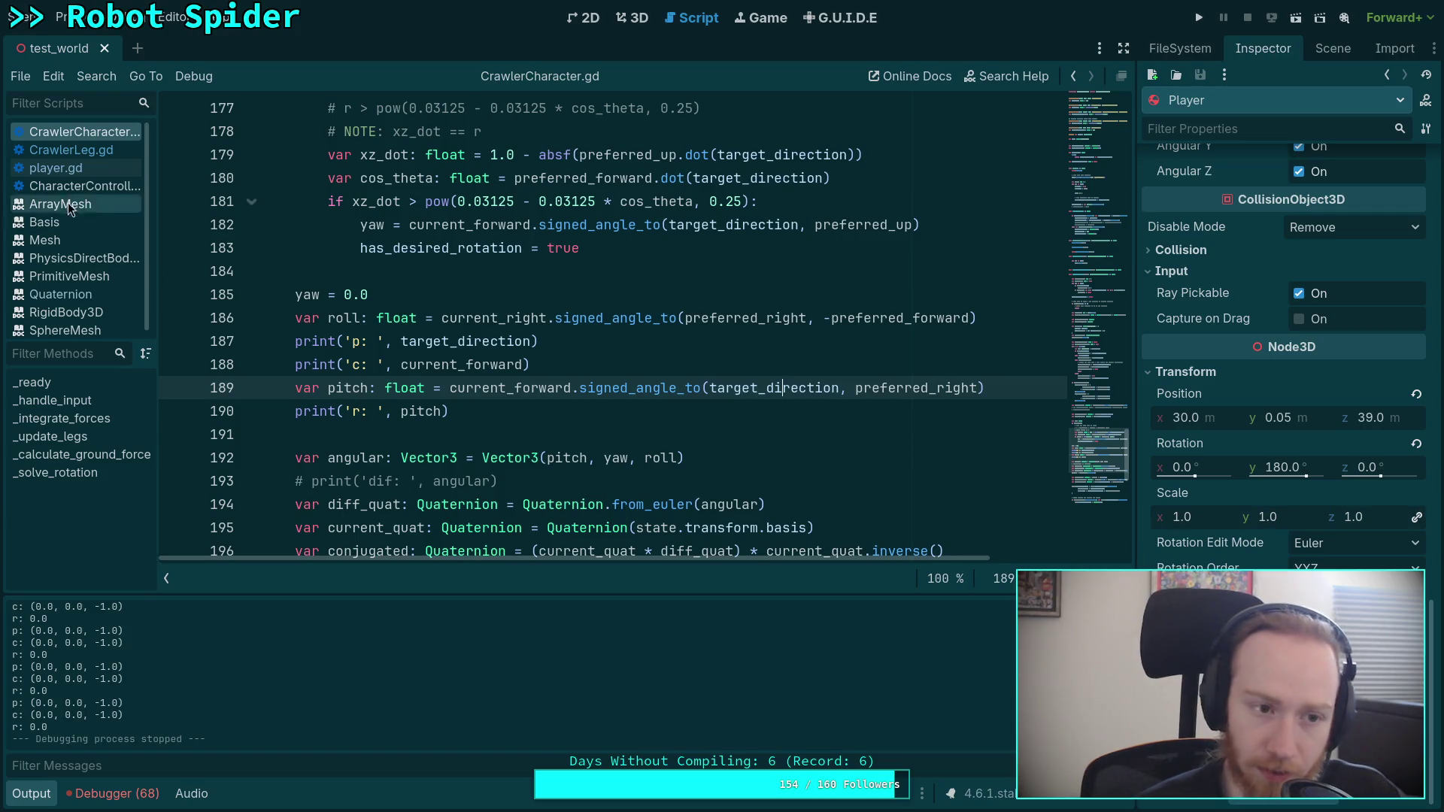
scroll(541, 361, "up", 10)
scroll(561, 366, "up", 20)
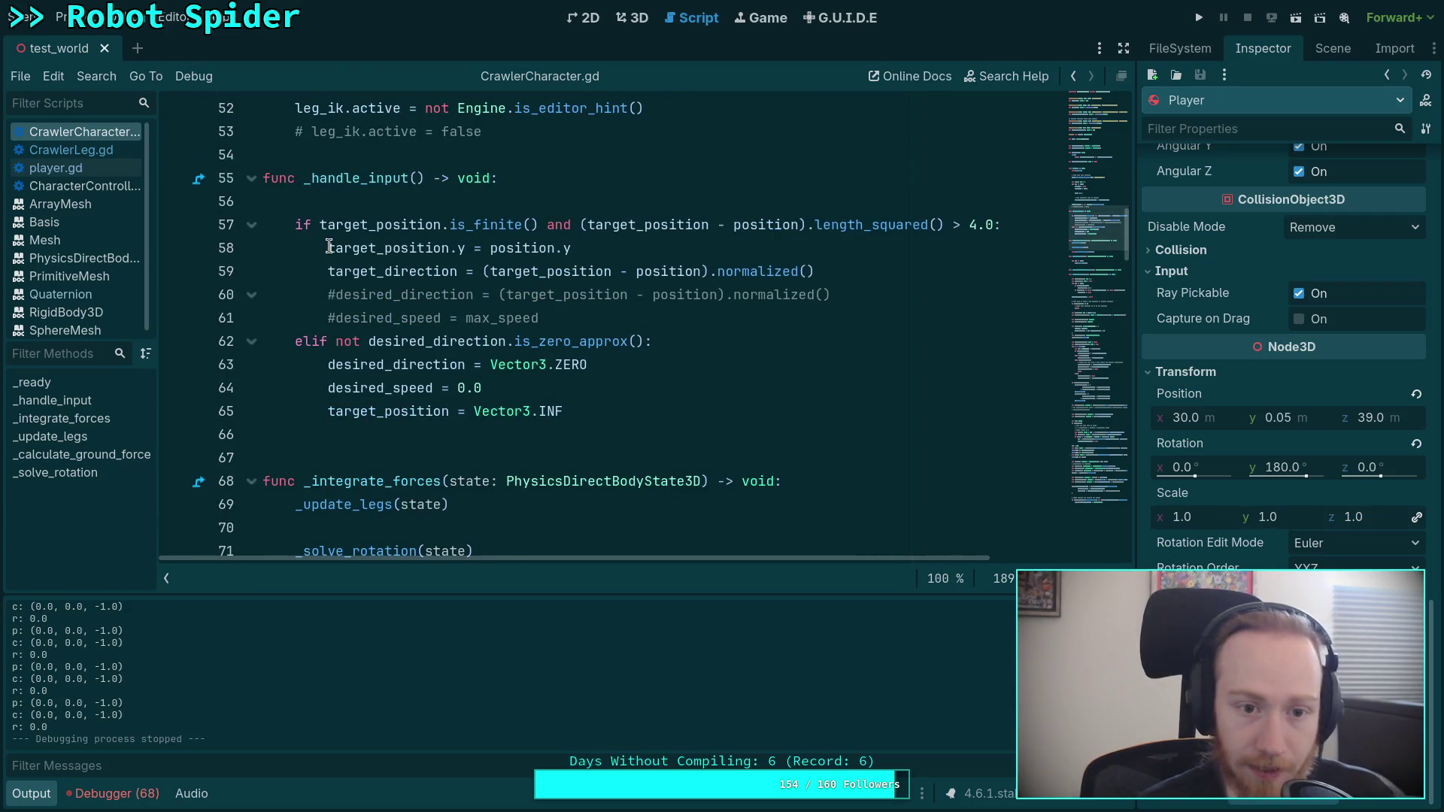
left_click(329, 248)
type("#")
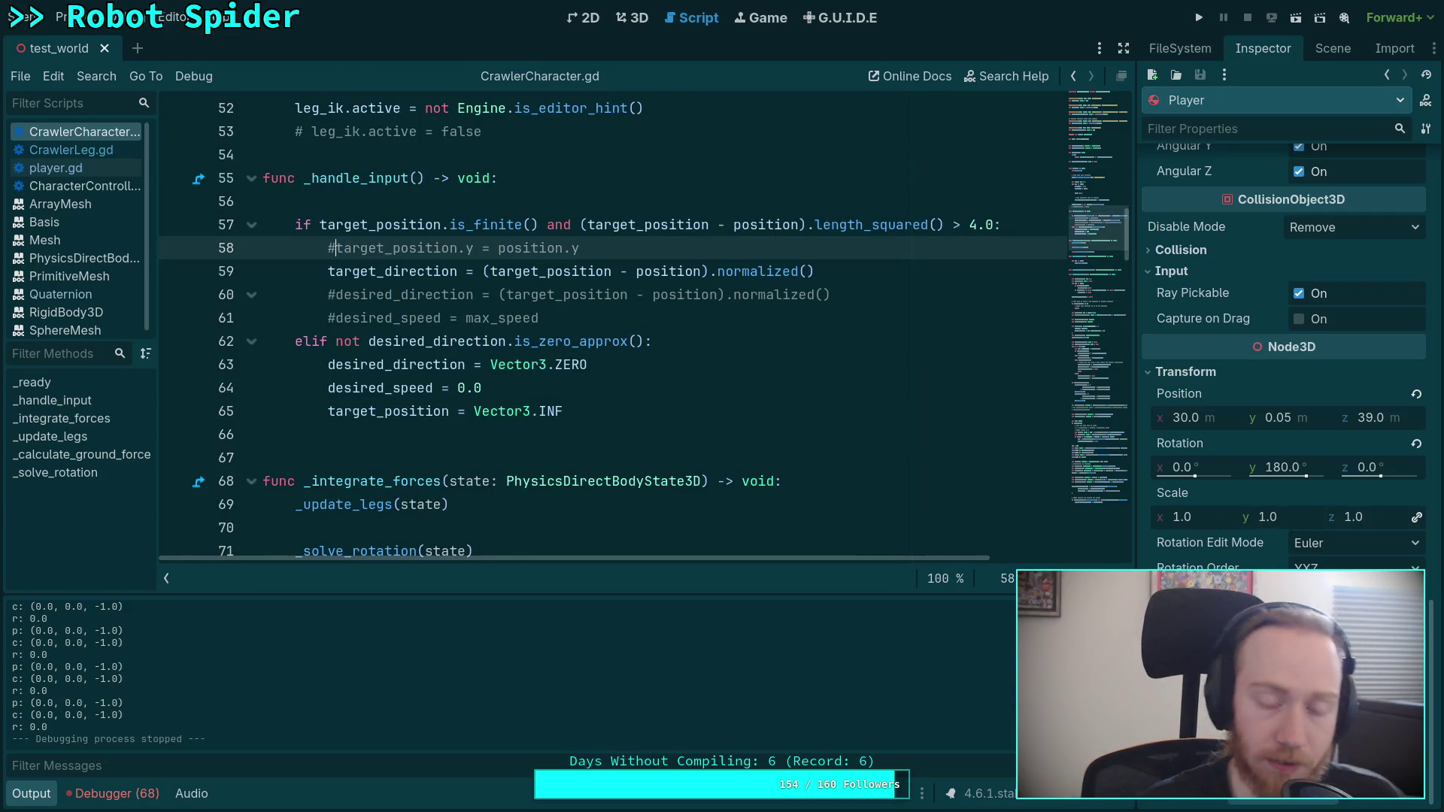
scroll(399, 359, "down", 20)
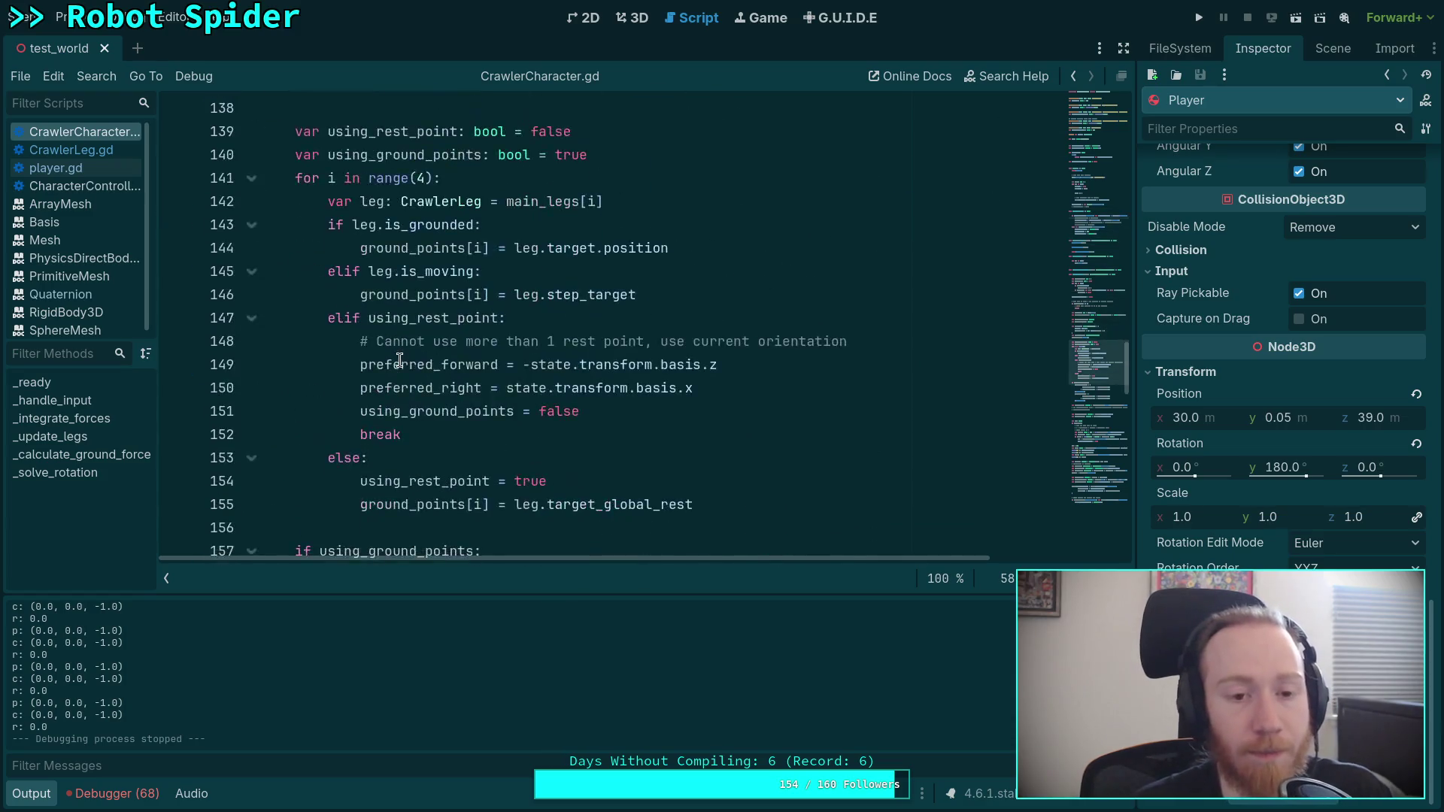
scroll(400, 360, "down", 12)
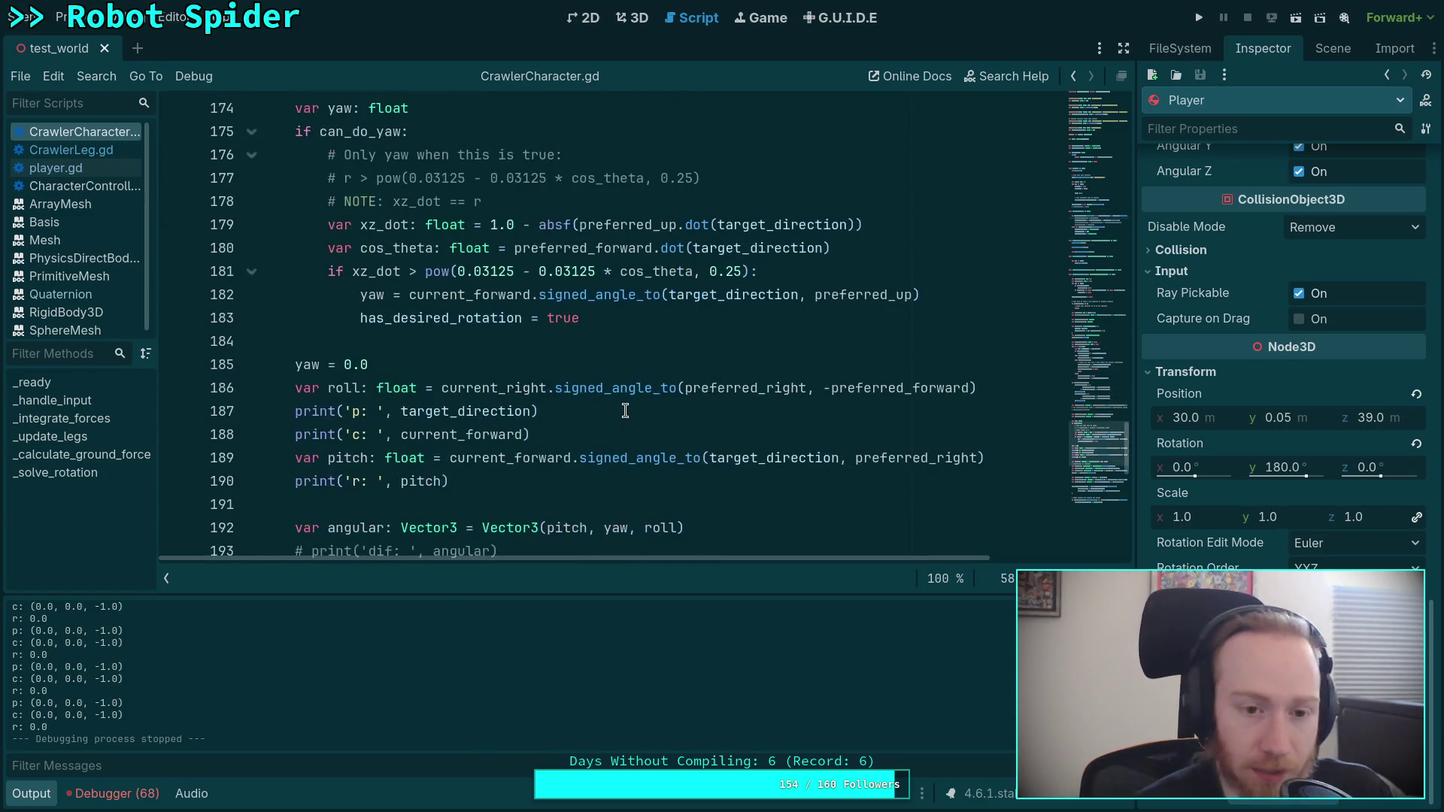
mouse_move(639, 397)
scroll(617, 359, "down", 1)
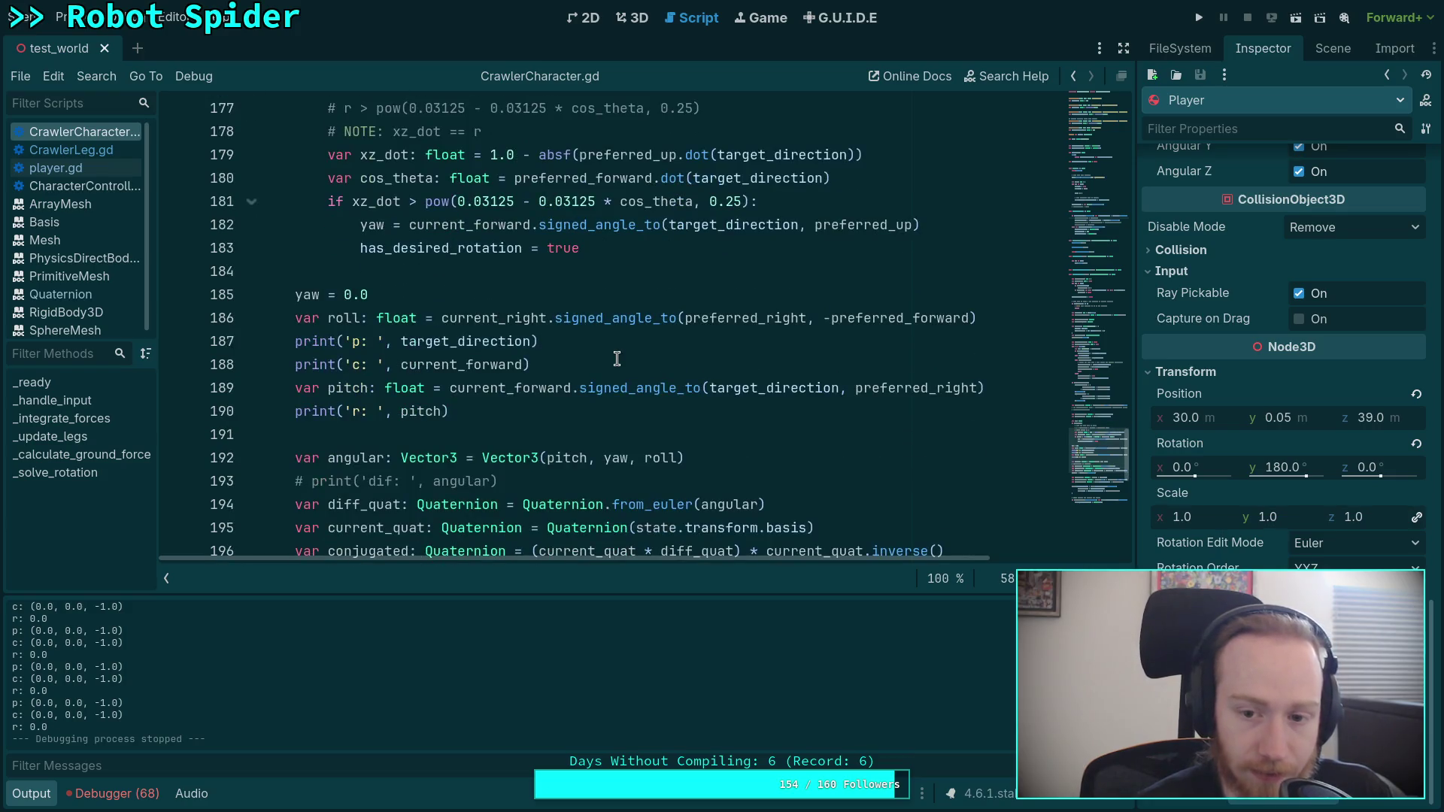
key("F5")
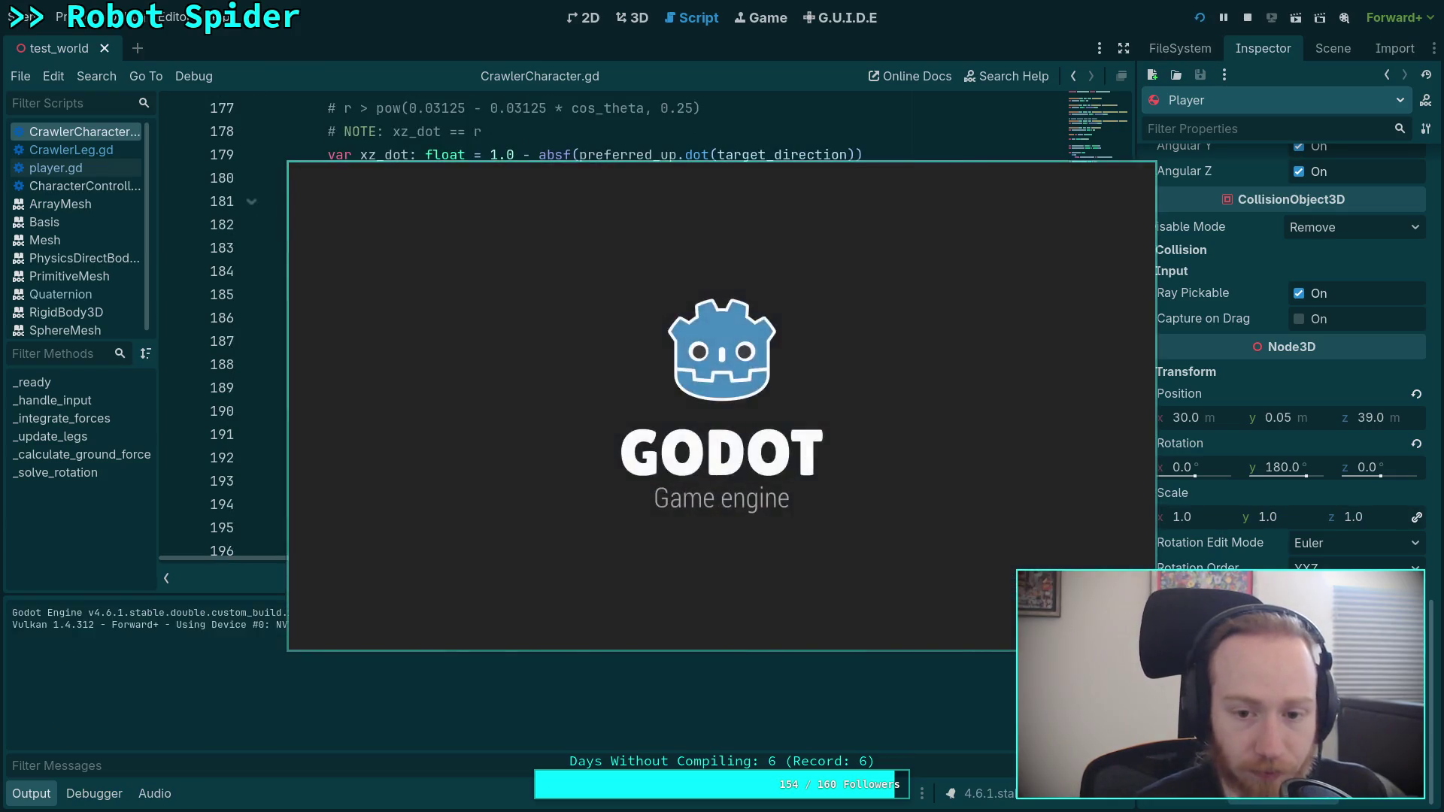
Walk the spider left with A, then stop the game with F8.
key("a")
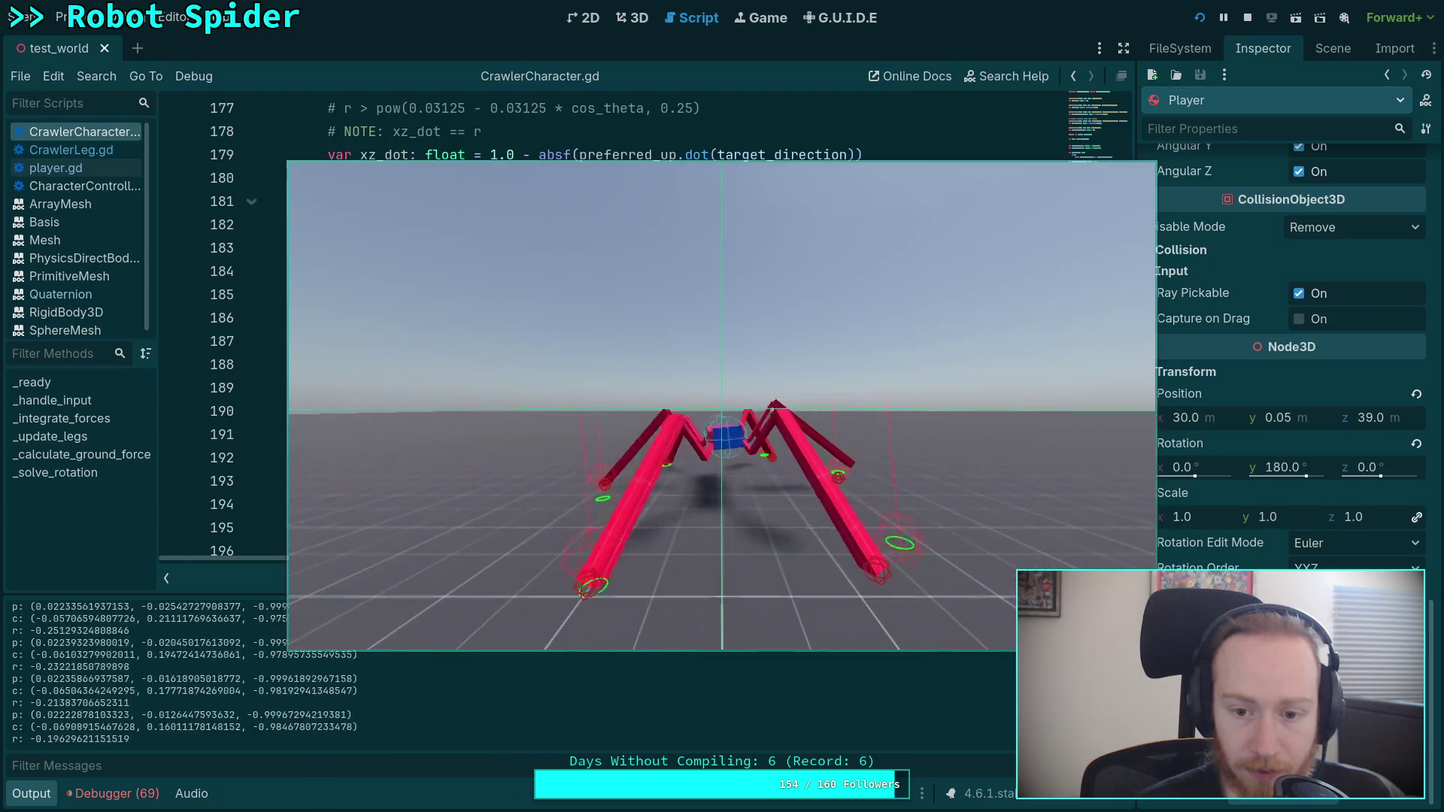
key("F8")
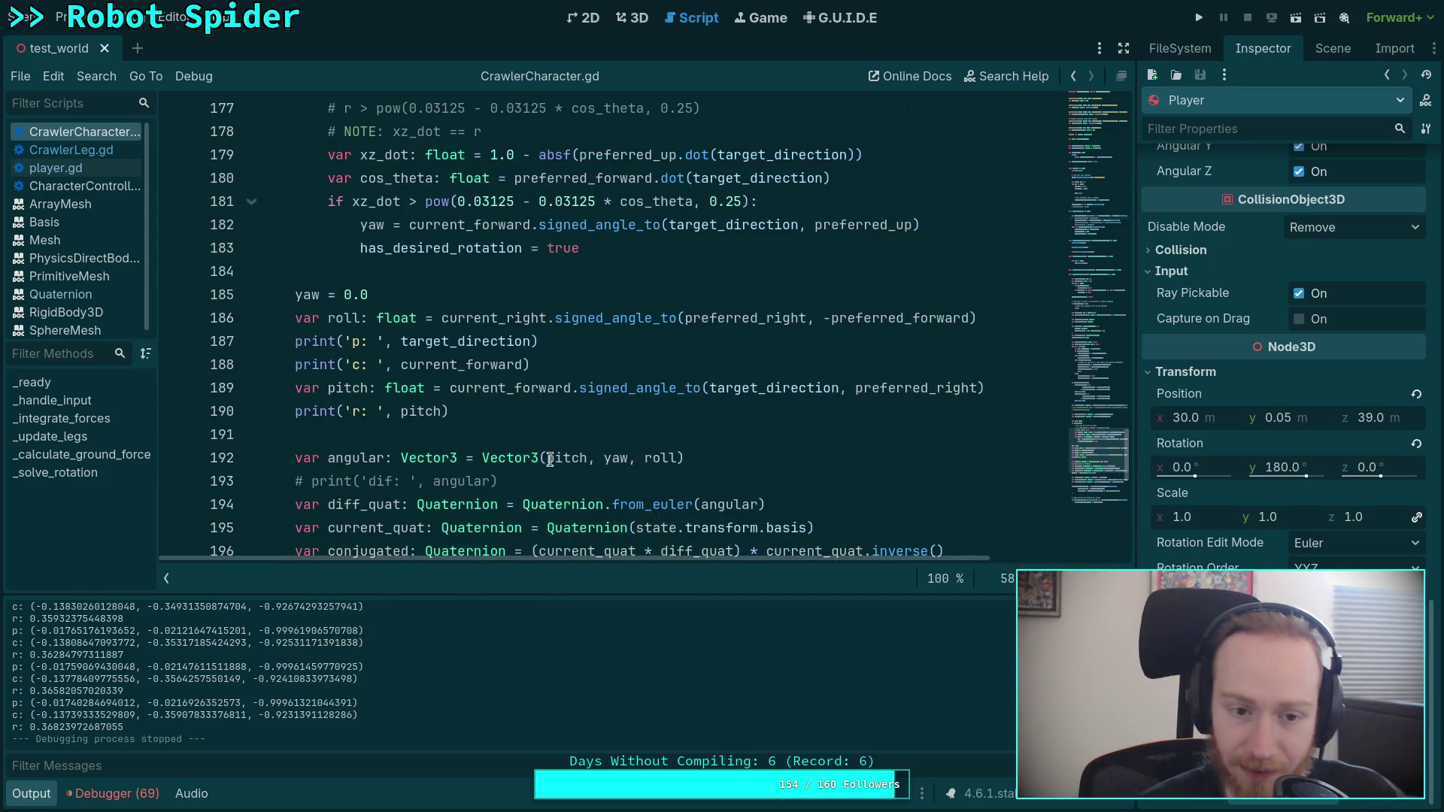
left_click(580, 417)
left_click(596, 438)
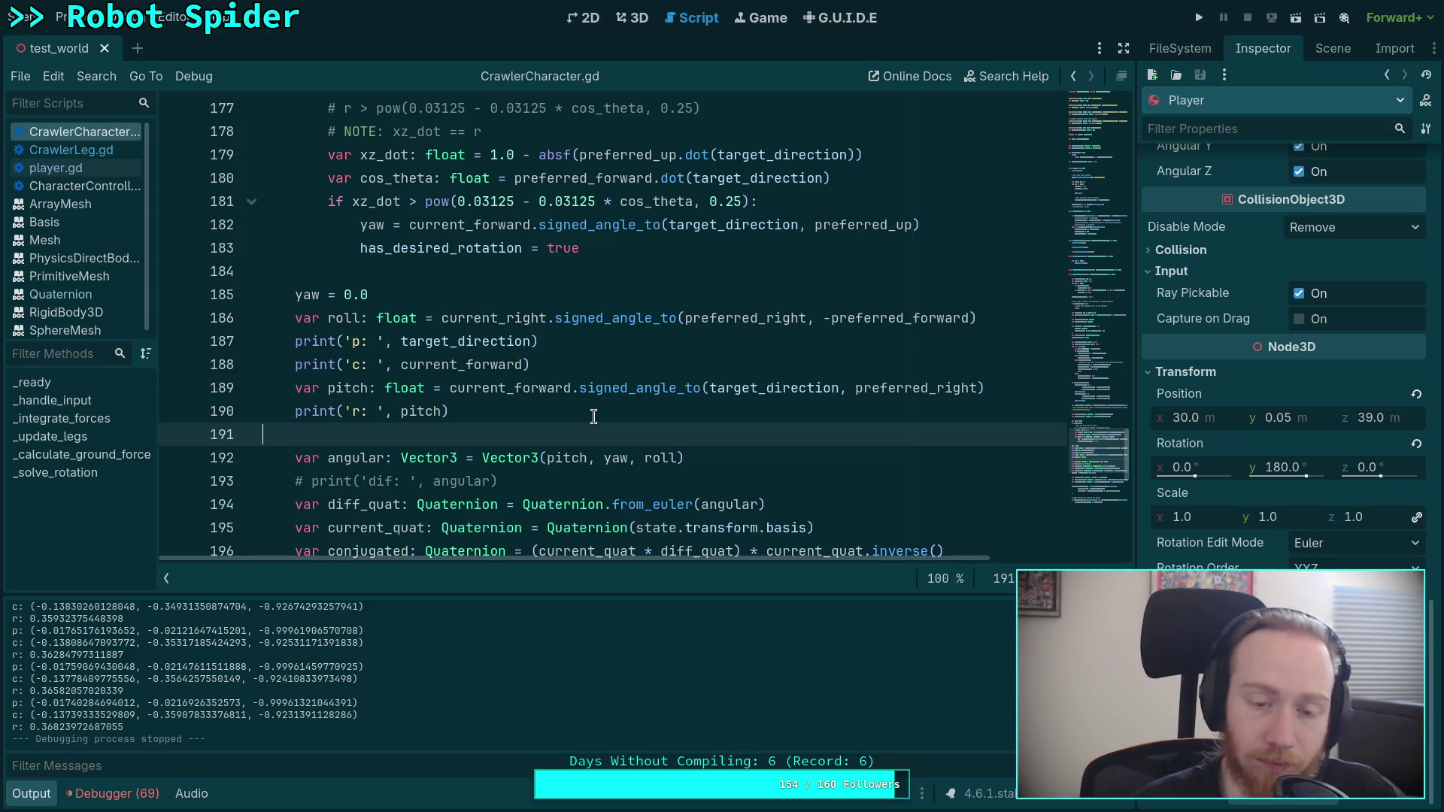
Replace target_direction with preferred_forward in the line 189 pitch and line 187 print.
left_click_drag(710, 388, 838, 387)
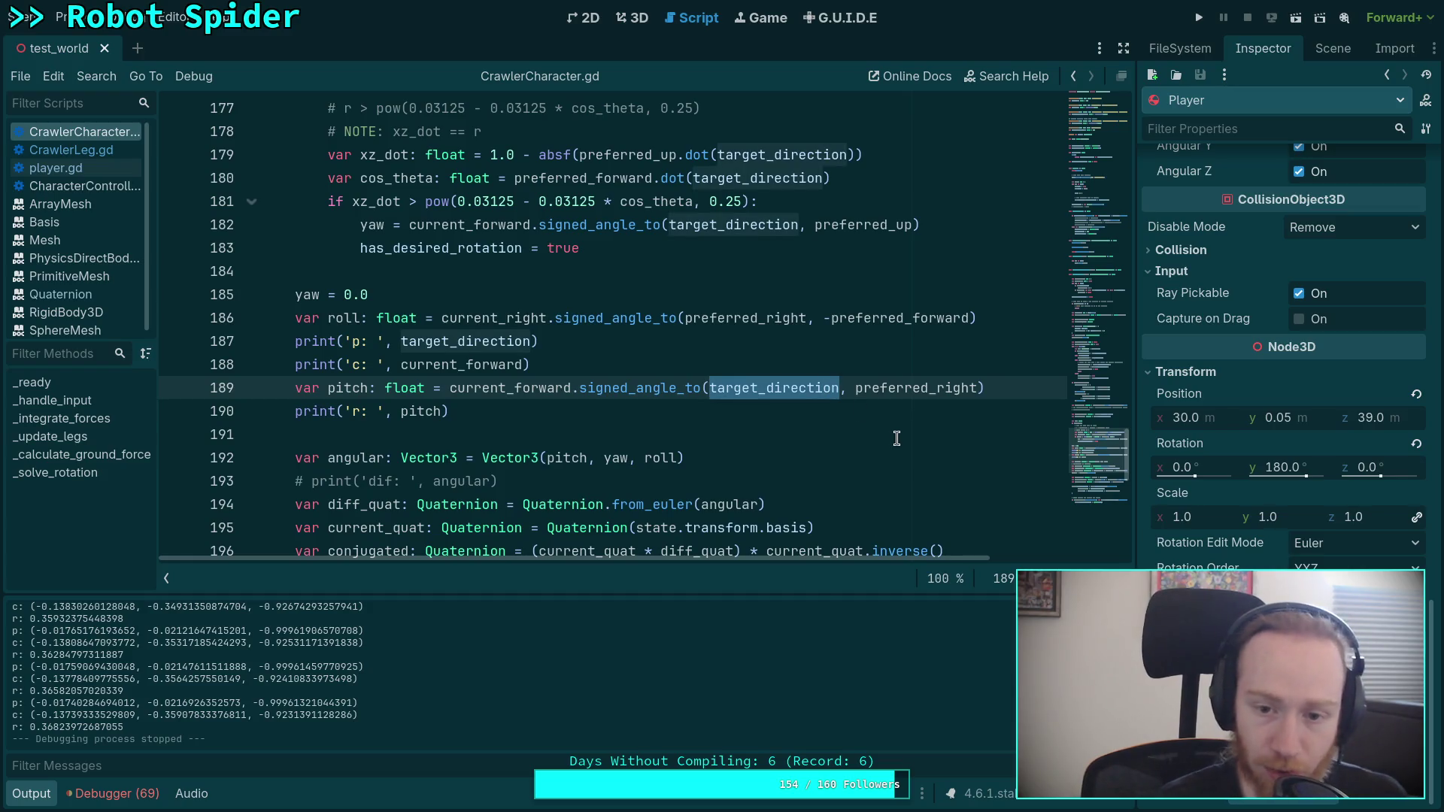
type("pre")
key("Return")
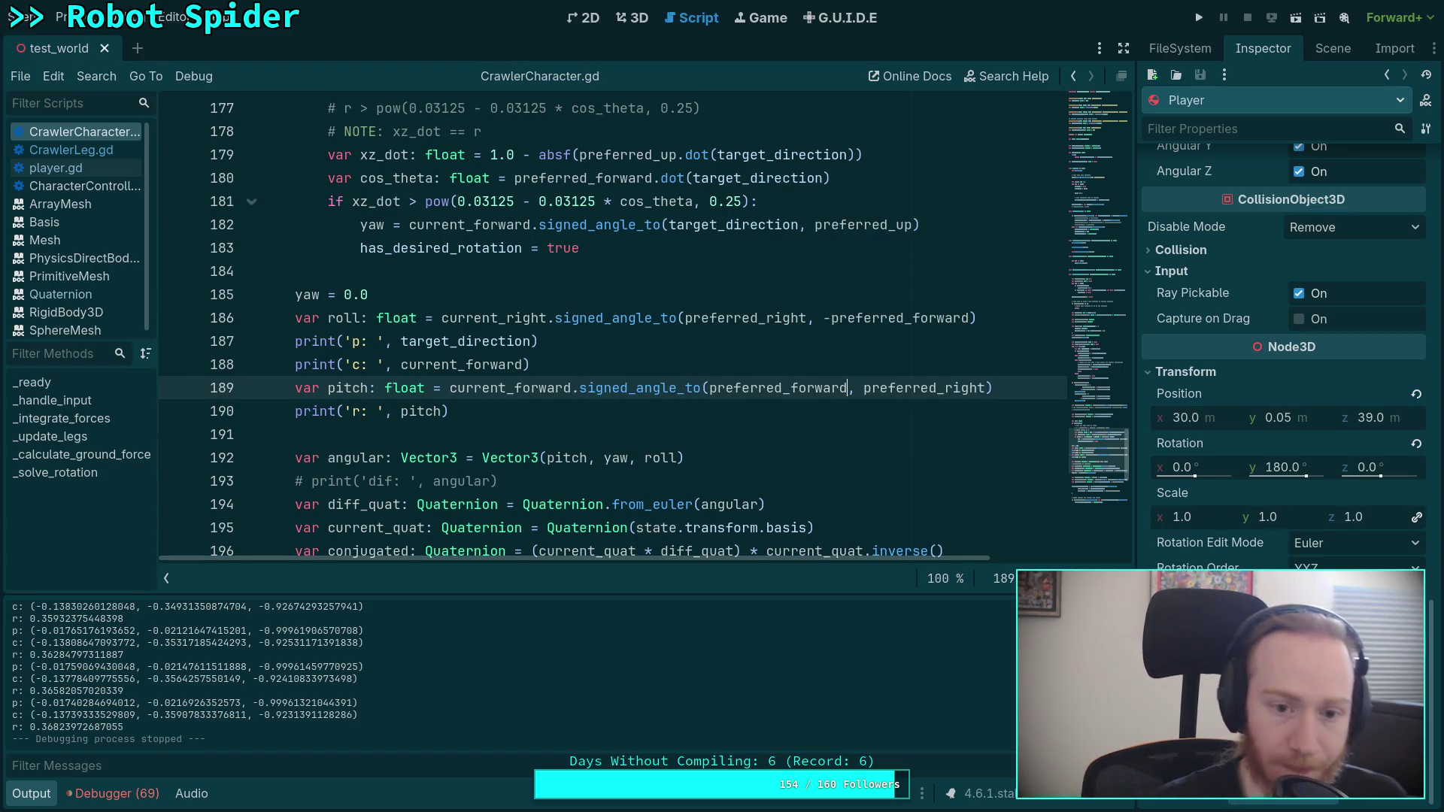
double_click(431, 349)
type("pref")
key("Return")
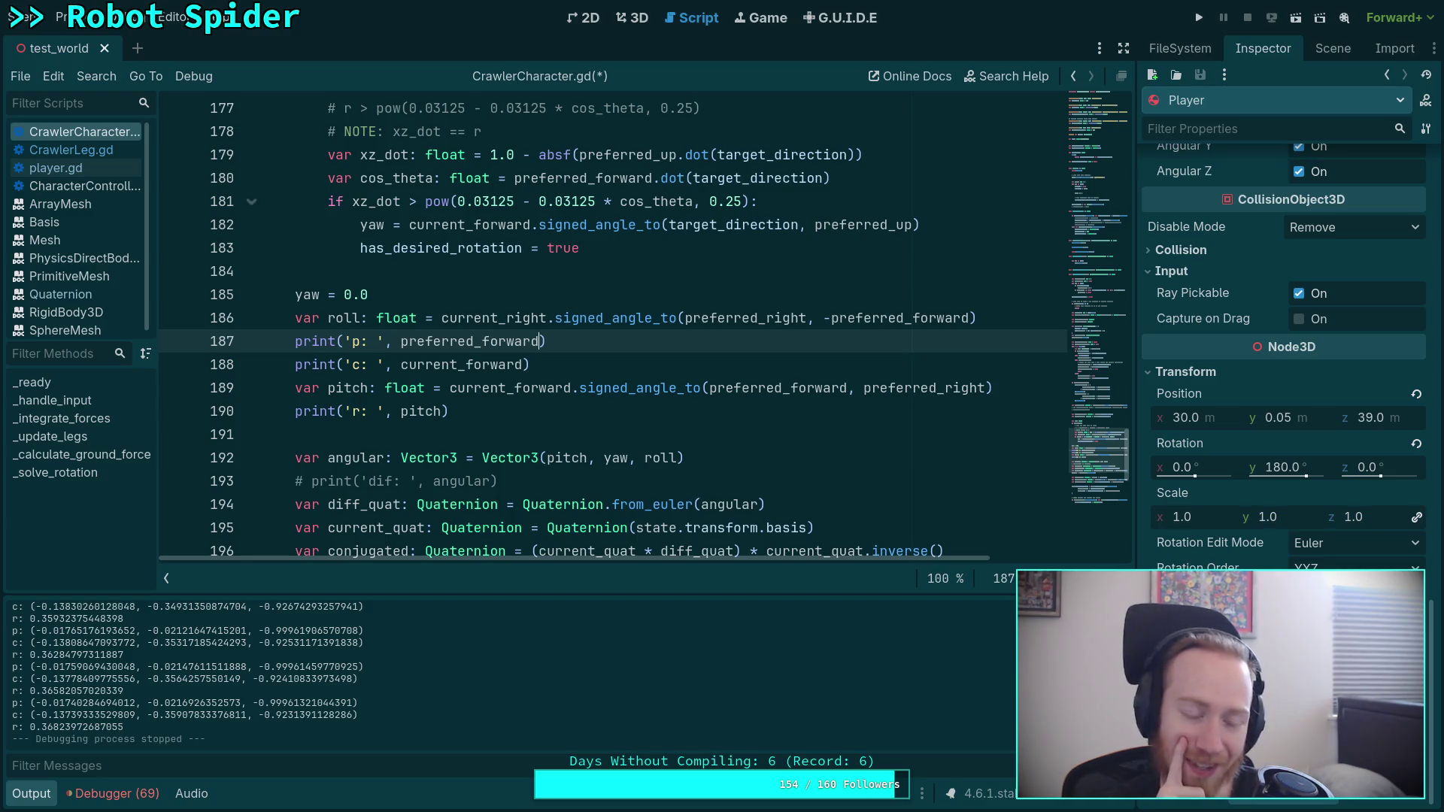
Delete the debug print lines and the yaw = 0.0 override line from CrawlerCharacter.gd.
left_click_drag(560, 367, 180, 344)
key("BackSpace")
key("BackSpace")
left_click_drag(451, 366, 295, 366)
key("BackSpace")
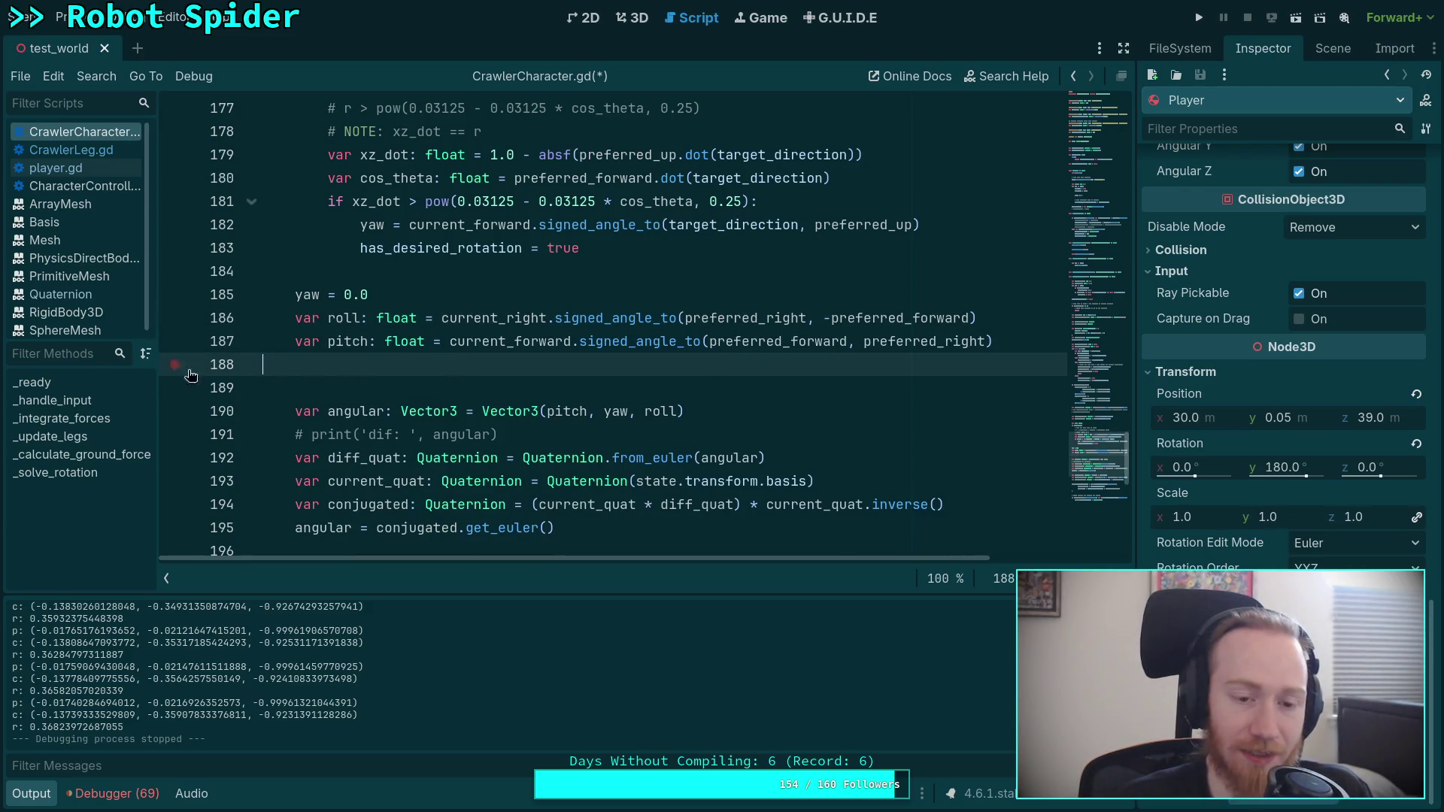
key("BackSpace")
left_click_drag(368, 294, 295, 294)
key("BackSpace")
key("BackSpace")
Save CrawlerCharacter.gd and run the game to test the rotation fix.
scroll(482, 350, "up", 2)
scroll(527, 358, "down", 5)
key("ctrl+s")
left_click(1199, 17)
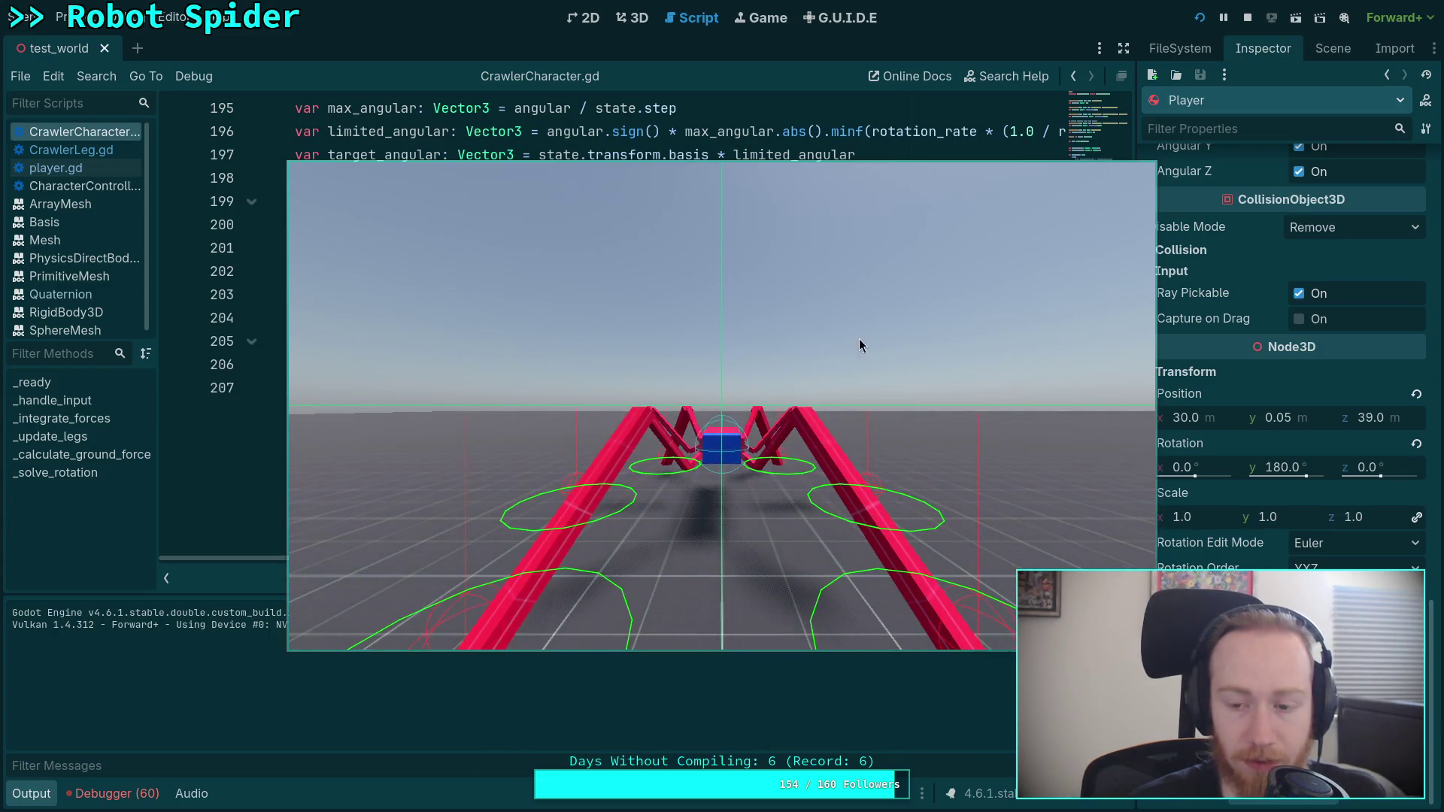
left_click(830, 387)
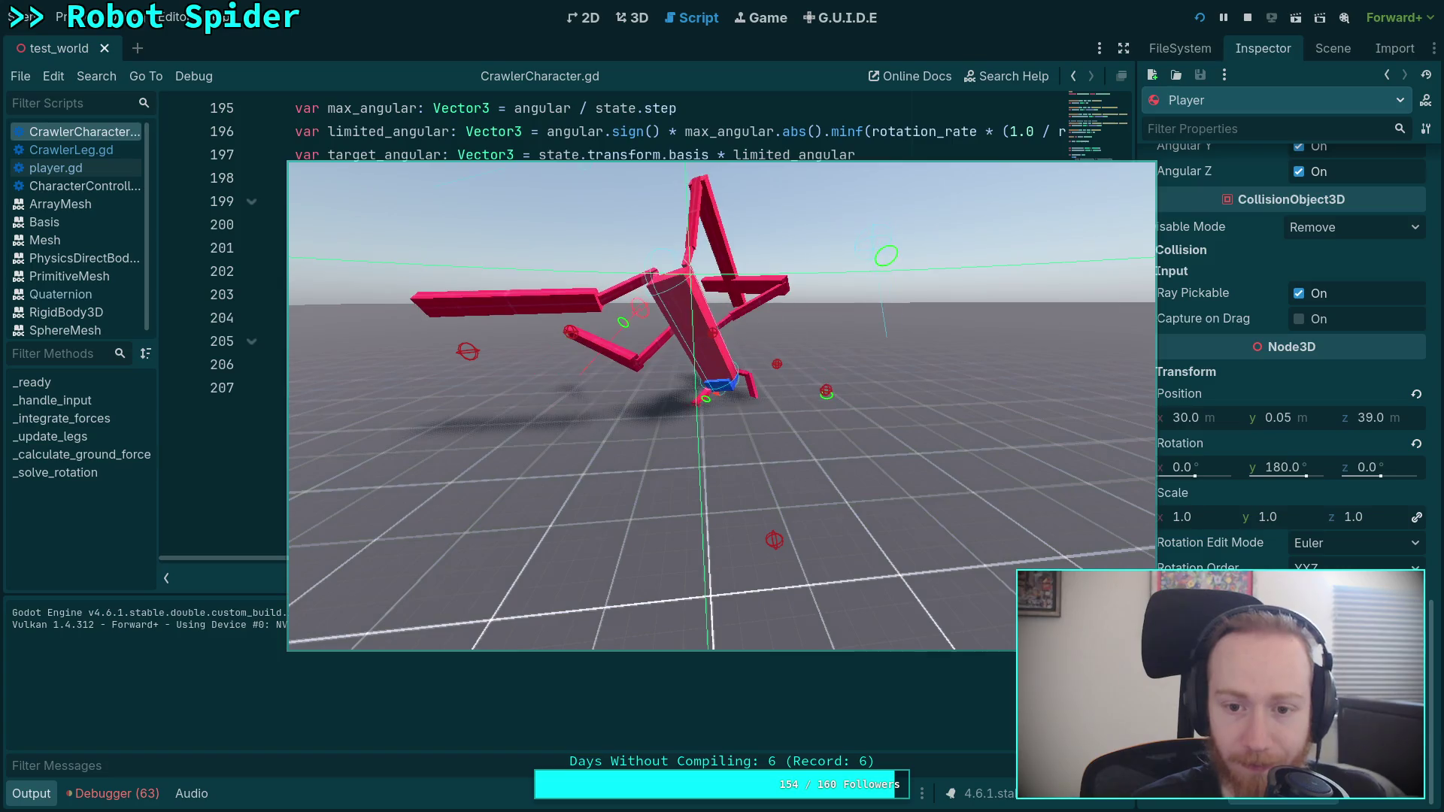
left_click(1248, 17)
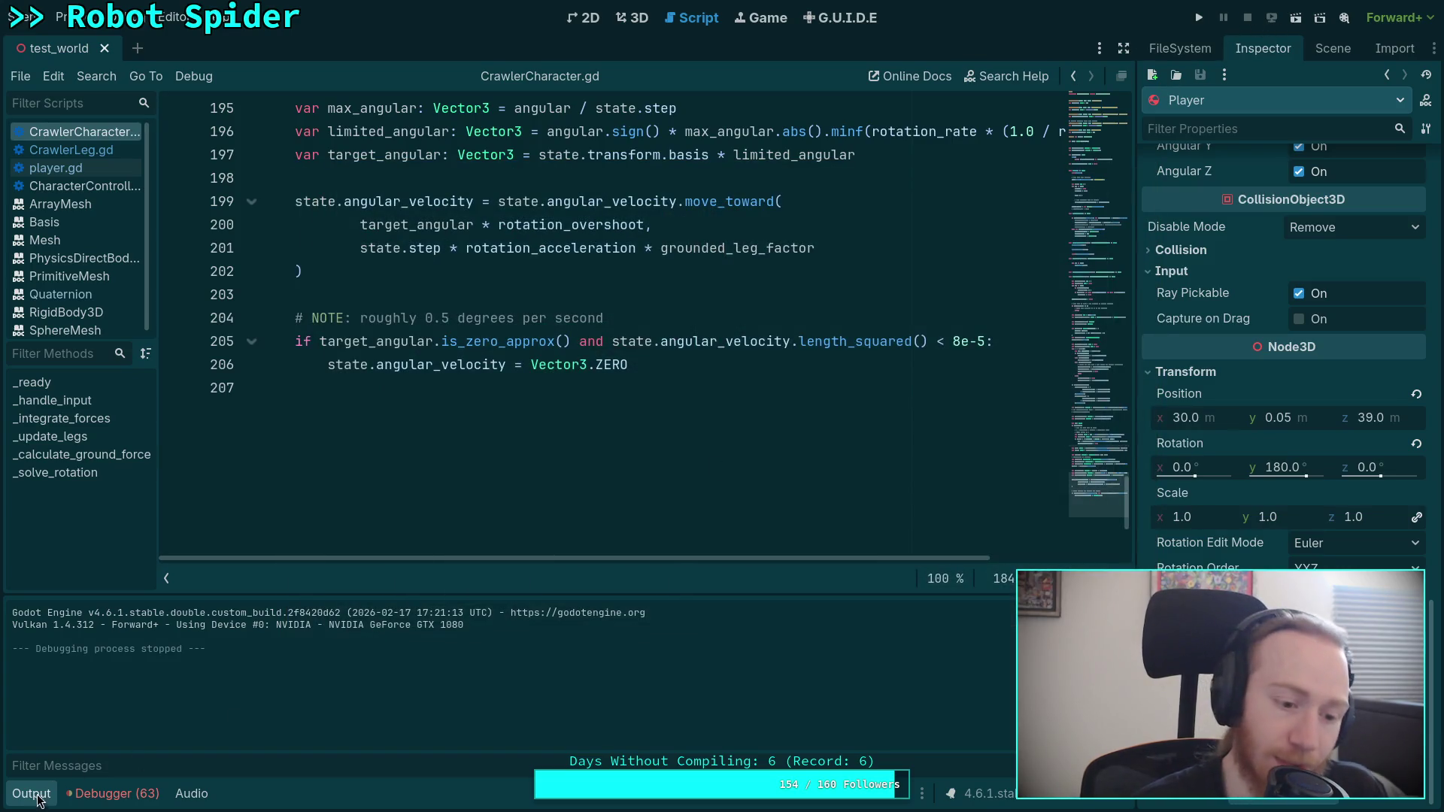
Hide the output log and place the caret on the blank line after the yaw block.
left_click(40, 797)
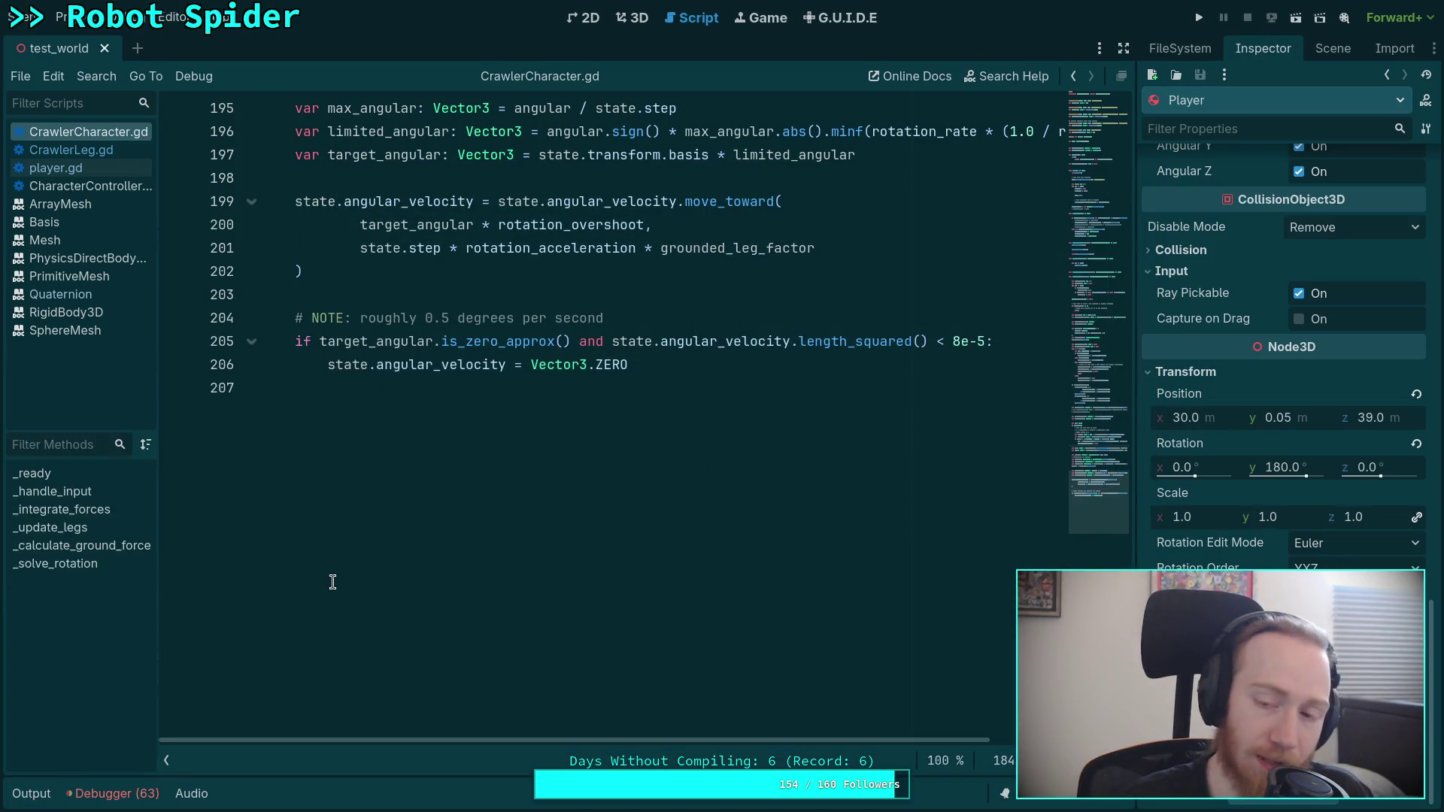
scroll(333, 582, "up", 8)
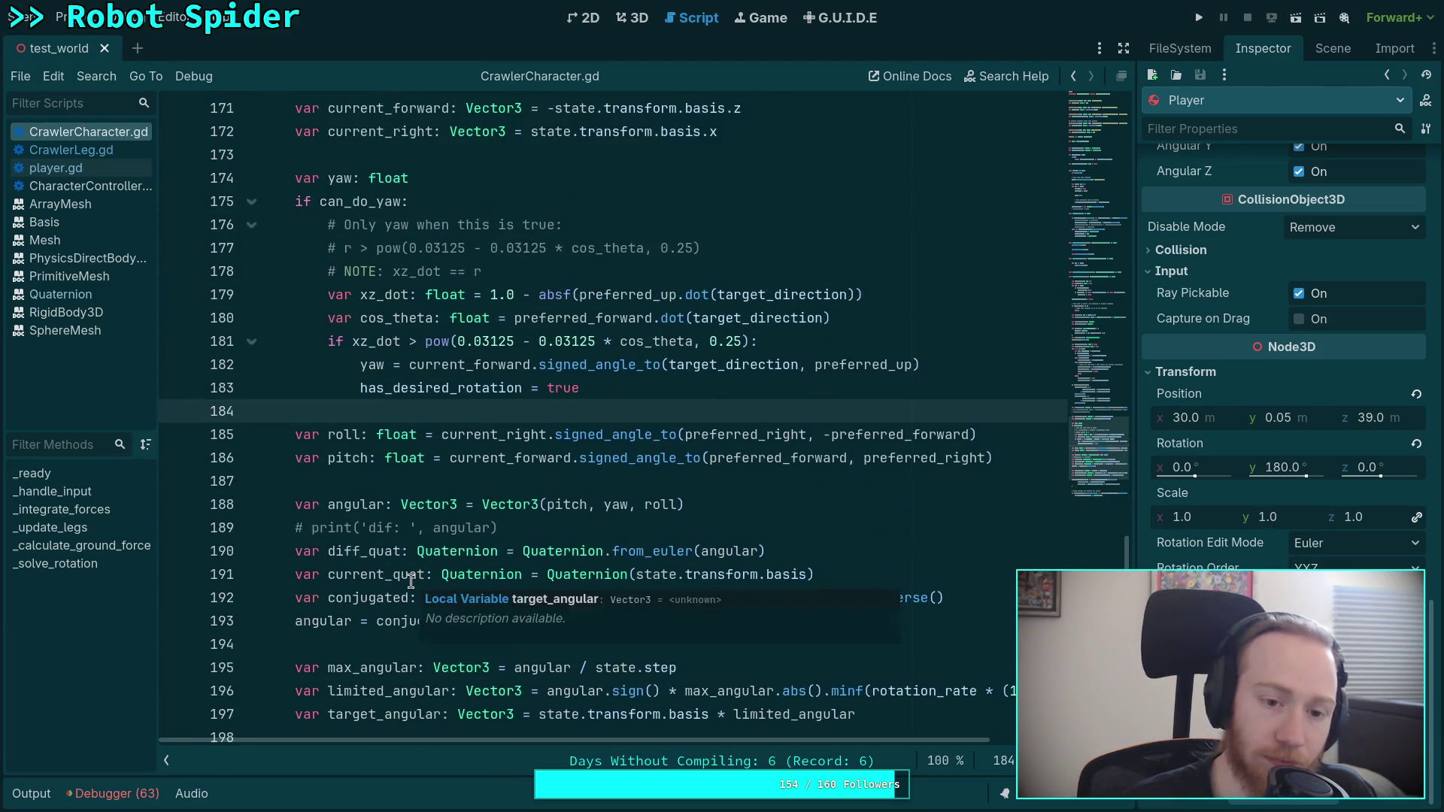
scroll(411, 582, "up", 1)
left_click(362, 553)
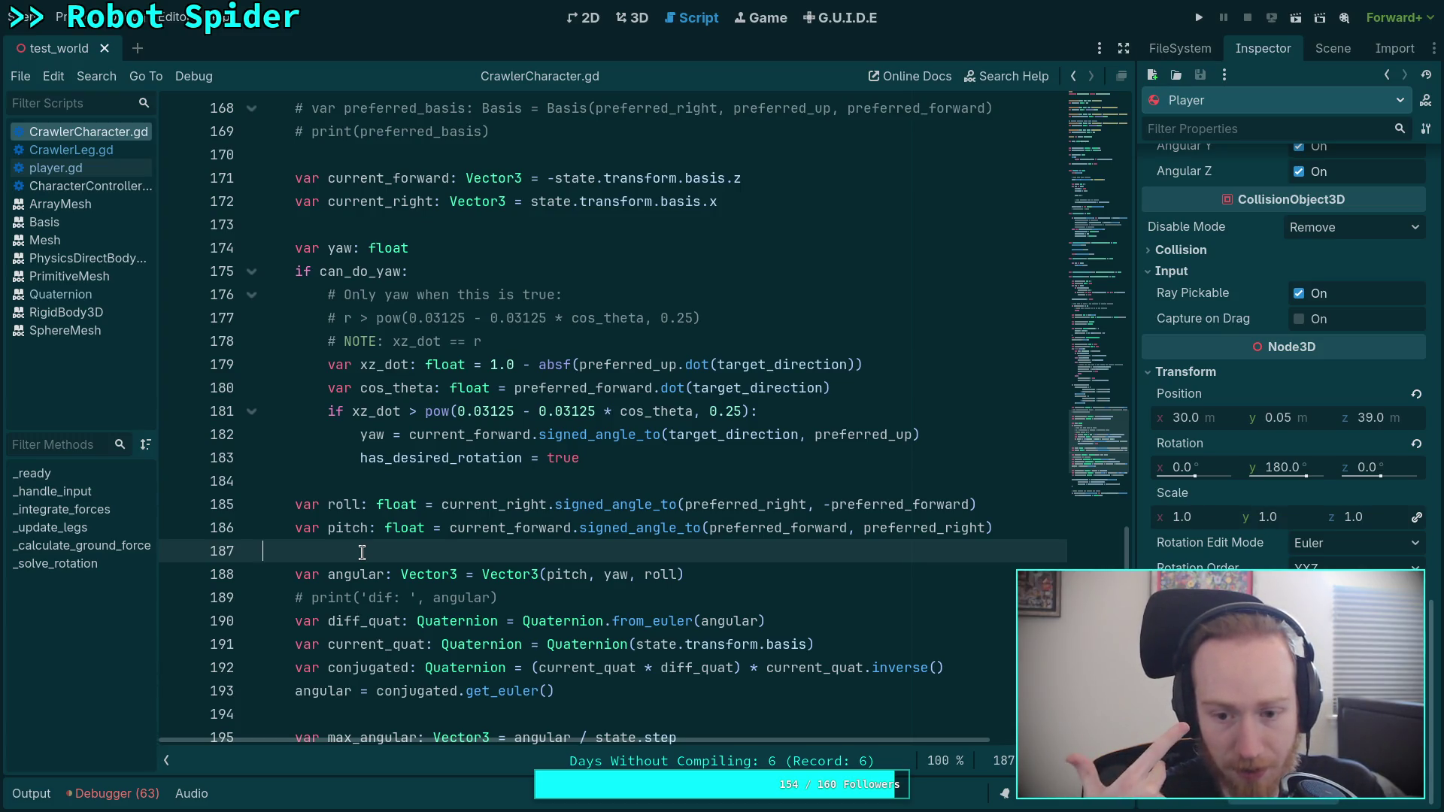
scroll(514, 556, "down", 1)
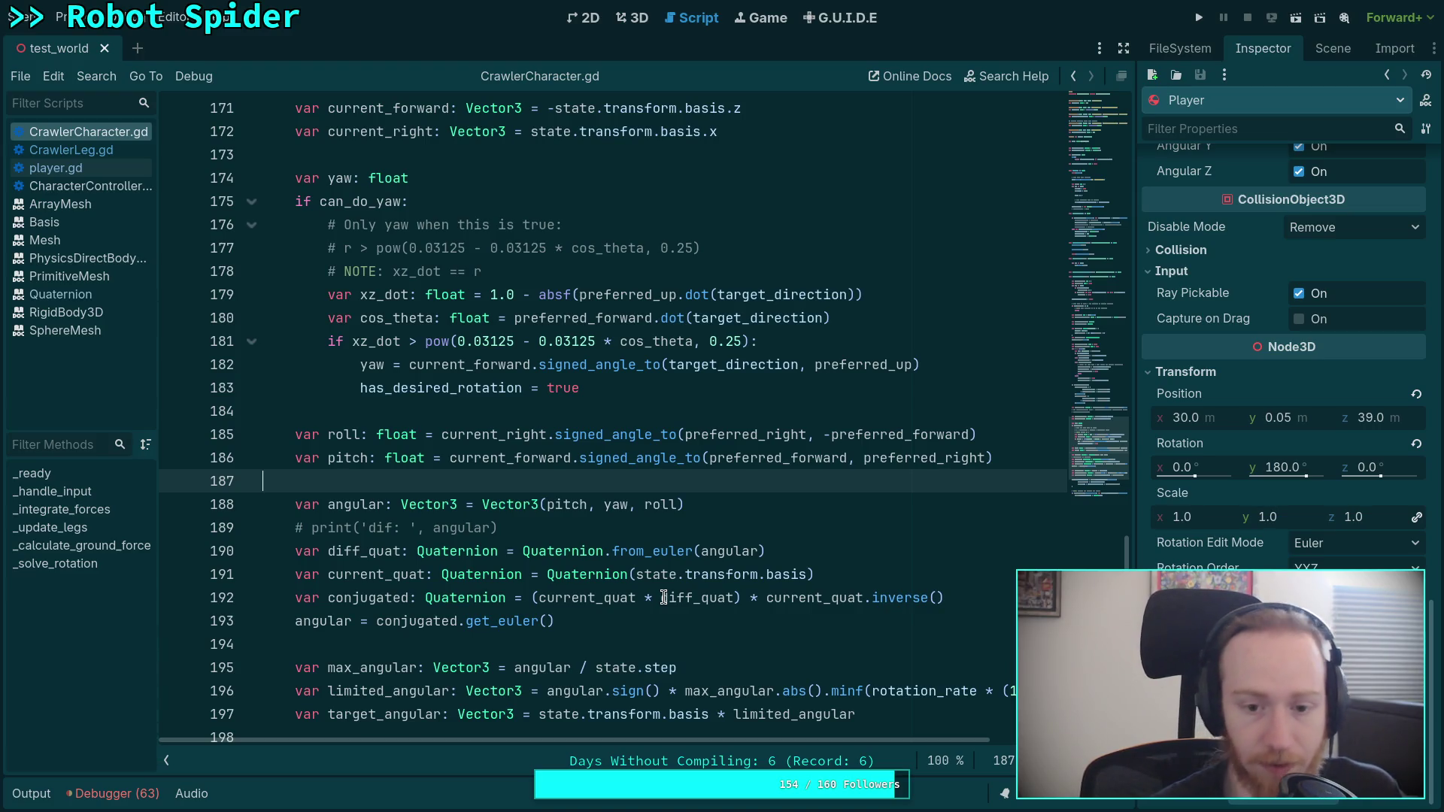
Add the comment '# Rotate preferred forward and right' below the yaw block, fixing the typo.
left_click(822, 414)
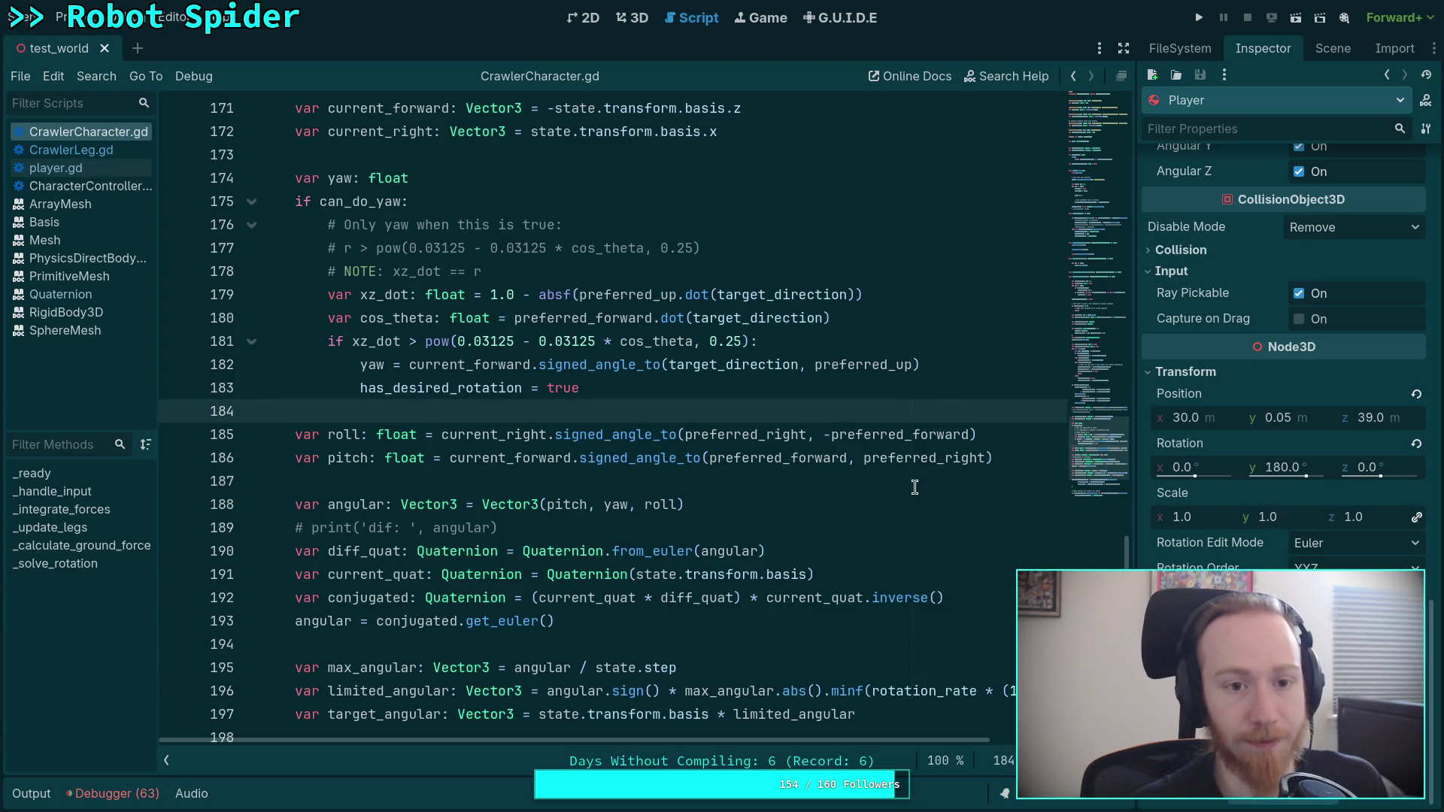
scroll(848, 476, "up", 2)
scroll(851, 476, "down", 3)
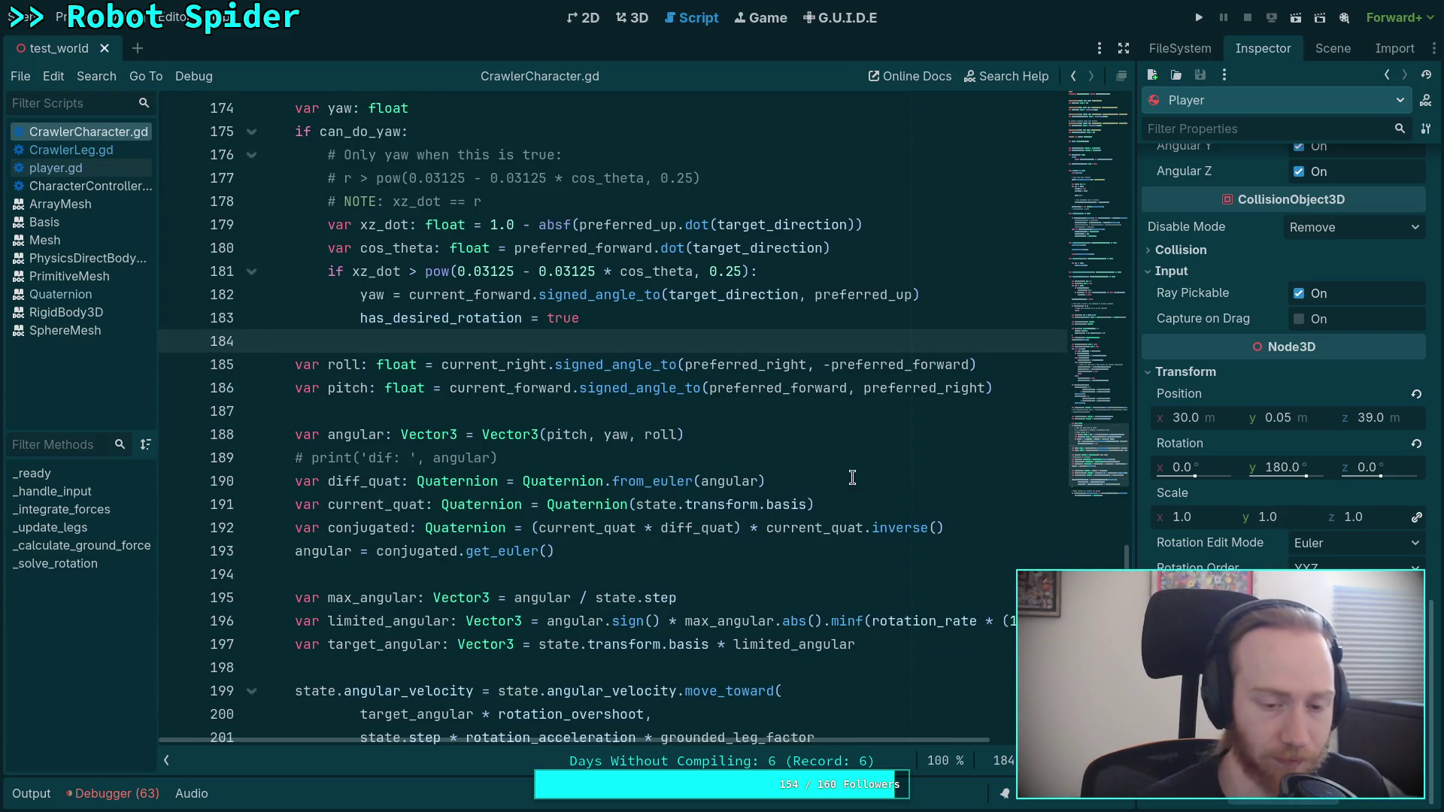
key("Return")
key("Up")
key("Return")
type("# Rotate ")
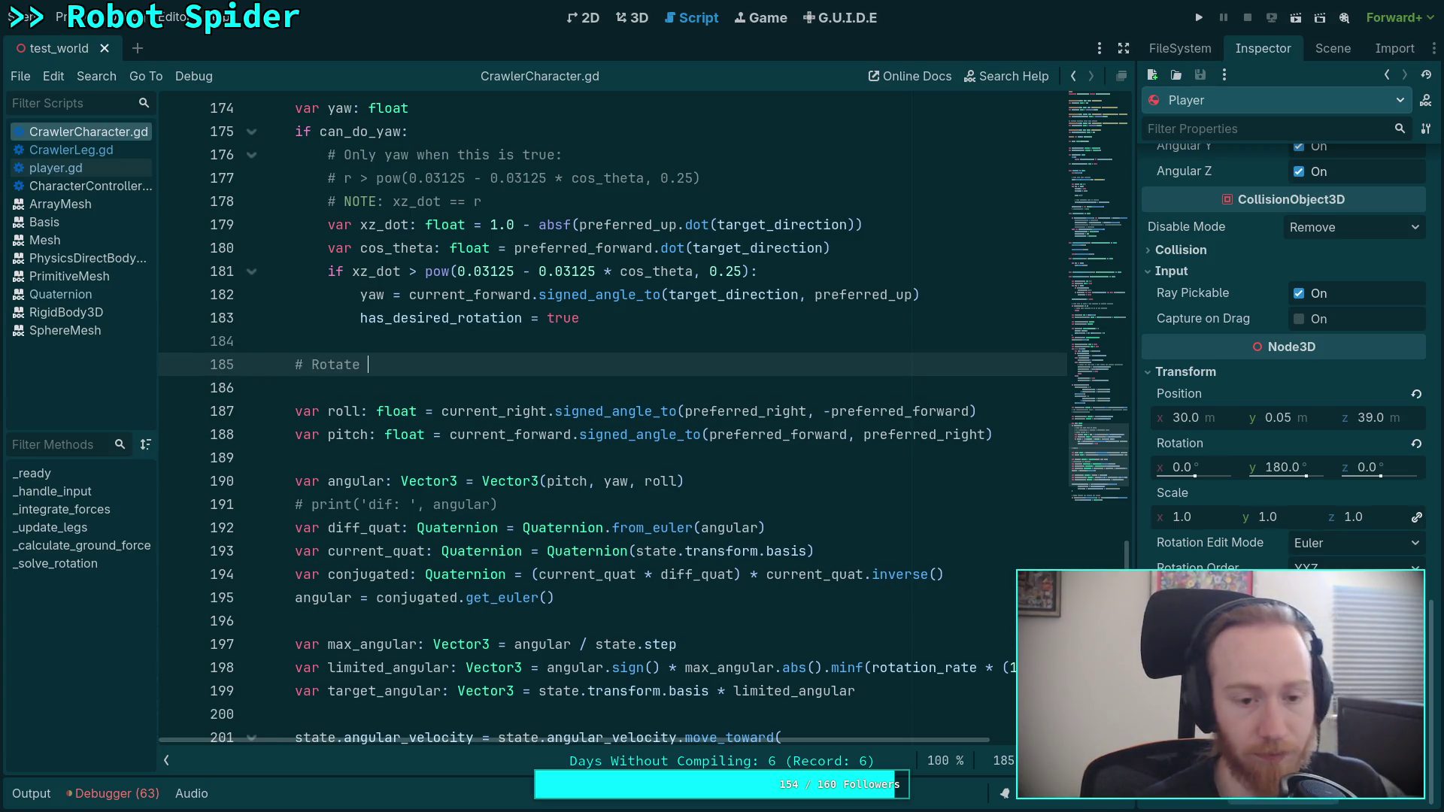
type("preferr")
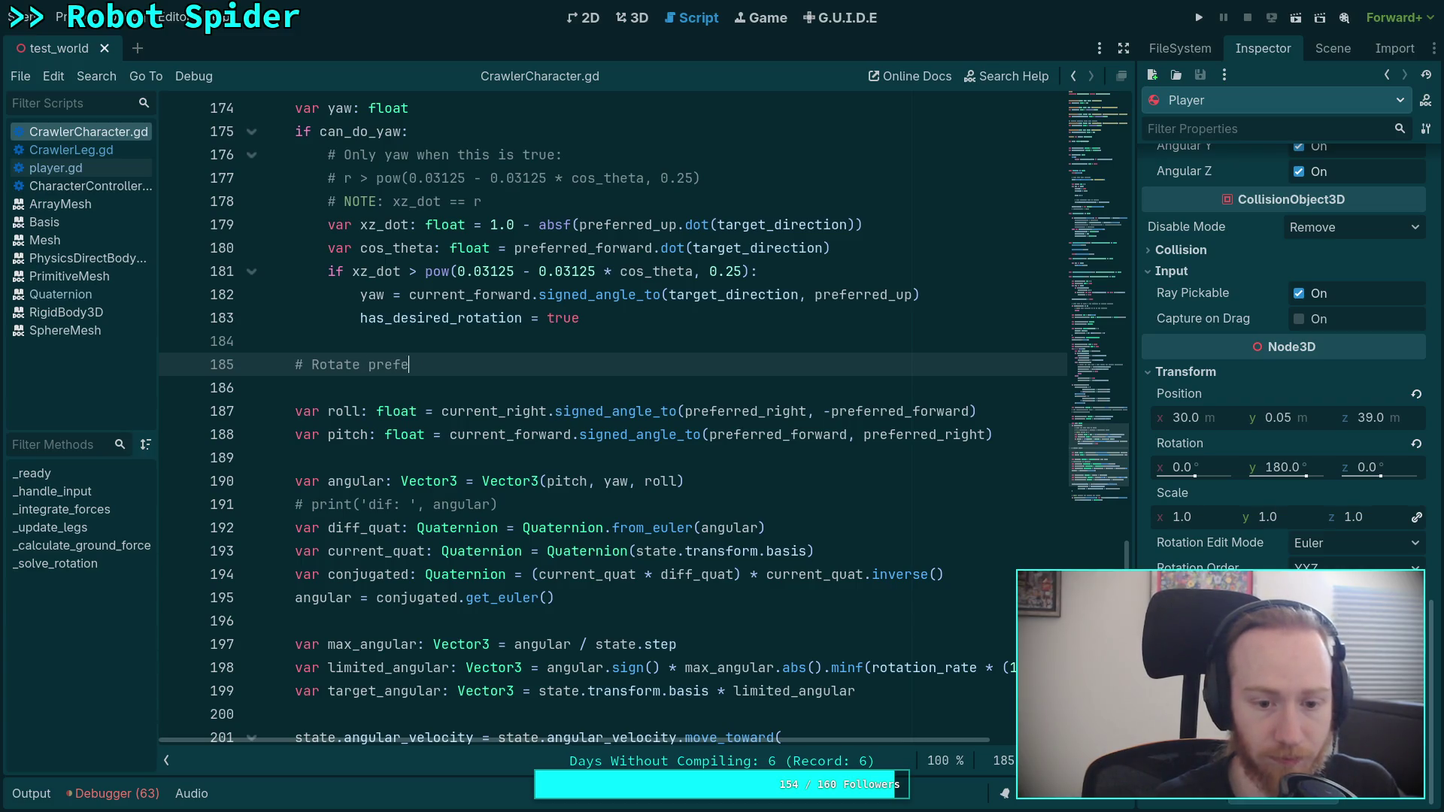
type("e")
key("BackSpace")
key("BackSpace")
type("ed")
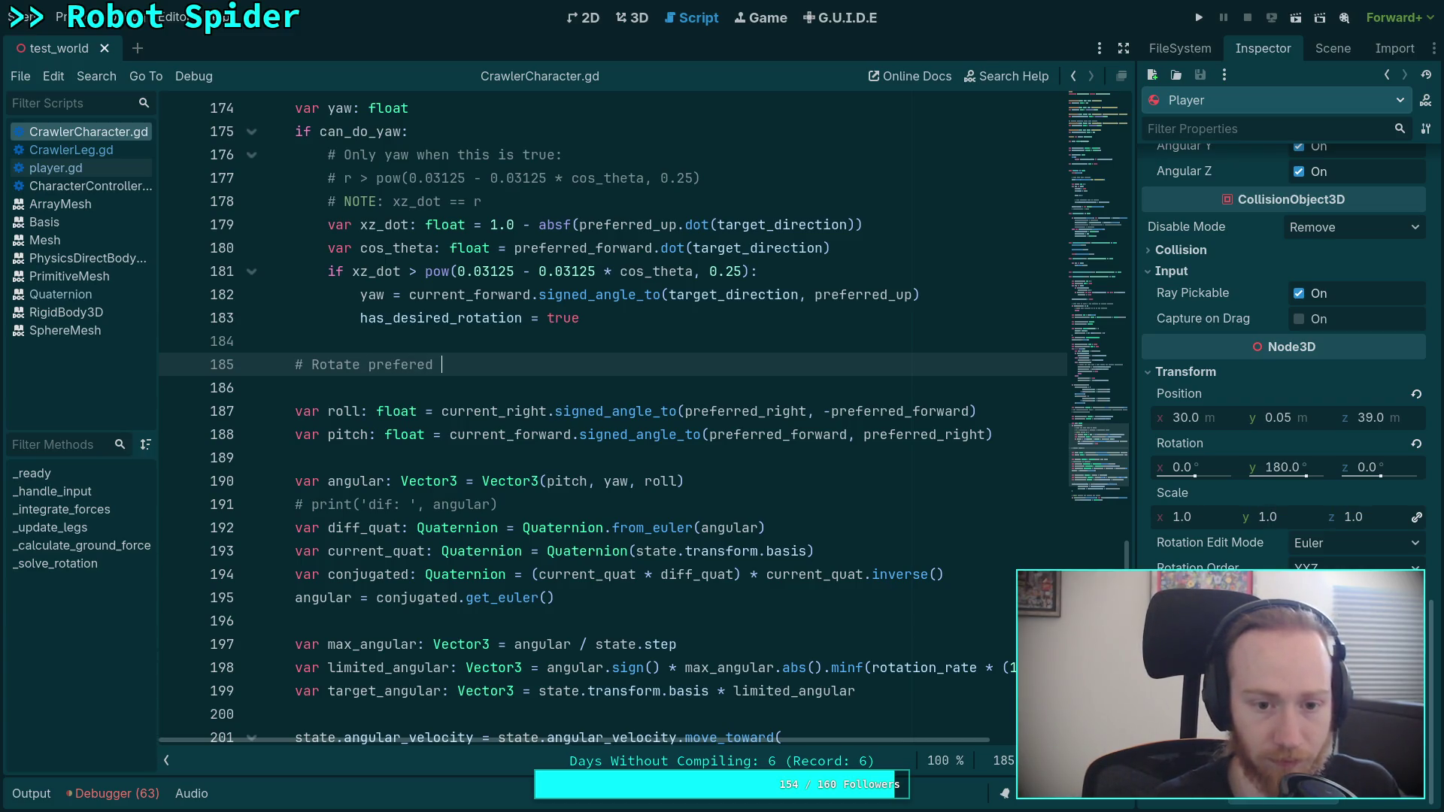
key("BackSpace")
key("BackSpace")
type("red ")
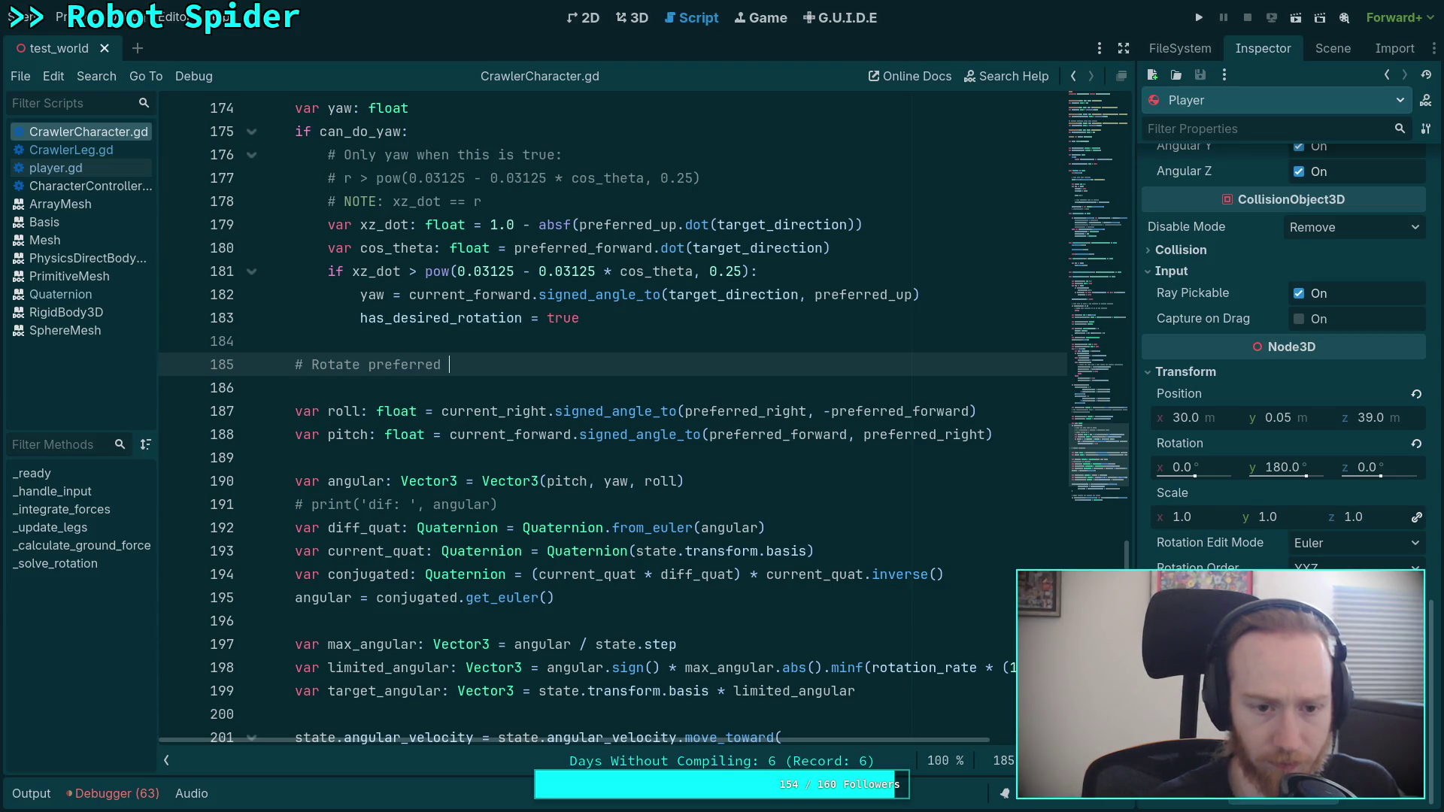
type("forward and ")
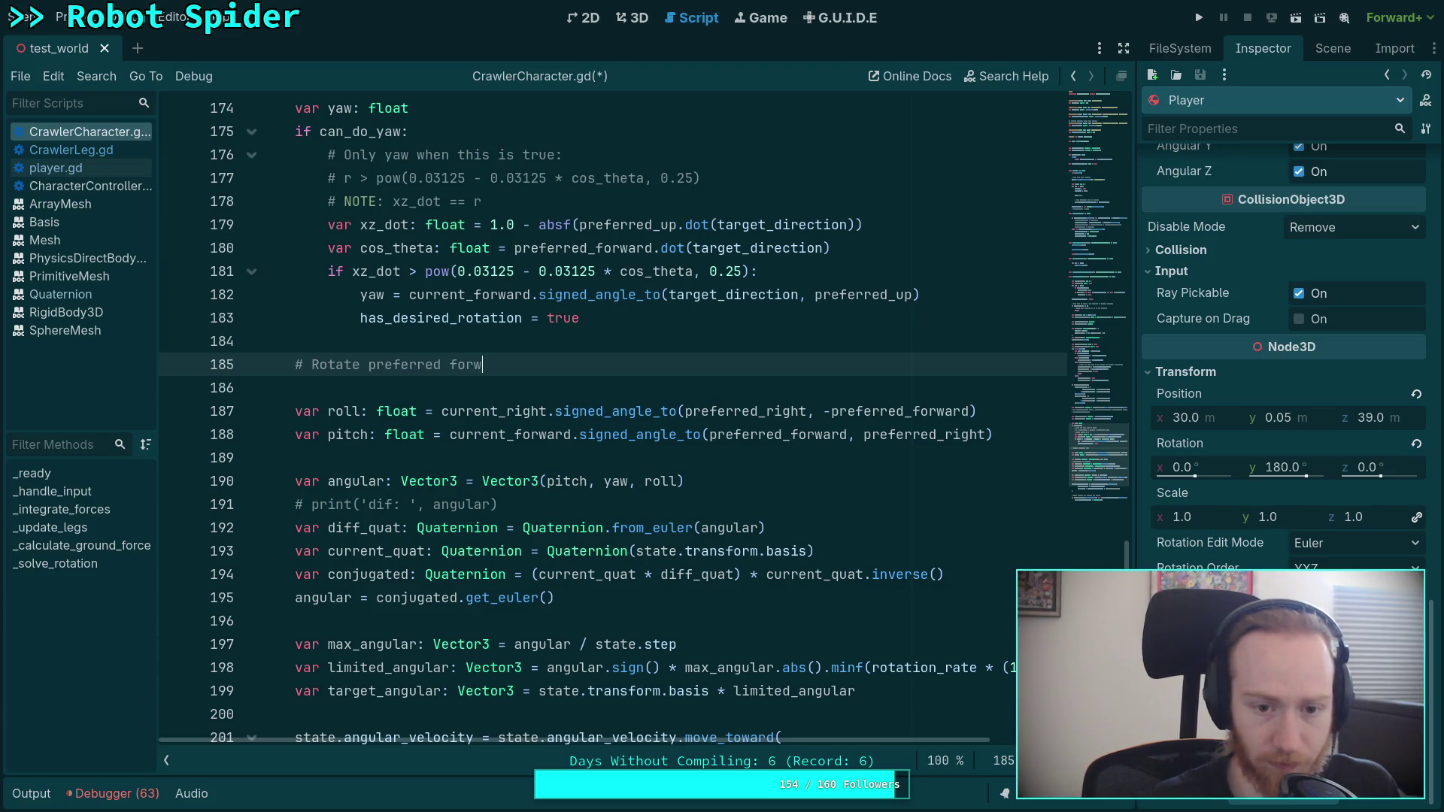
type("right")
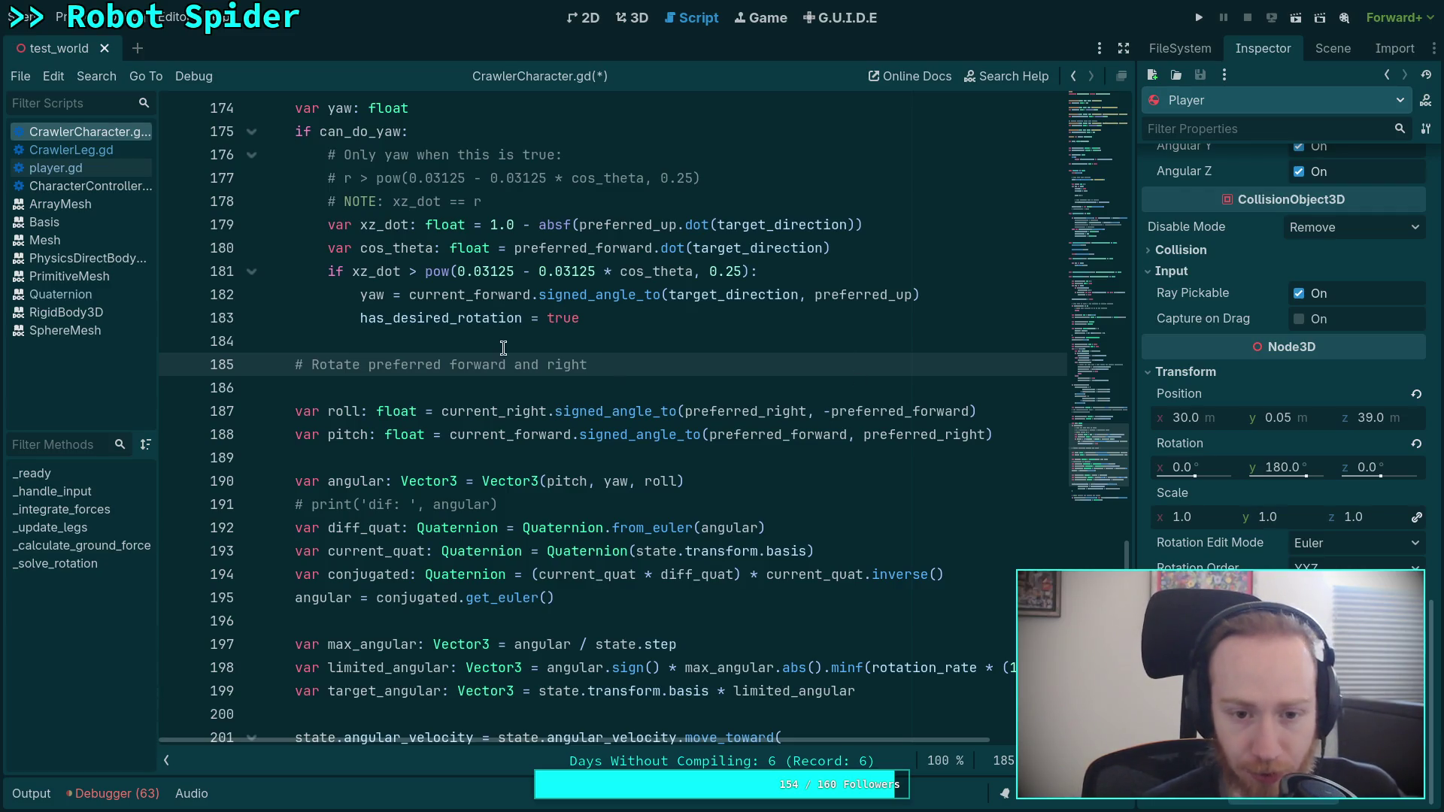
Highlight where current_forward, target_direction and preferred_up are used, then return to the comment.
double_click(446, 296)
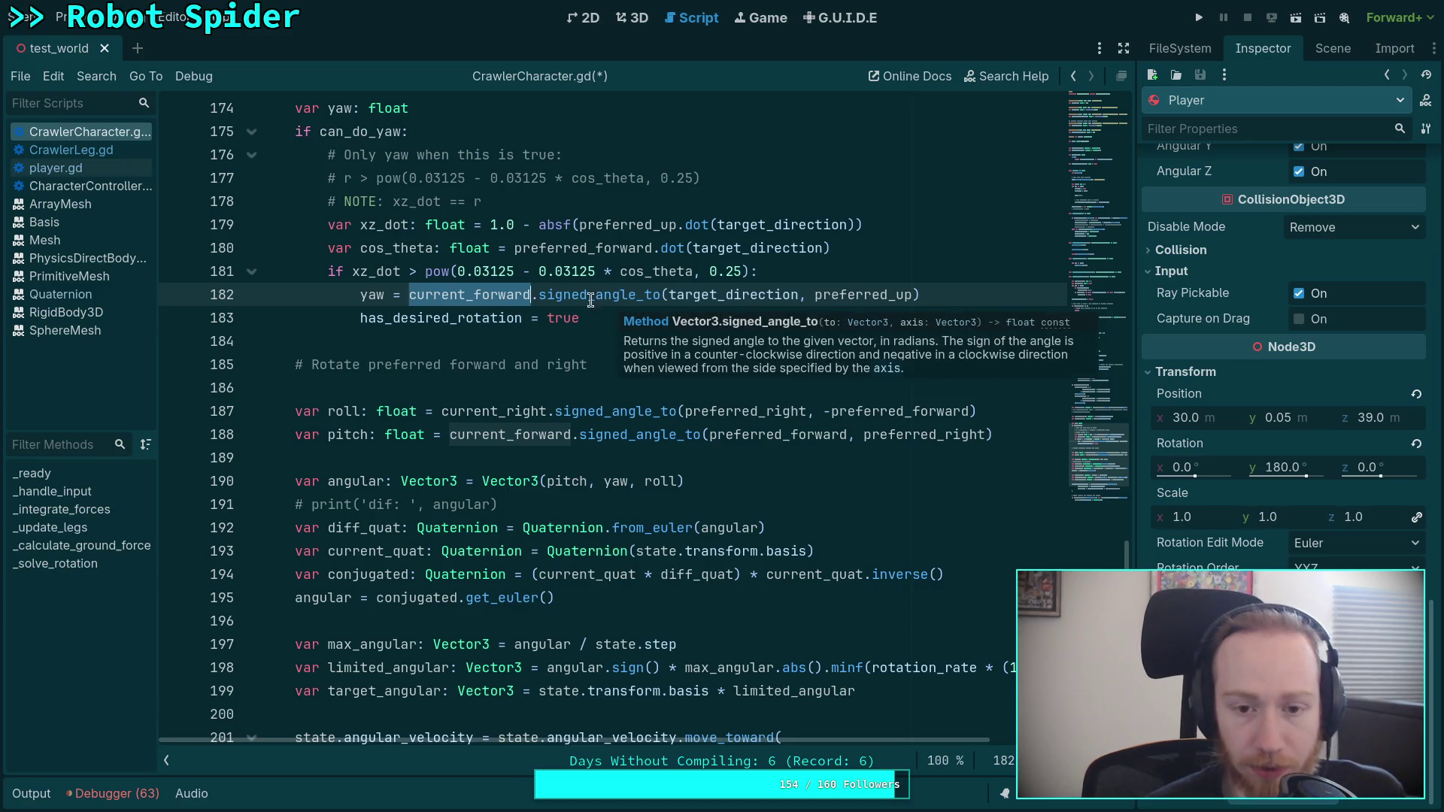
mouse_move(576, 299)
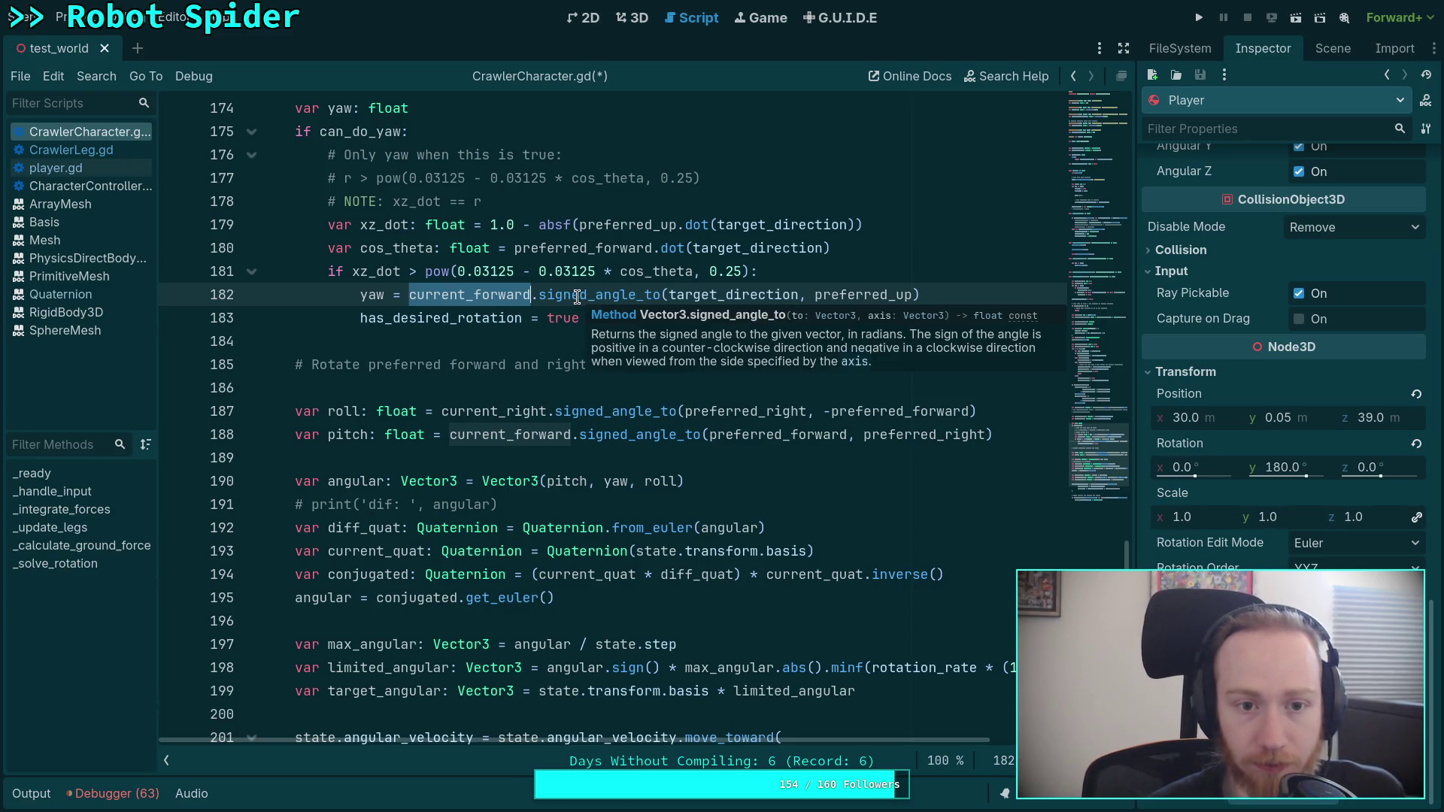
double_click(678, 297)
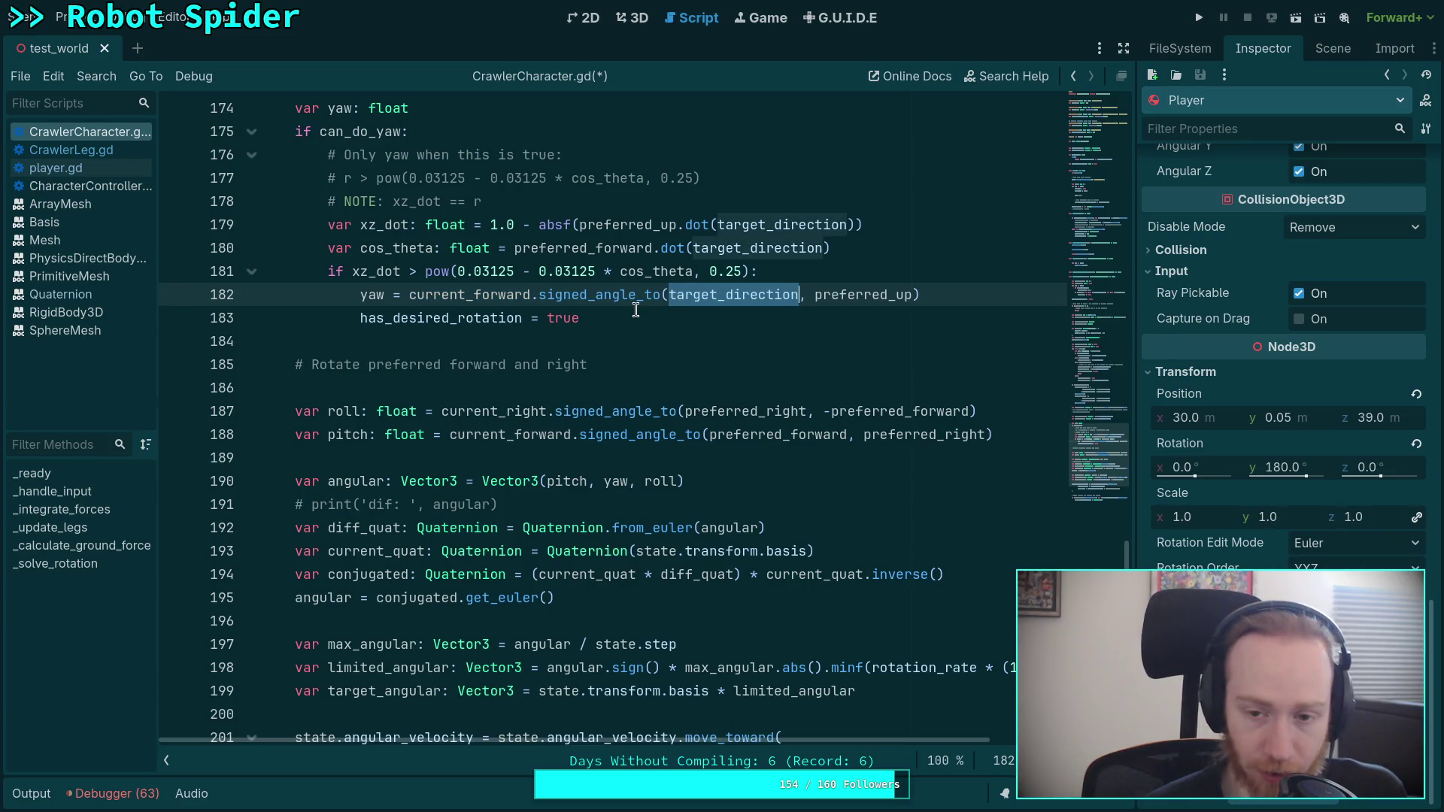
left_click(873, 294)
double_click(873, 294)
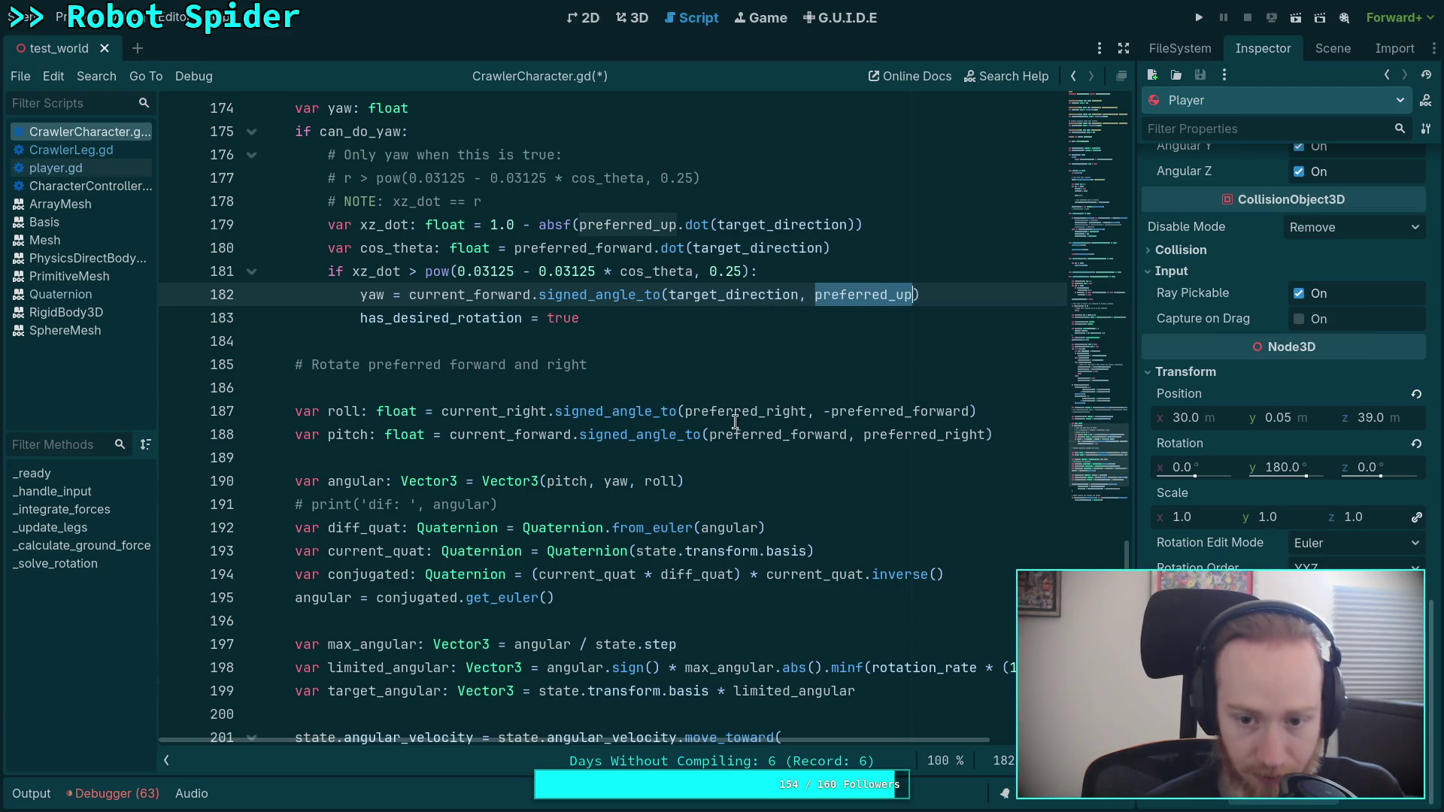
left_click(689, 365)
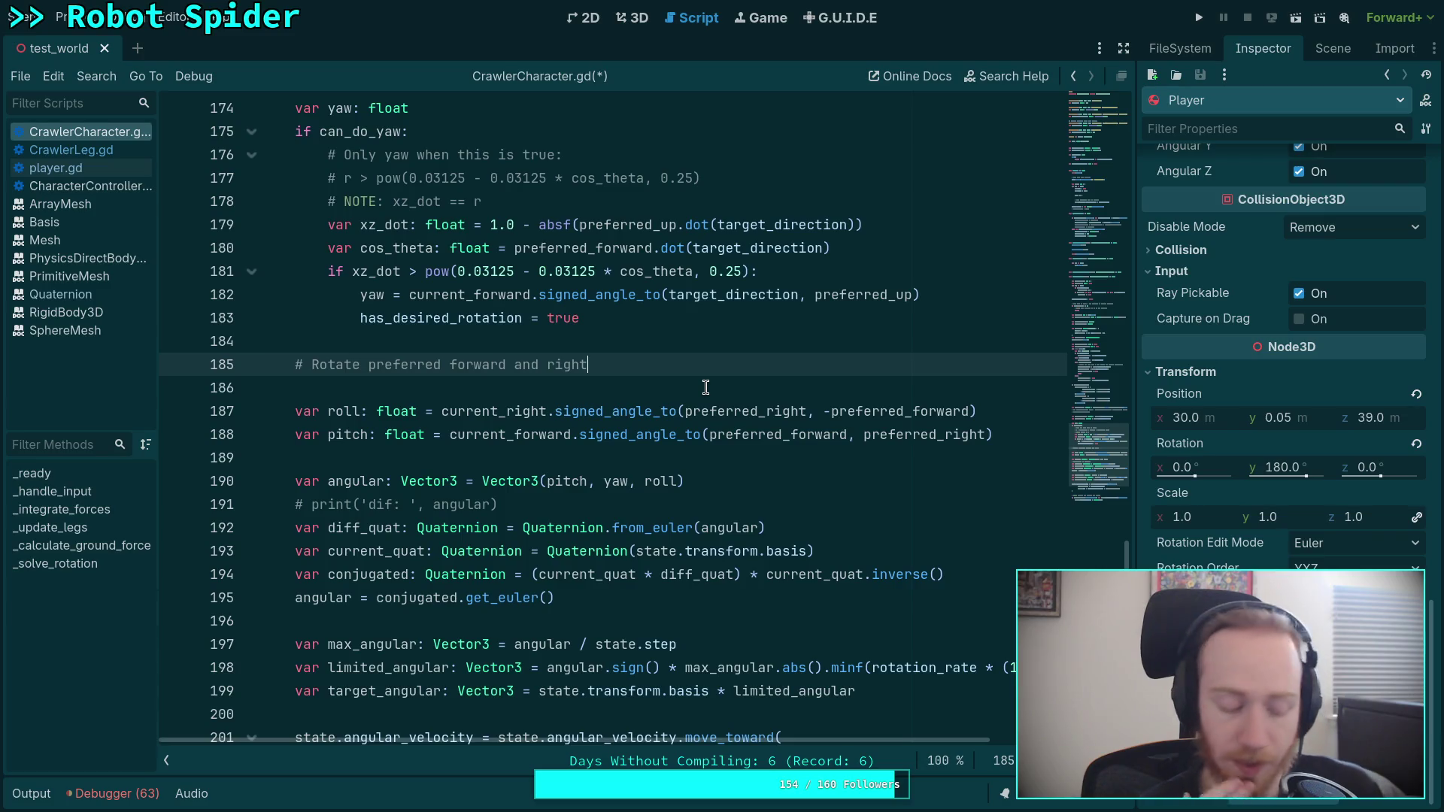
key("super+2")
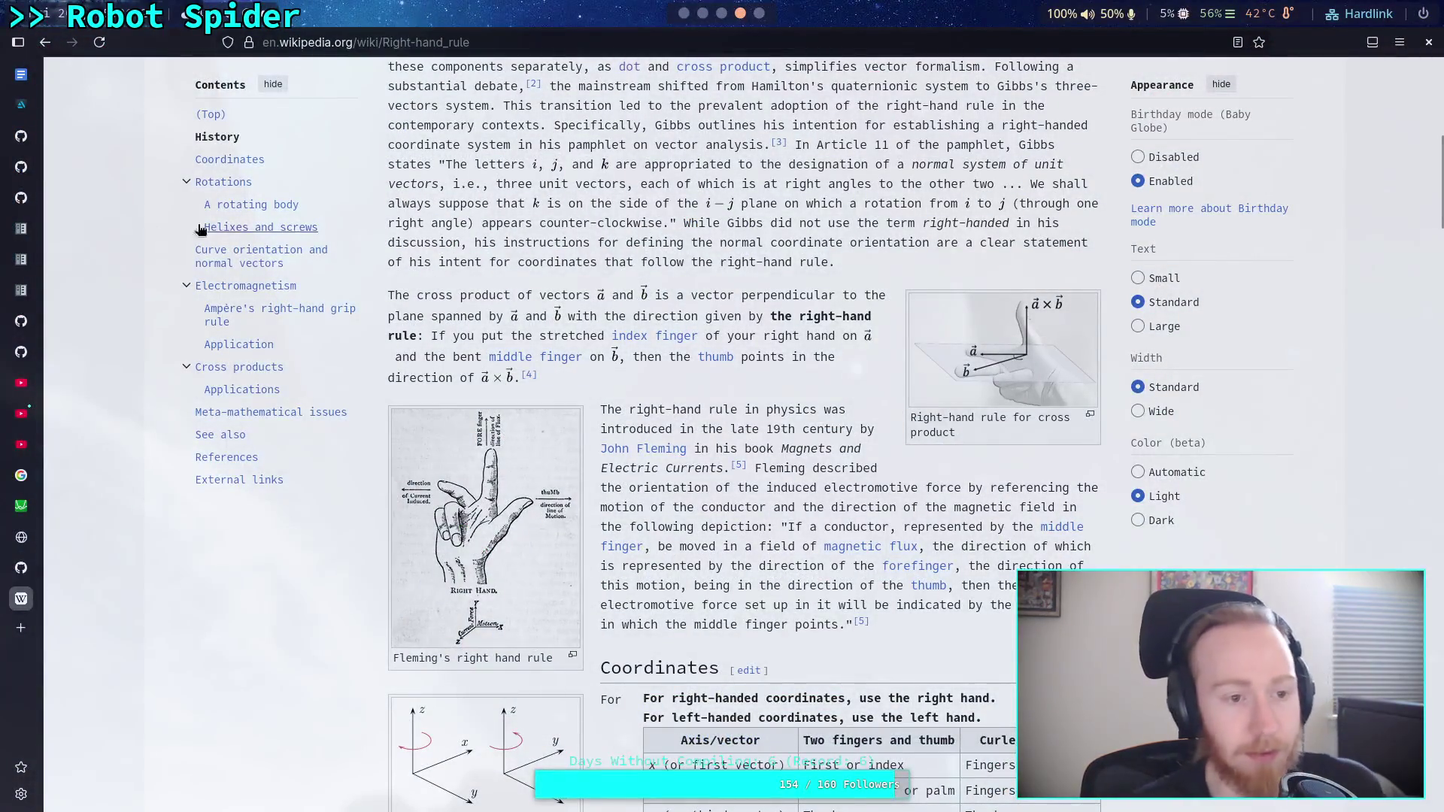
left_click(34, 348)
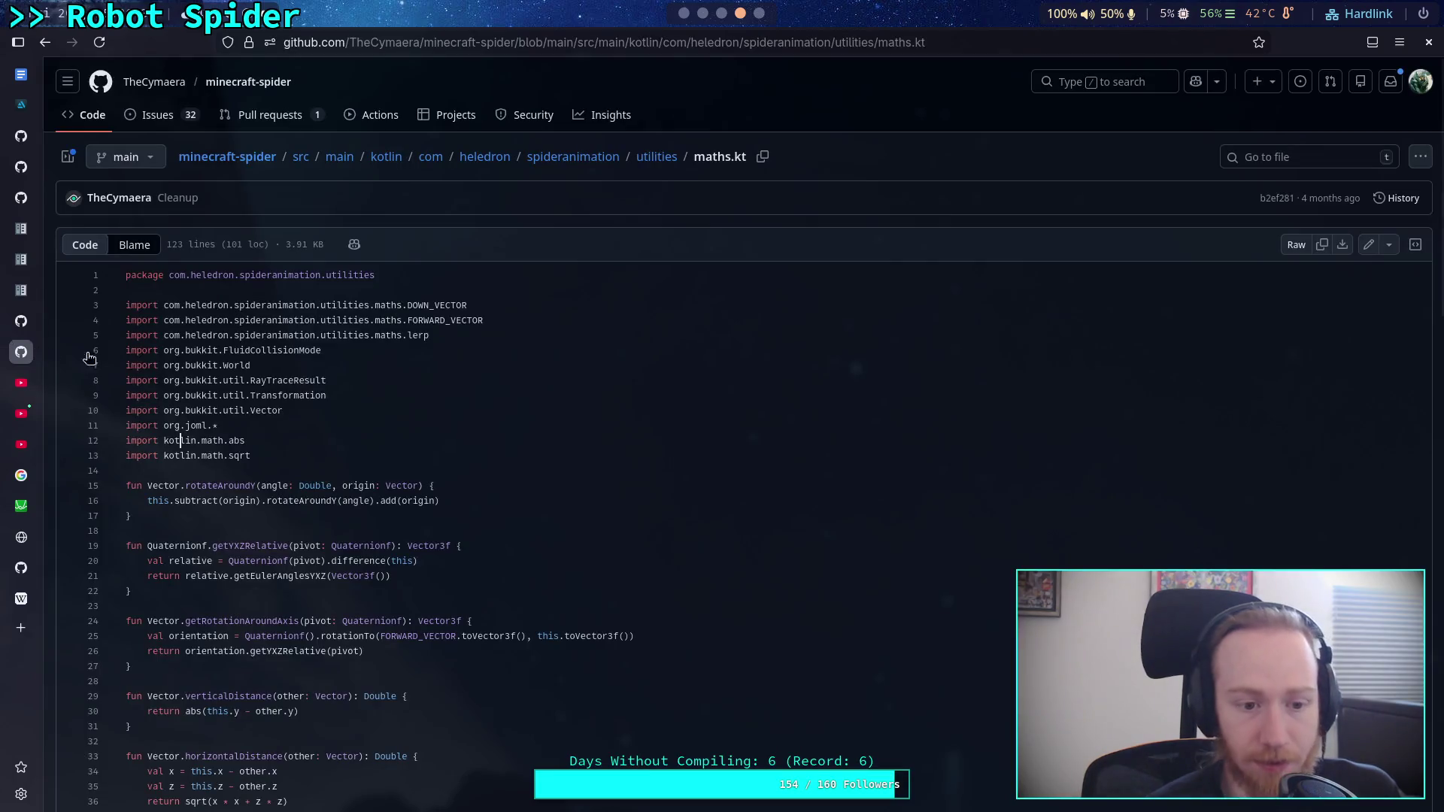
left_click(33, 325)
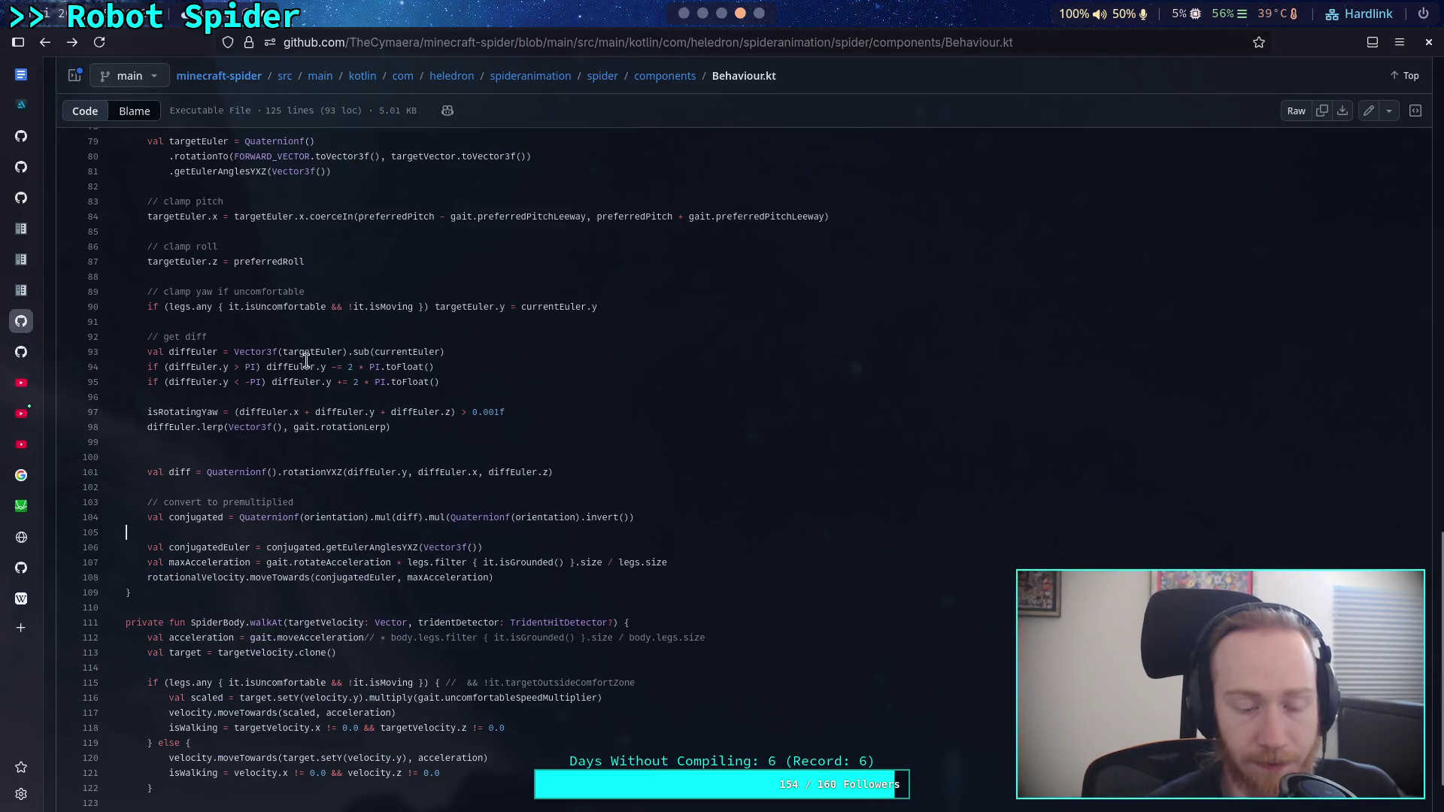
scroll(670, 506, "up", 3)
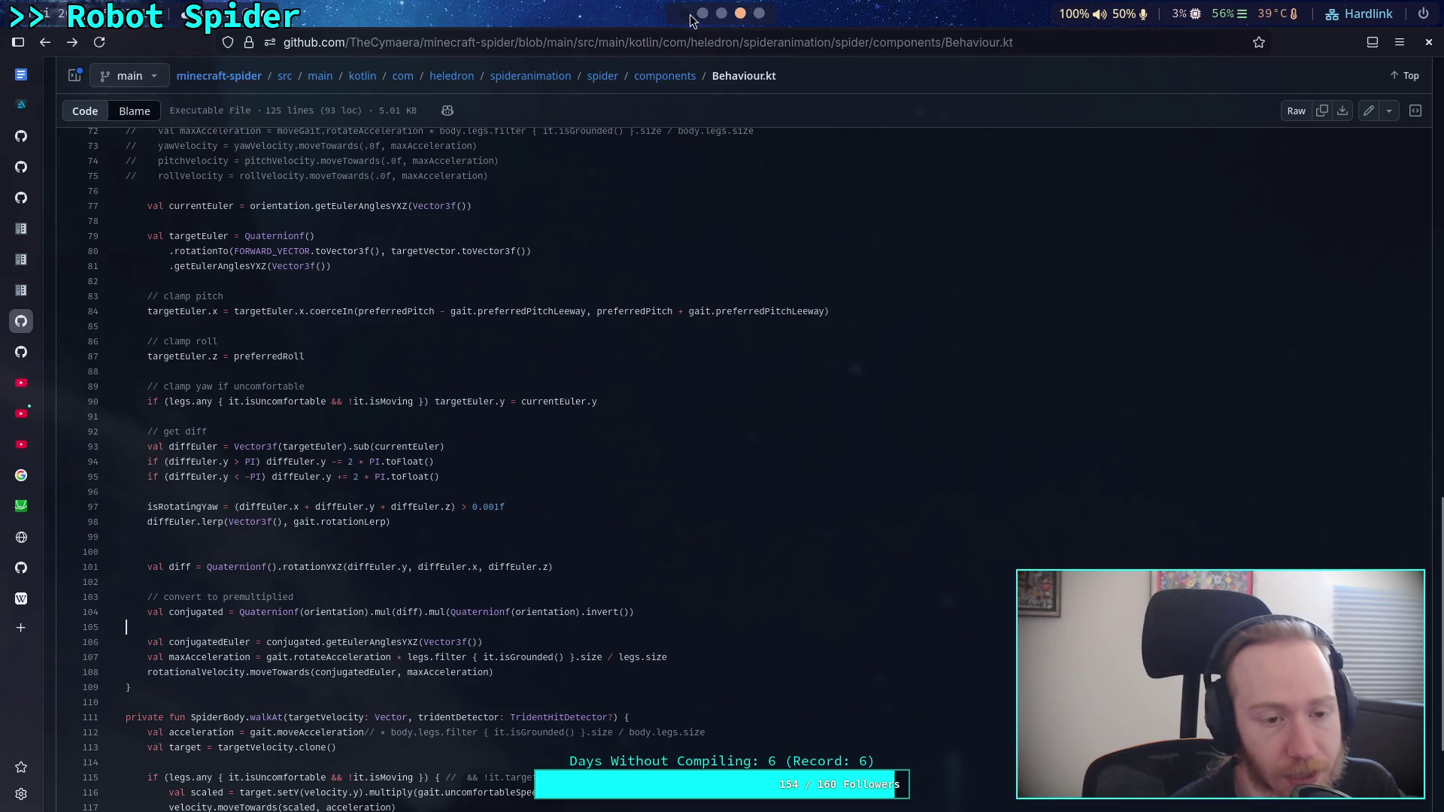
left_click_drag(347, 268, 256, 238)
left_click(383, 269)
left_click_drag(383, 269, 128, 236)
left_click(379, 276)
left_click_drag(361, 270, 232, 237)
left_click(348, 267)
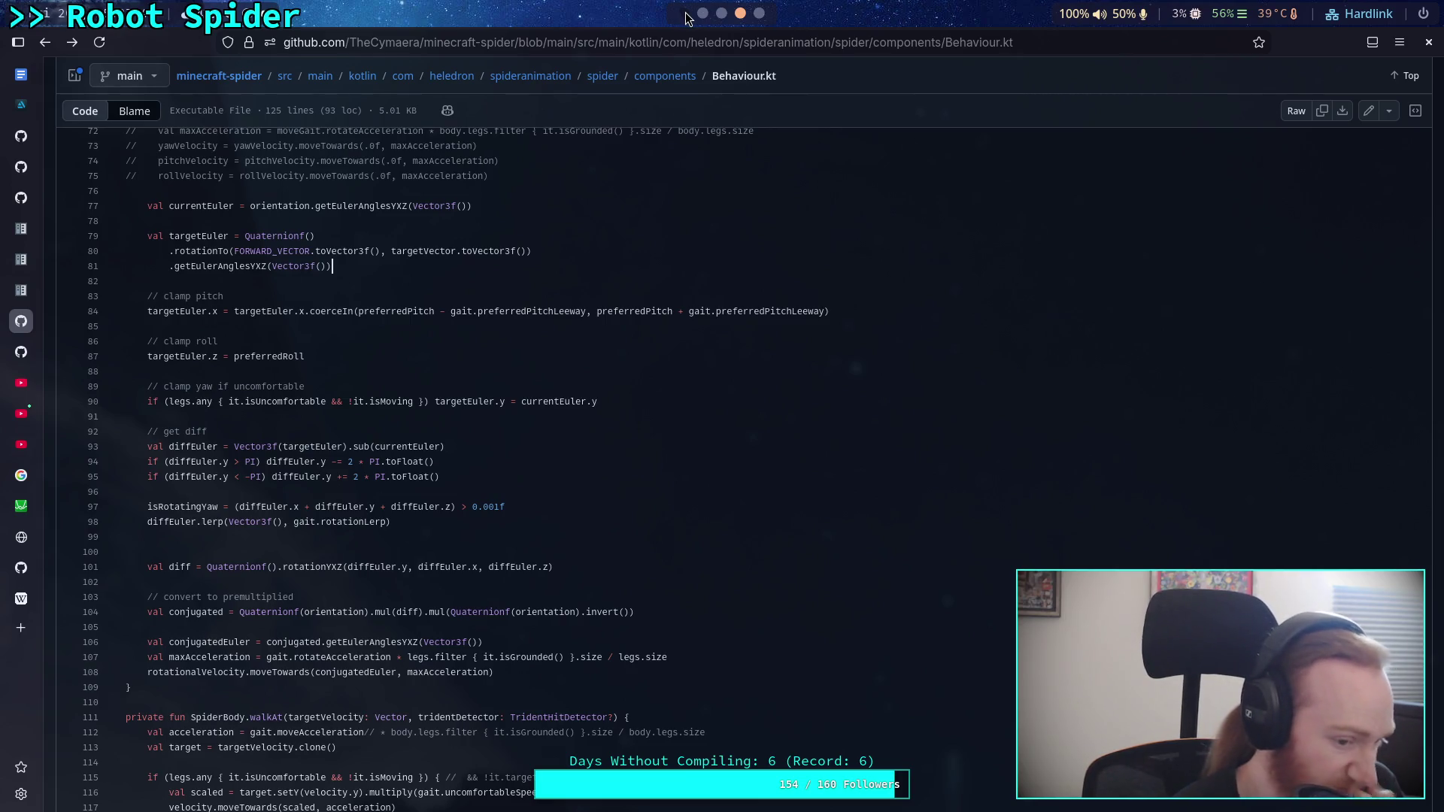
left_click(686, 17)
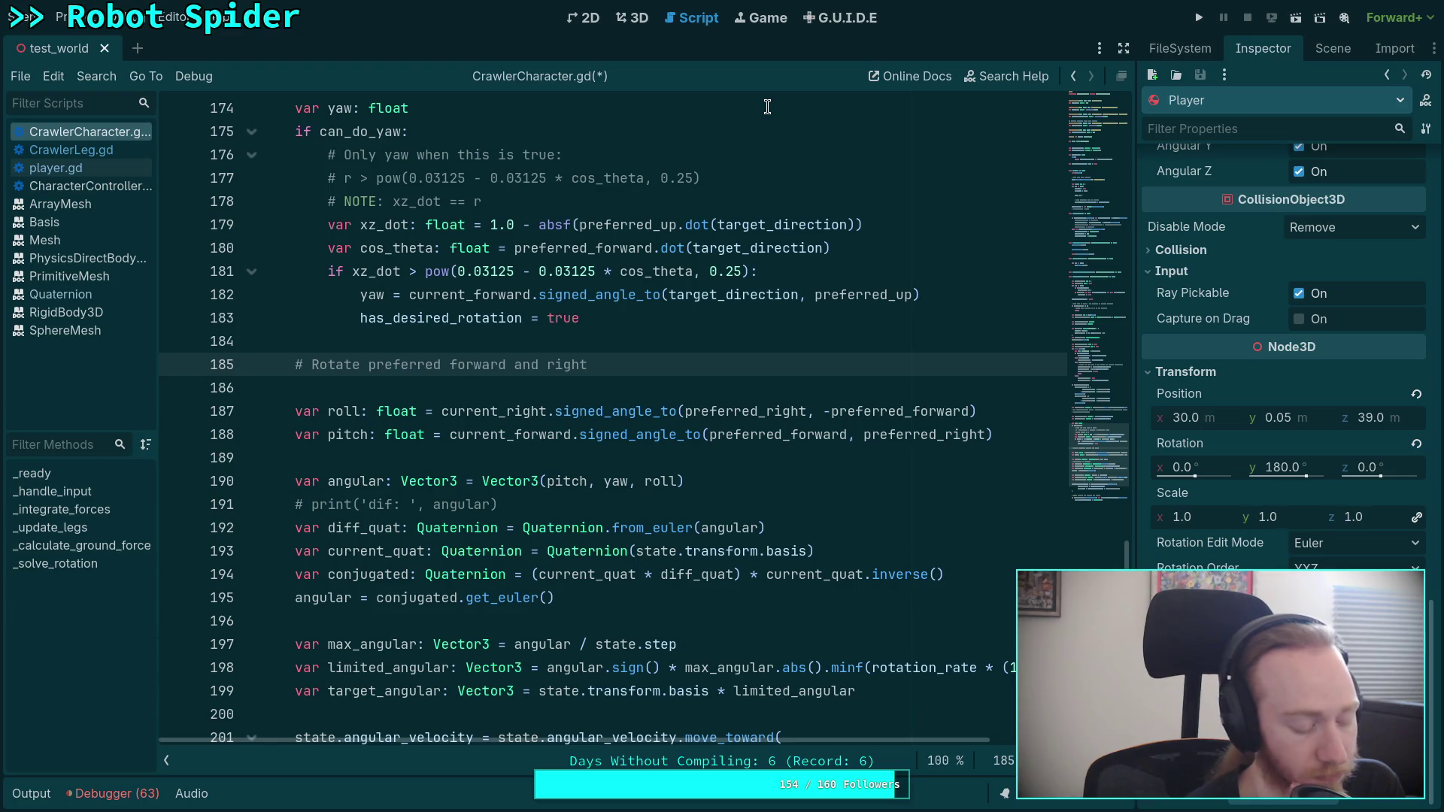
Delete the comment line and open fresh blank lines below the yaw block.
key("BackSpace")
key("BackSpace")
key("BackSpace")
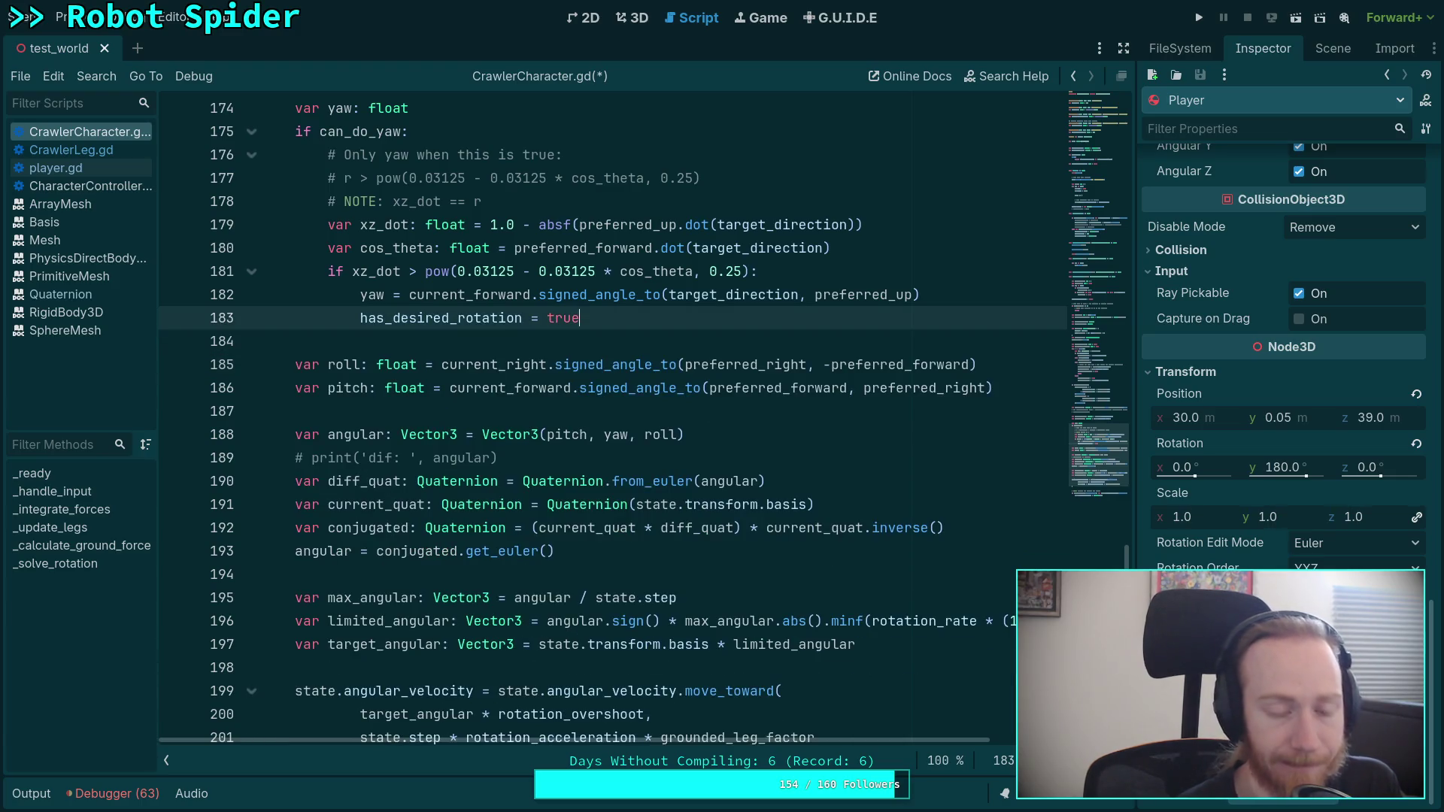
left_click(262, 340)
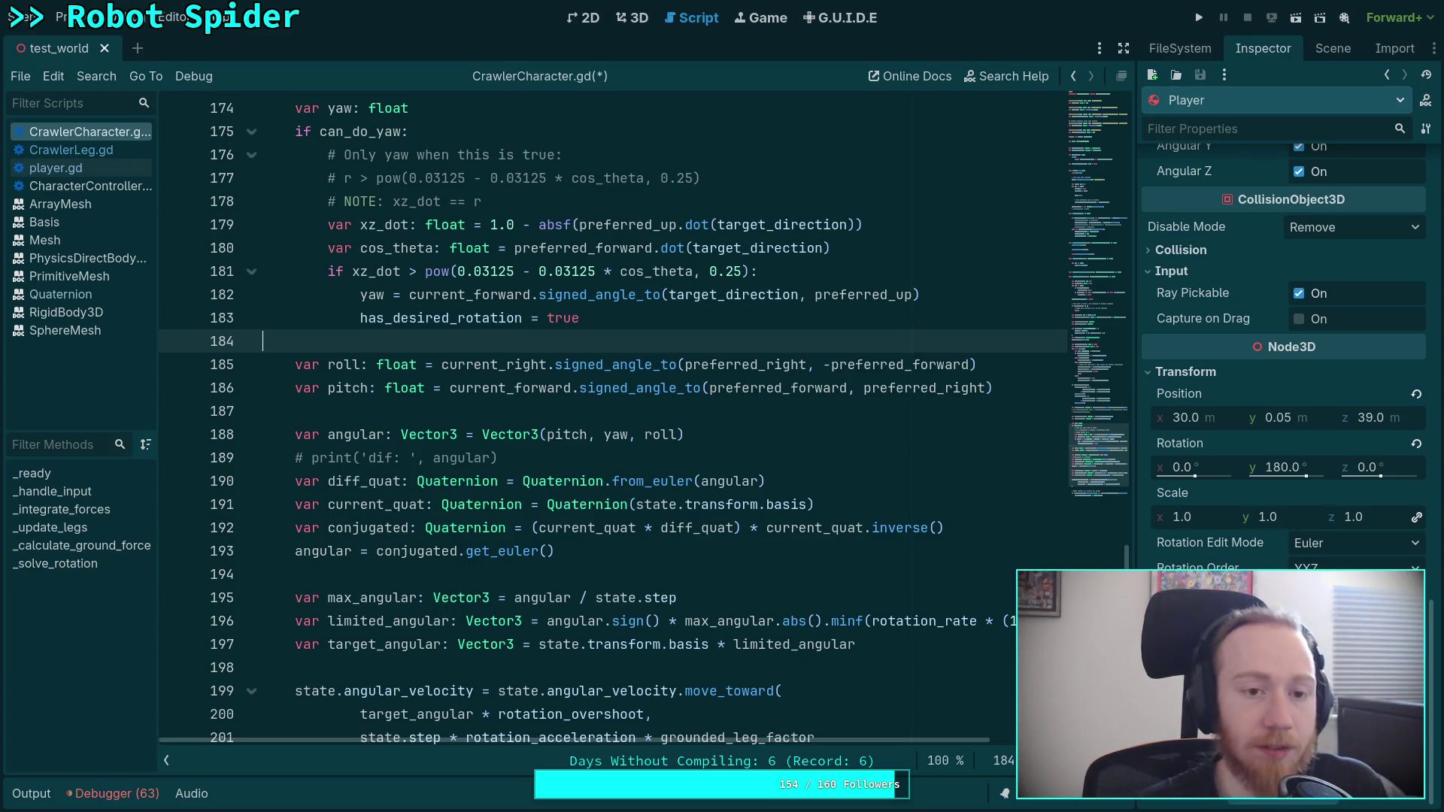
key("Return")
key("Return")
key("Up")
Type the comment '# Rotate preferred forward and right by yaw' below the yaw block.
type("# Ro")
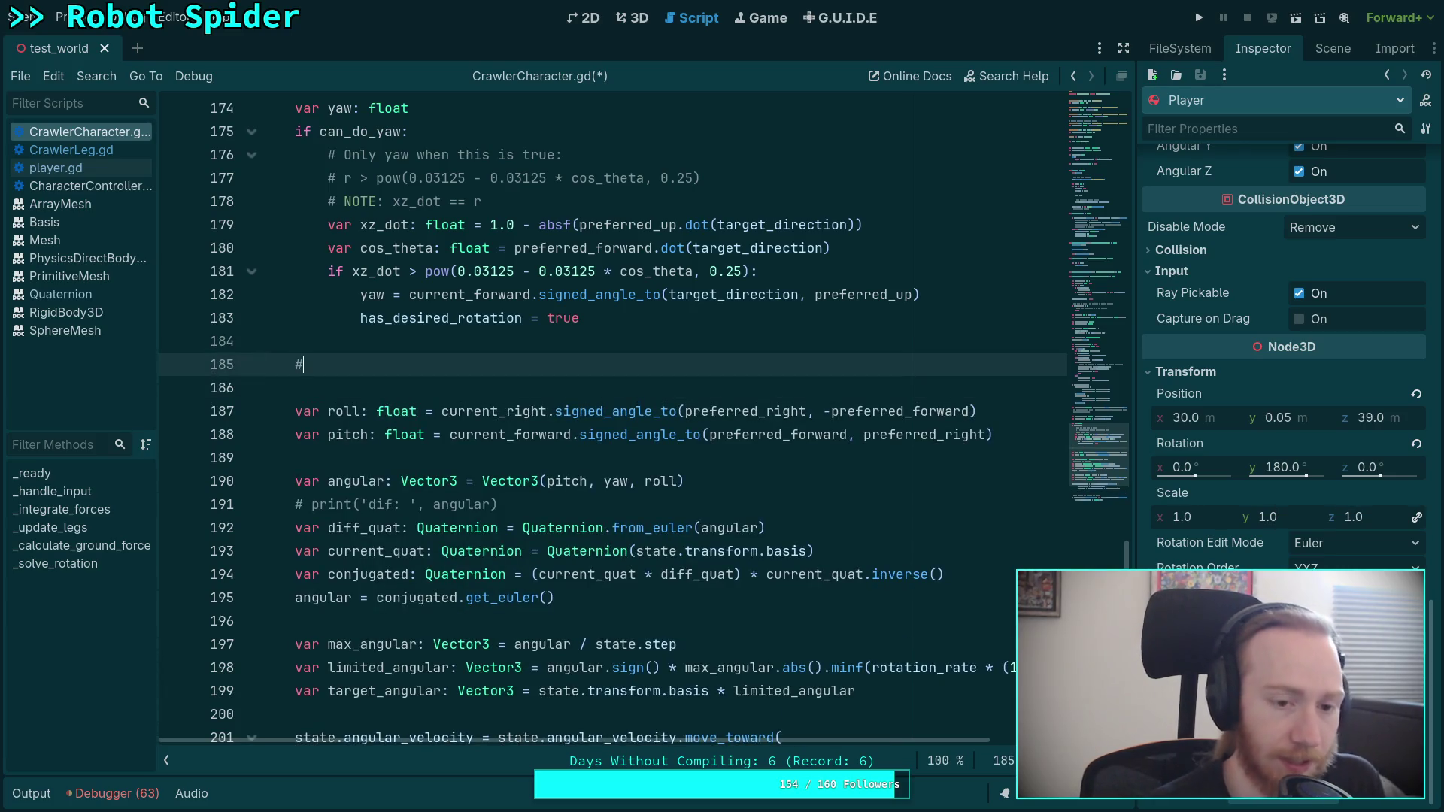
type("tate pref")
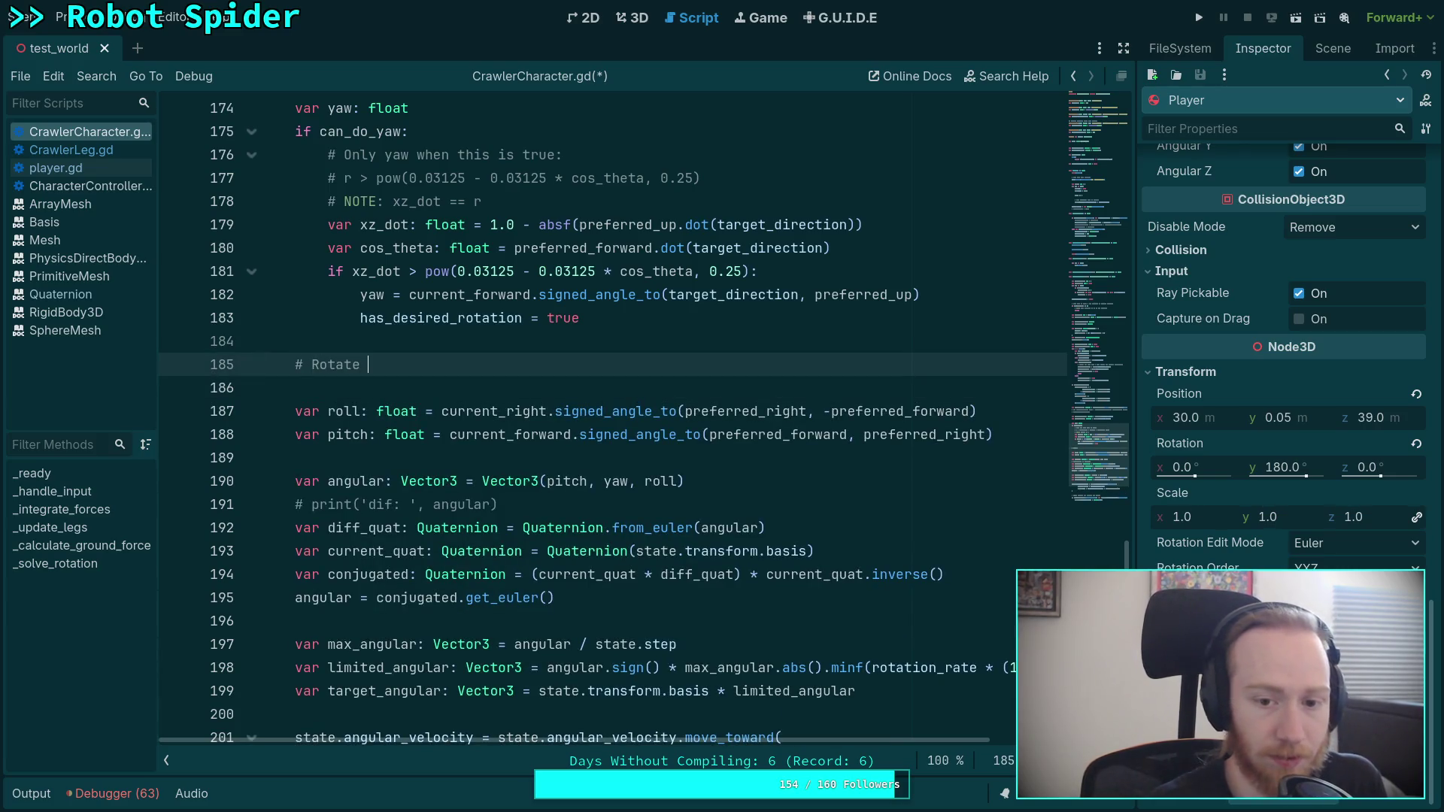
type("erred forward ")
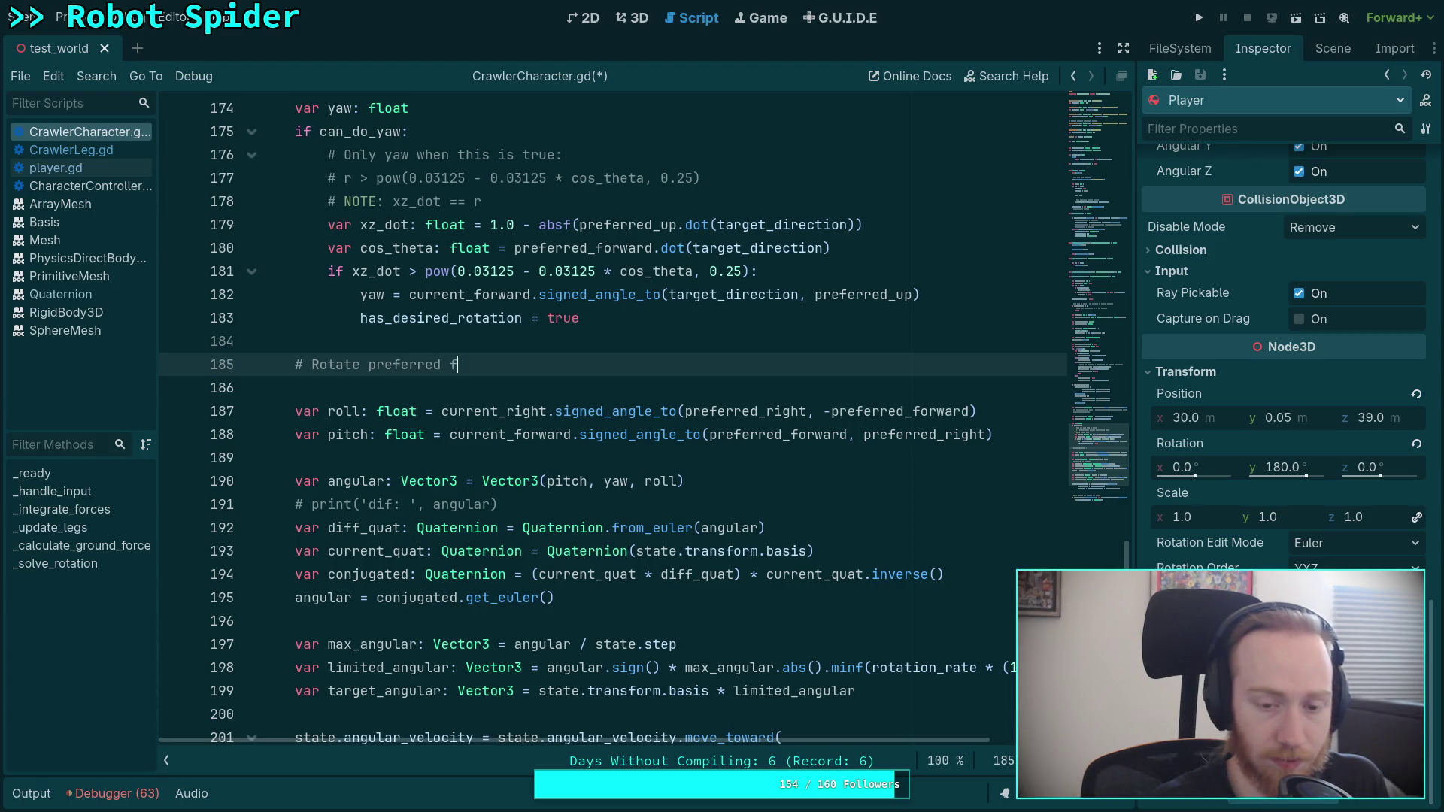
type("and right ")
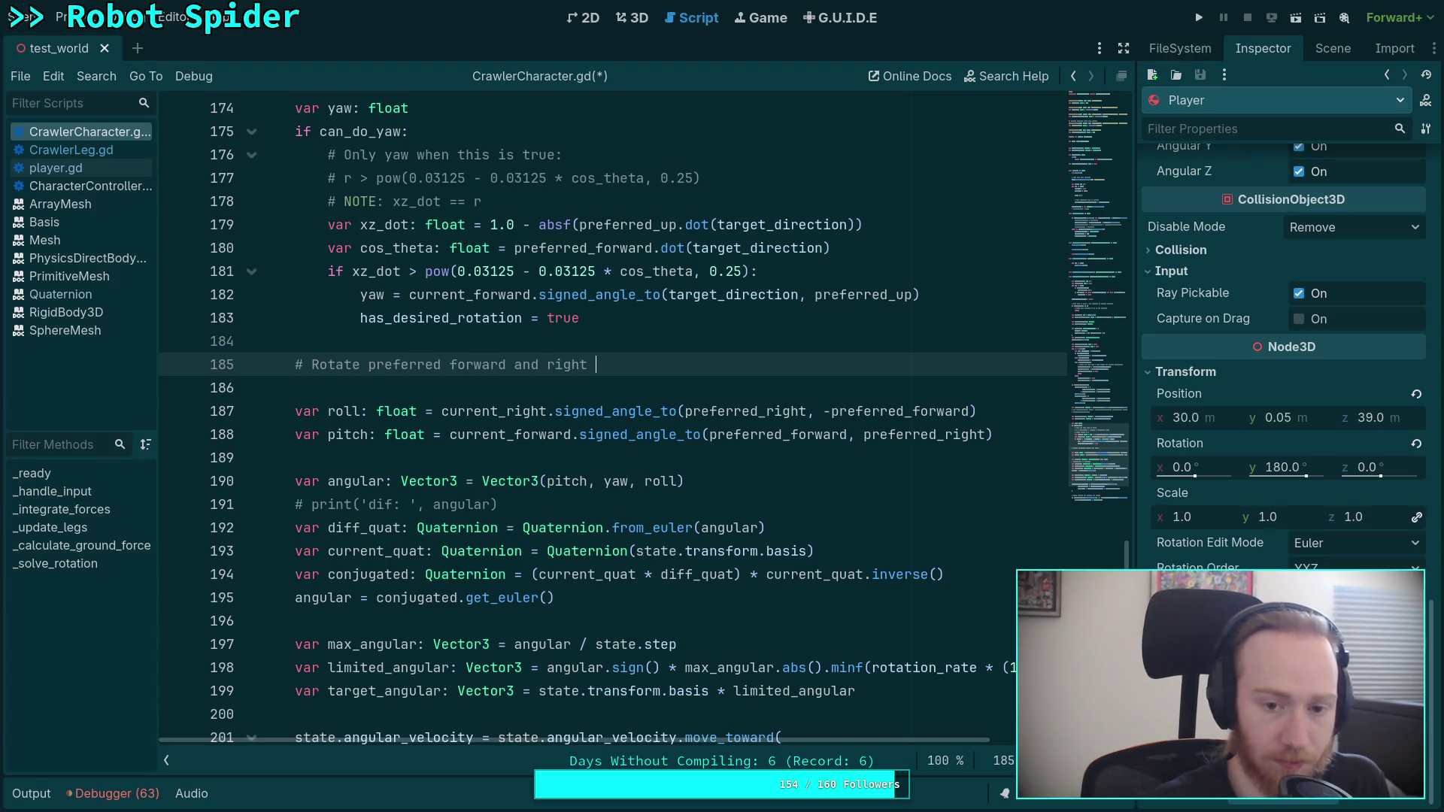
type("by yaw")
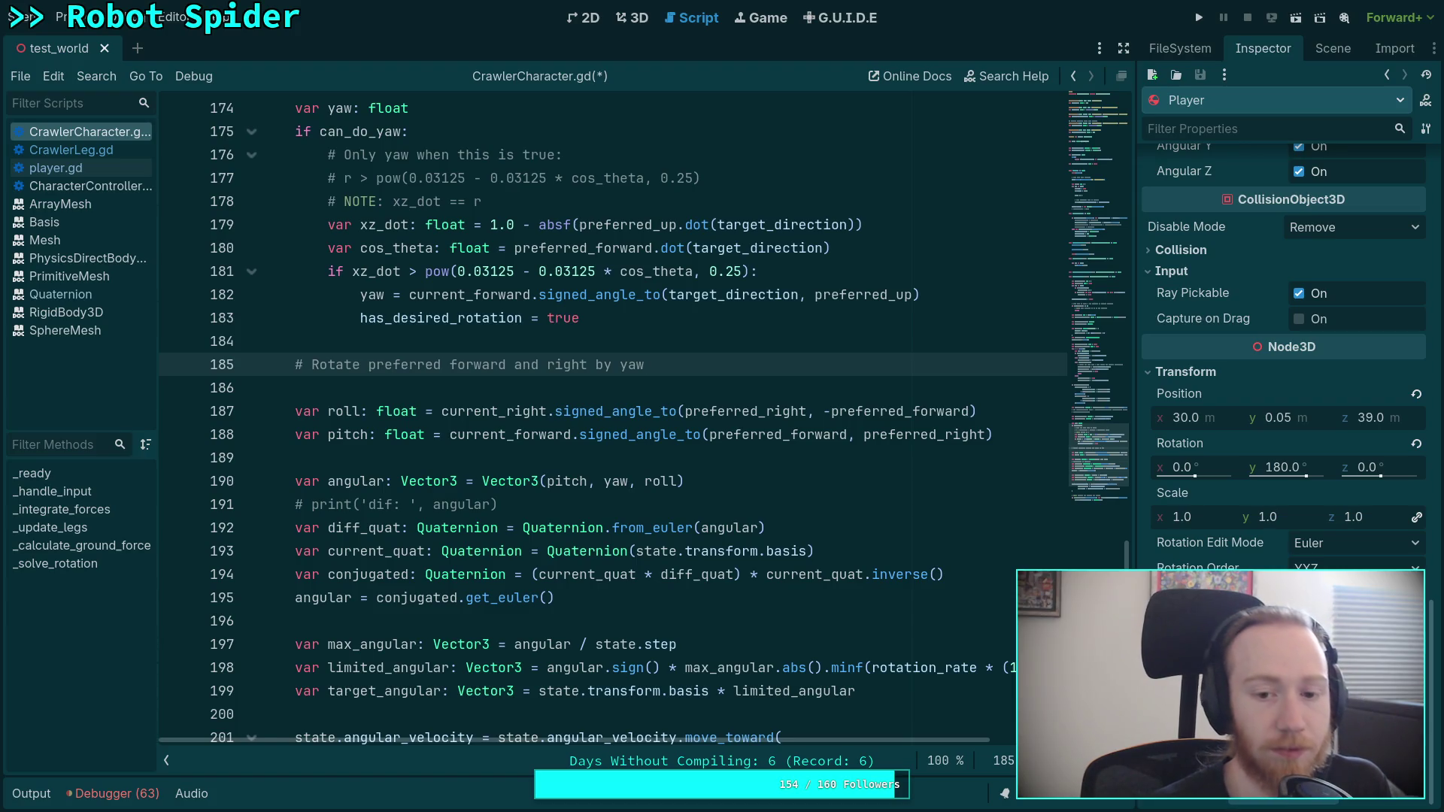
Write preferred_forward = preferred_forward.rotated(preferred_up, yaw) under the comment.
key("Return")
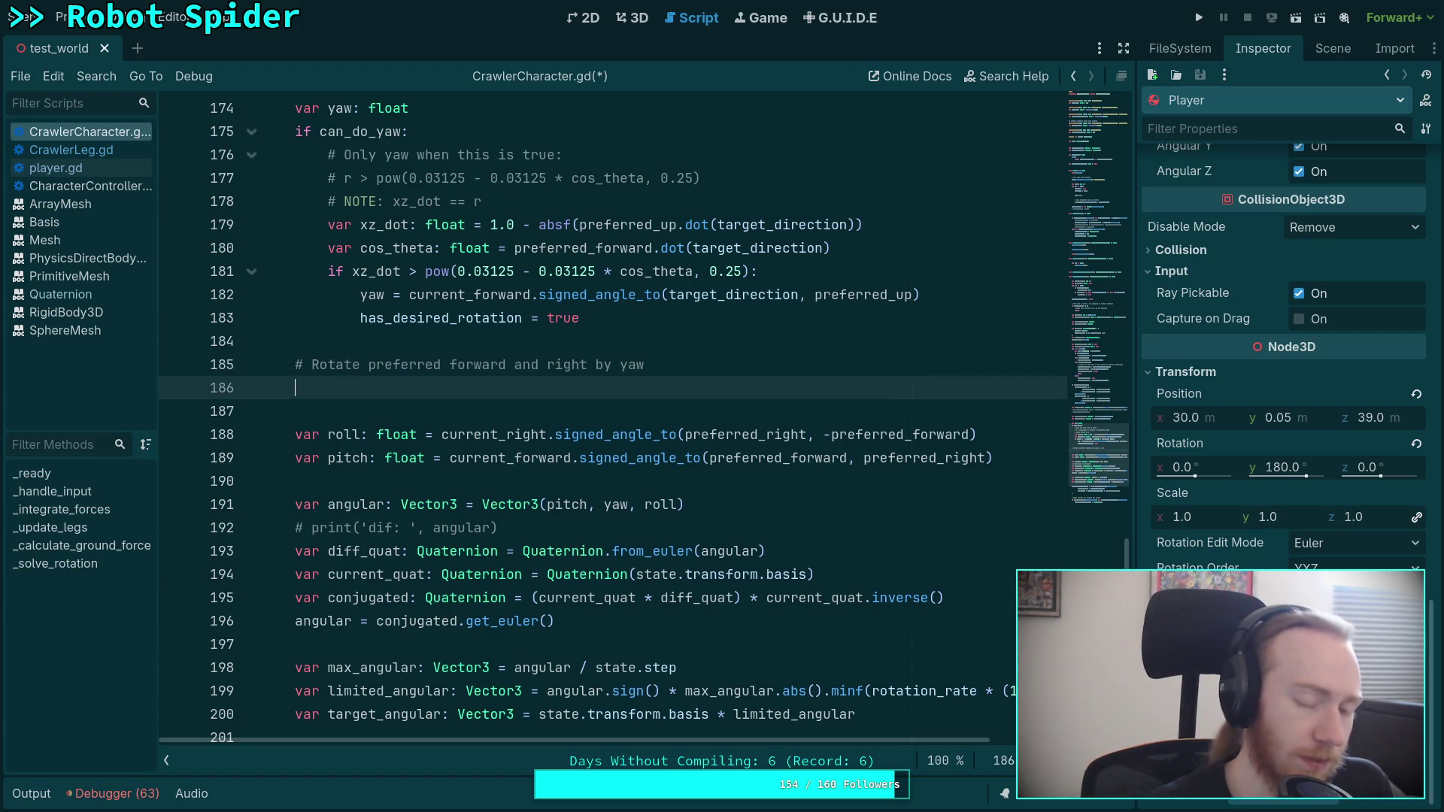
type("pre")
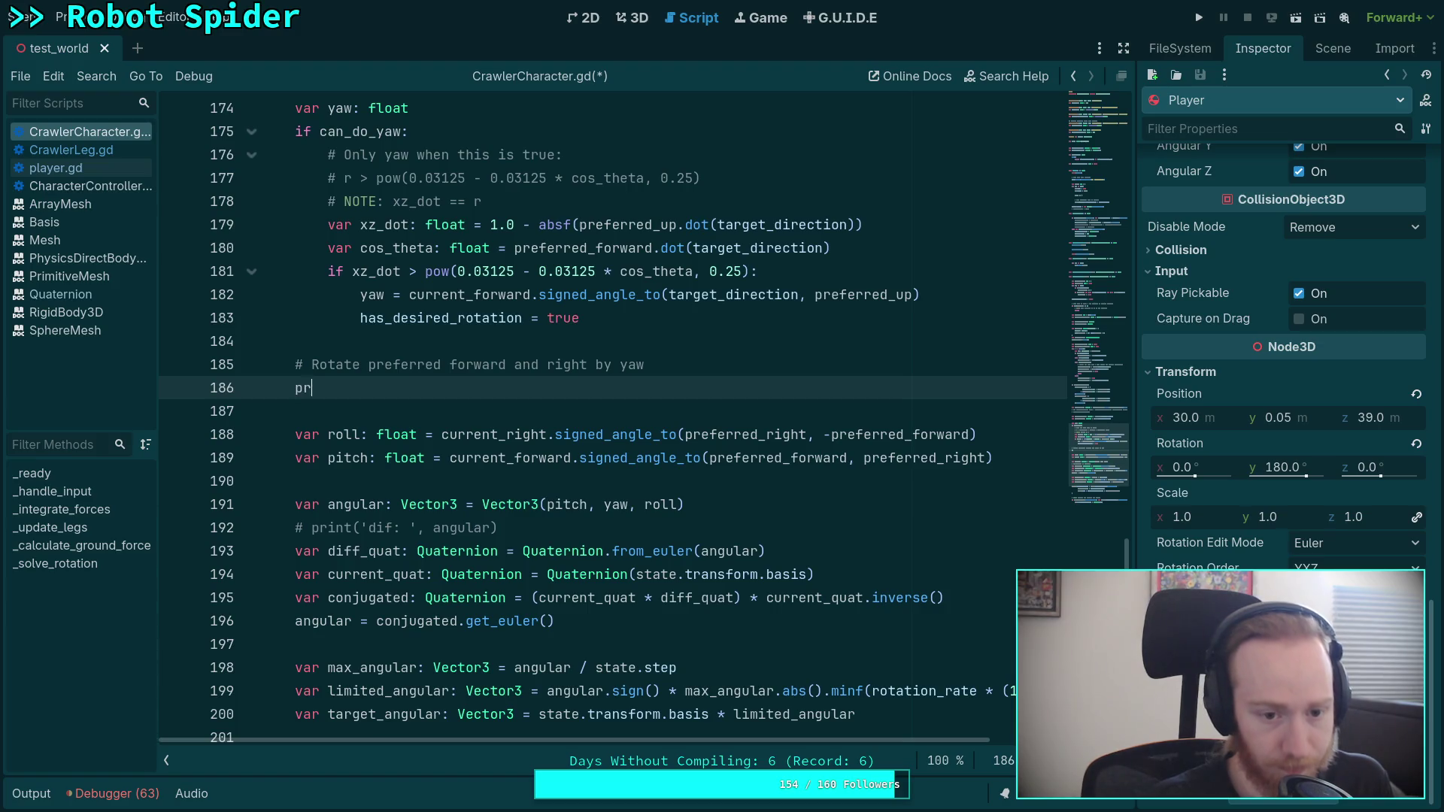
key("Return")
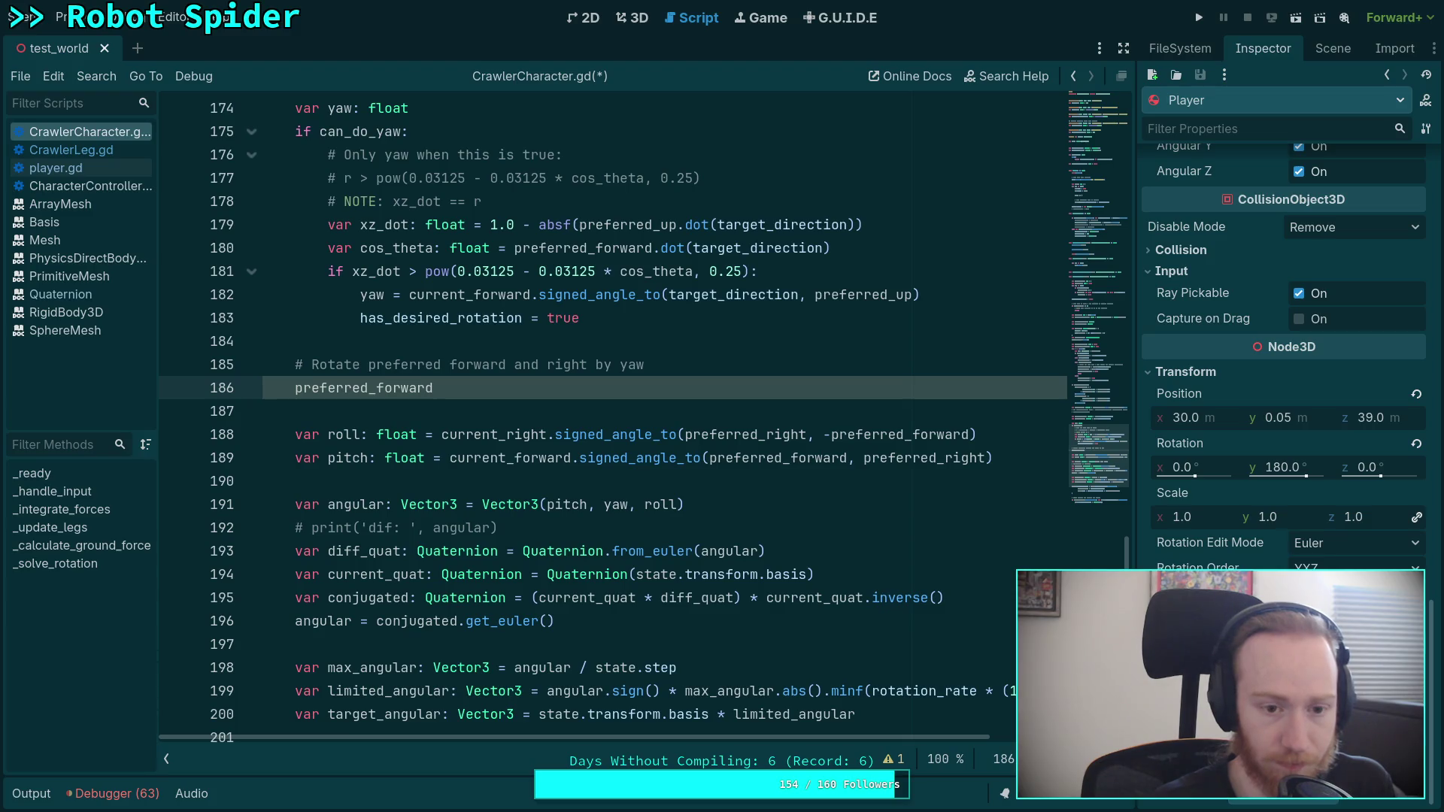
type("= pr")
key("Return")
type(".rot")
key("Return")
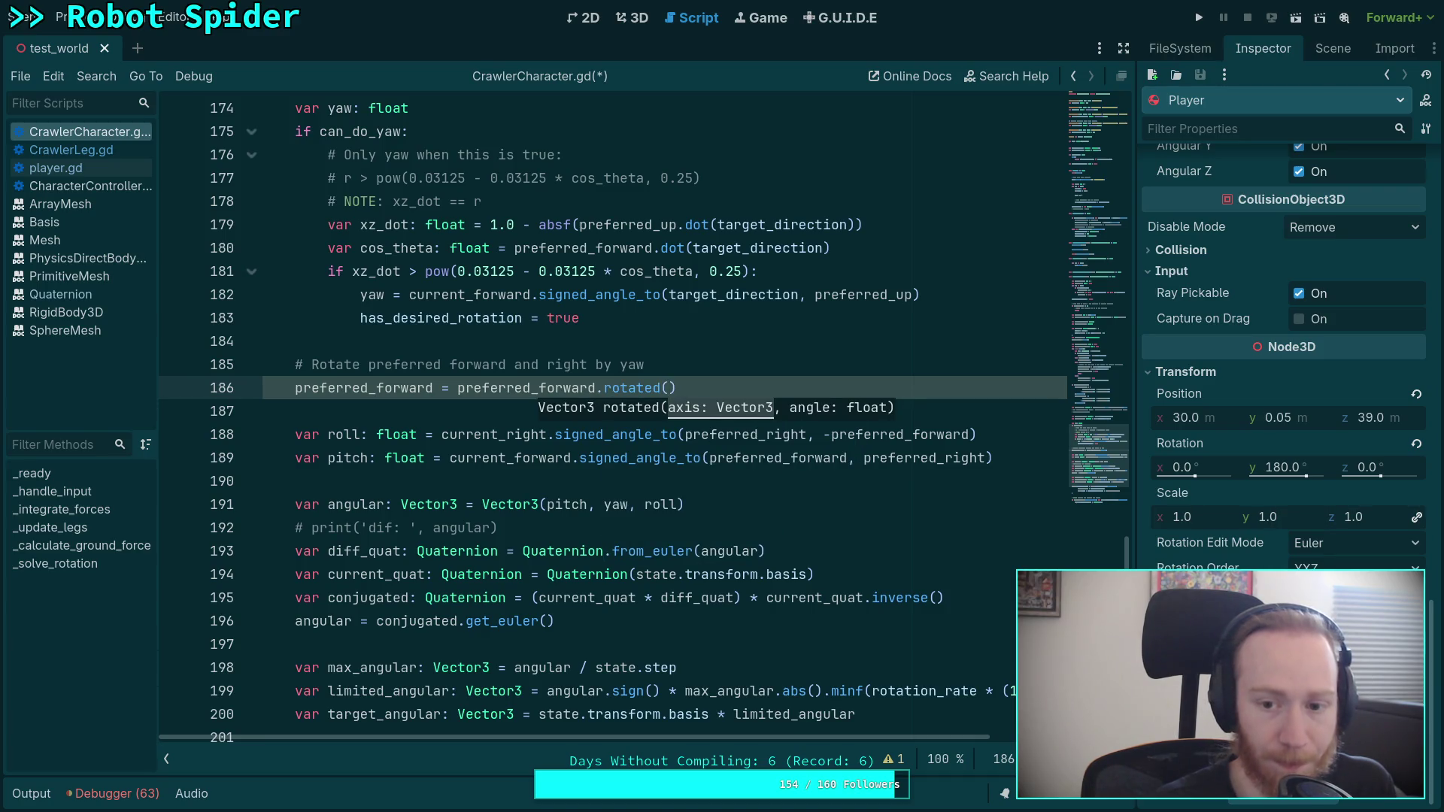
type("pre")
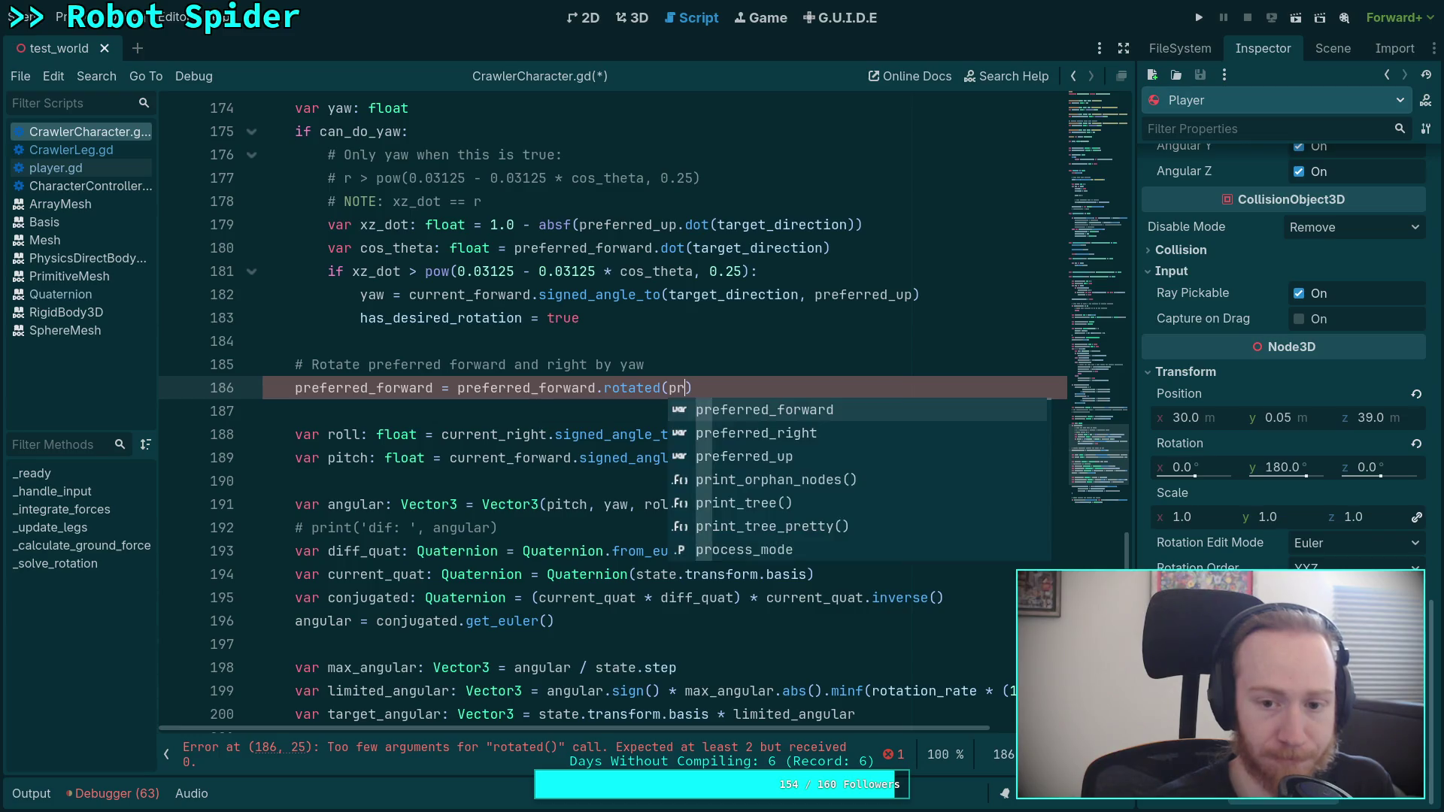
key("Down")
key("Down")
key("Return")
type(", ")
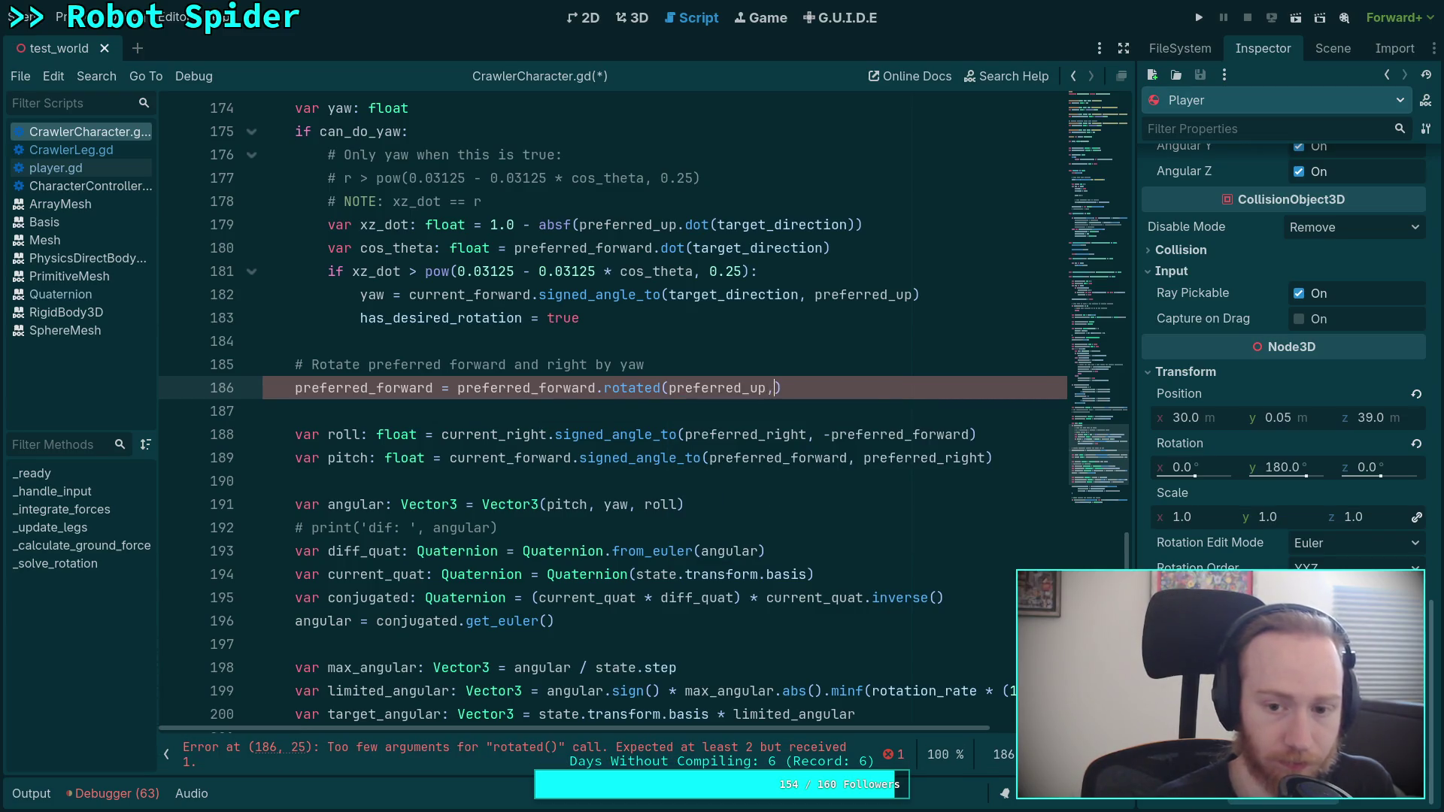
type("yaw")
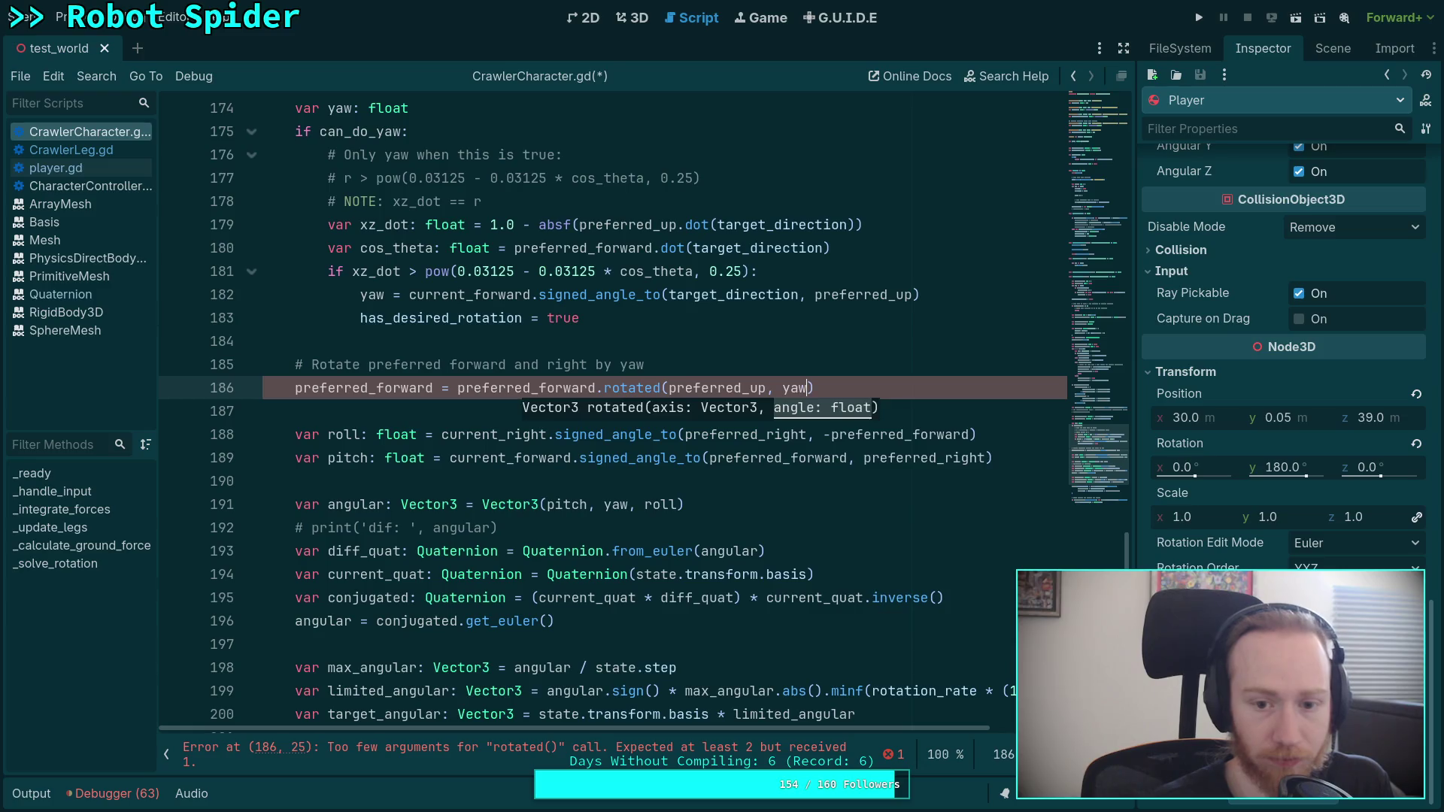
Add preferred_right = preferred_right.rotated(preferred_up, yaw) below it and save the script.
key("Return")
type("pr")
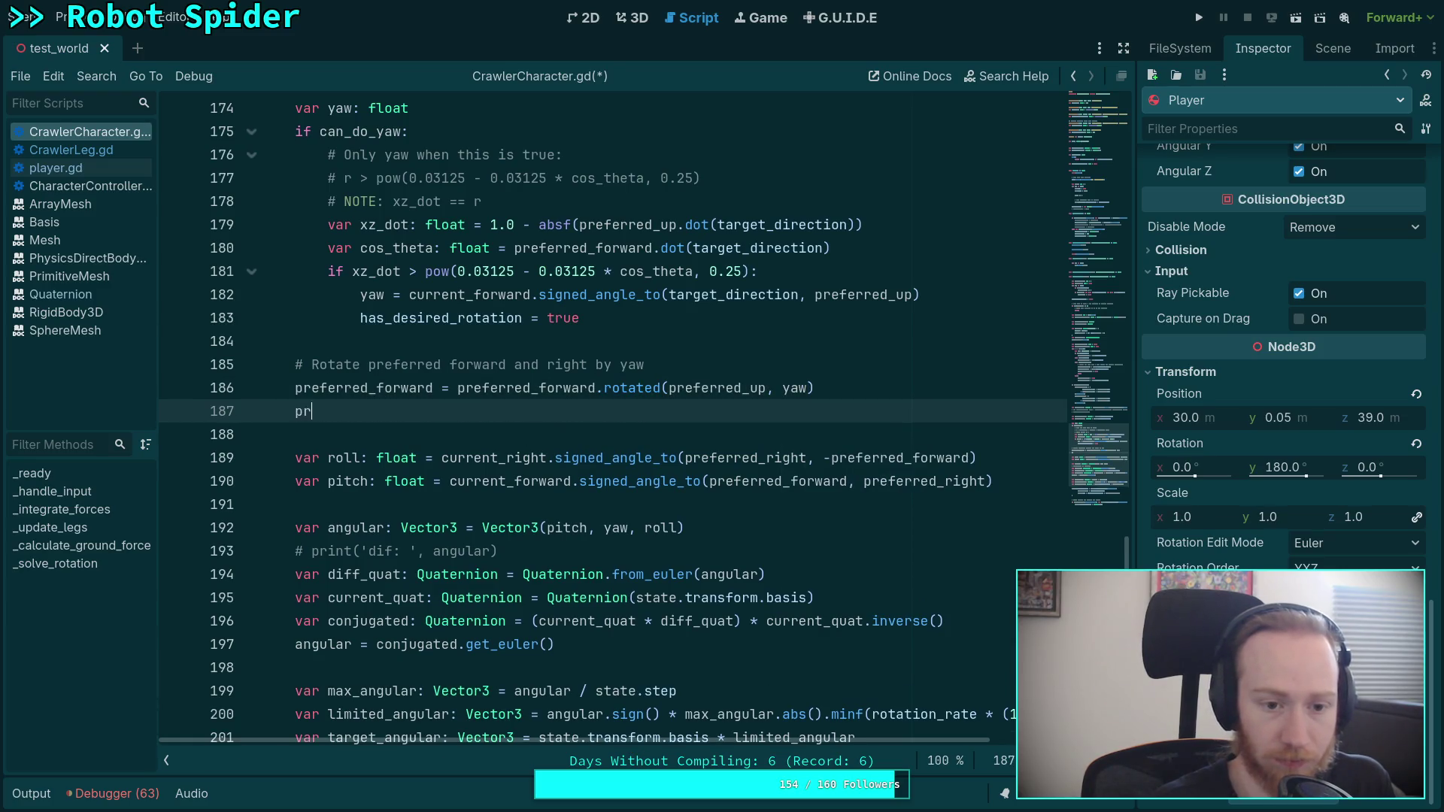
type("eferred_right = pr")
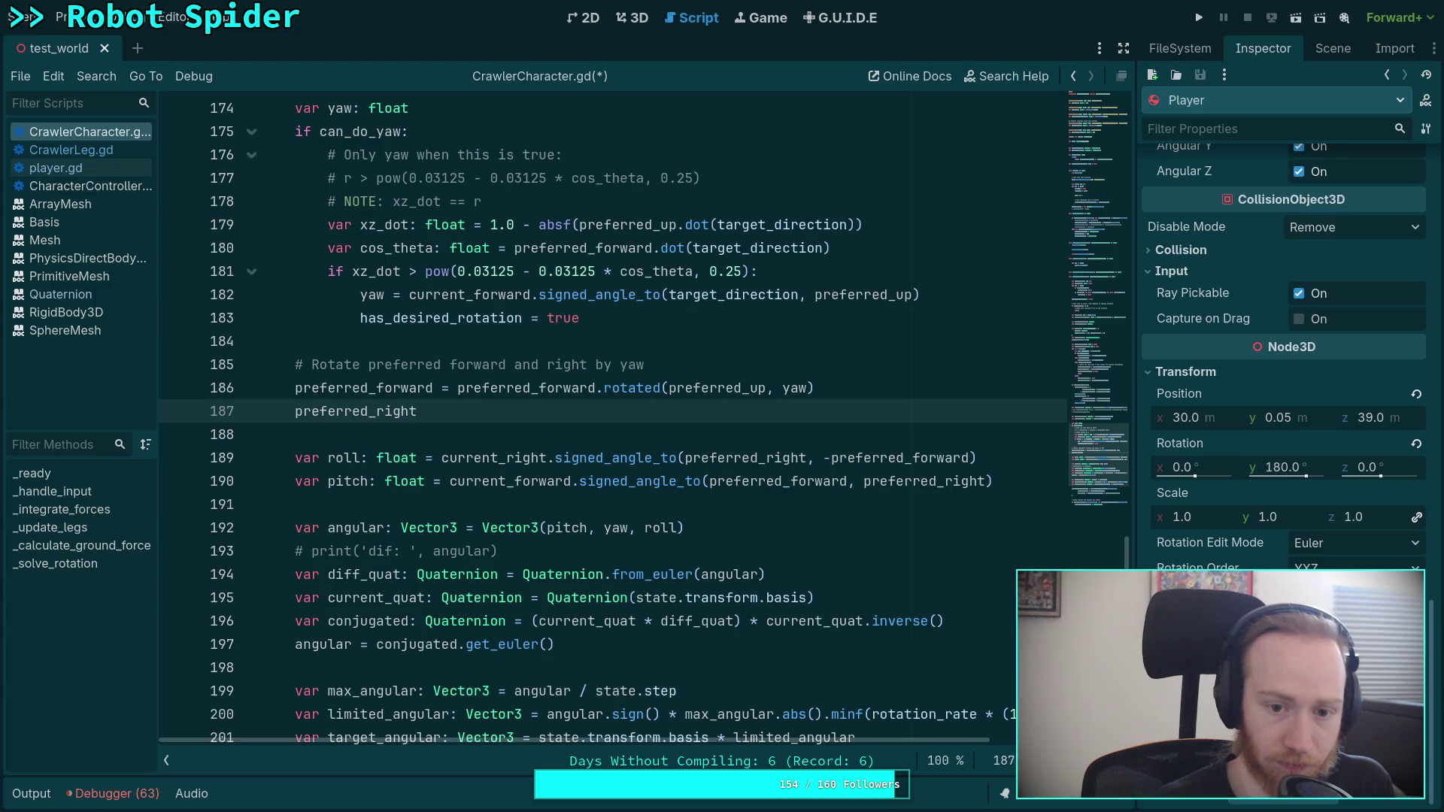
key("Down")
key("Return")
type(".rot")
key("Return")
type("pr")
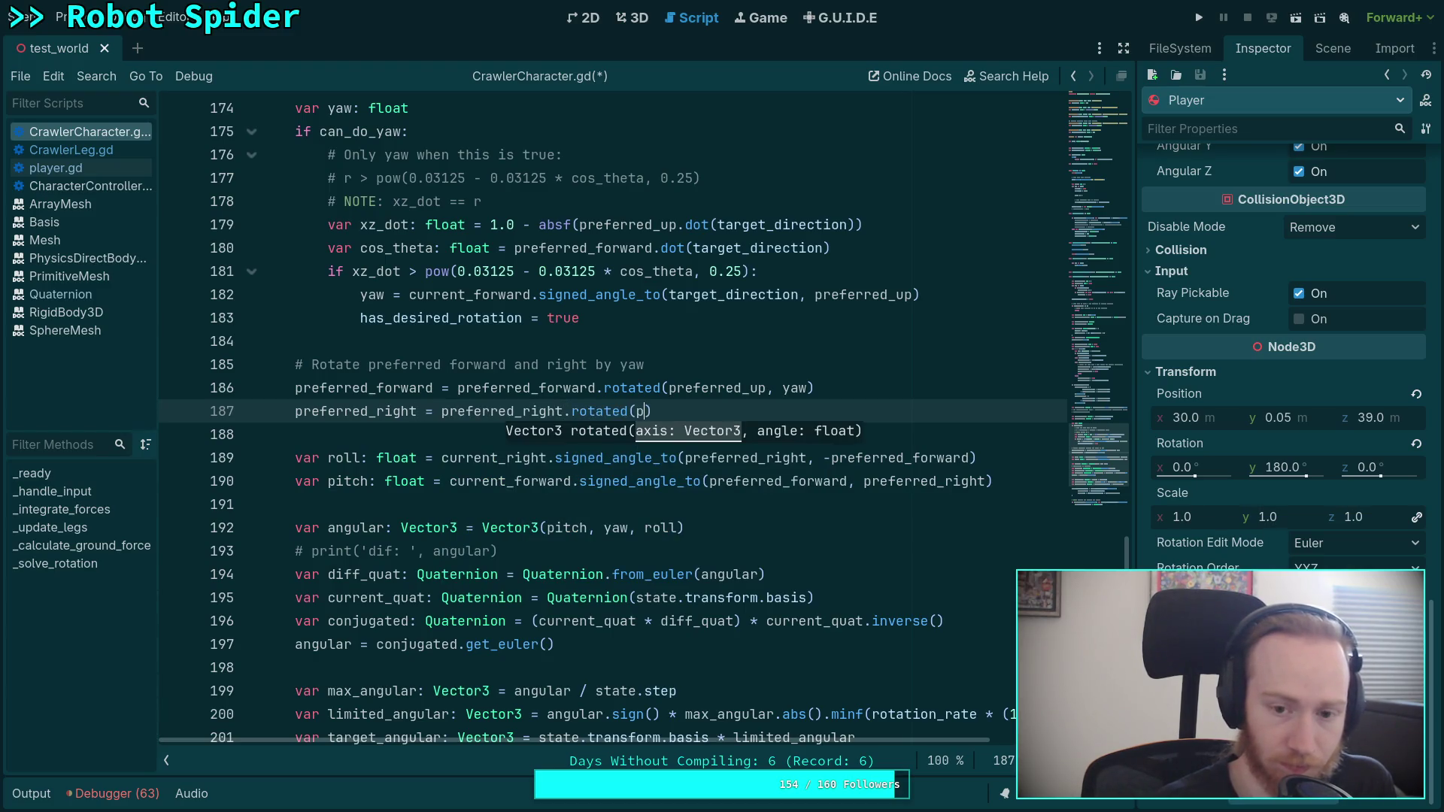
key("Down")
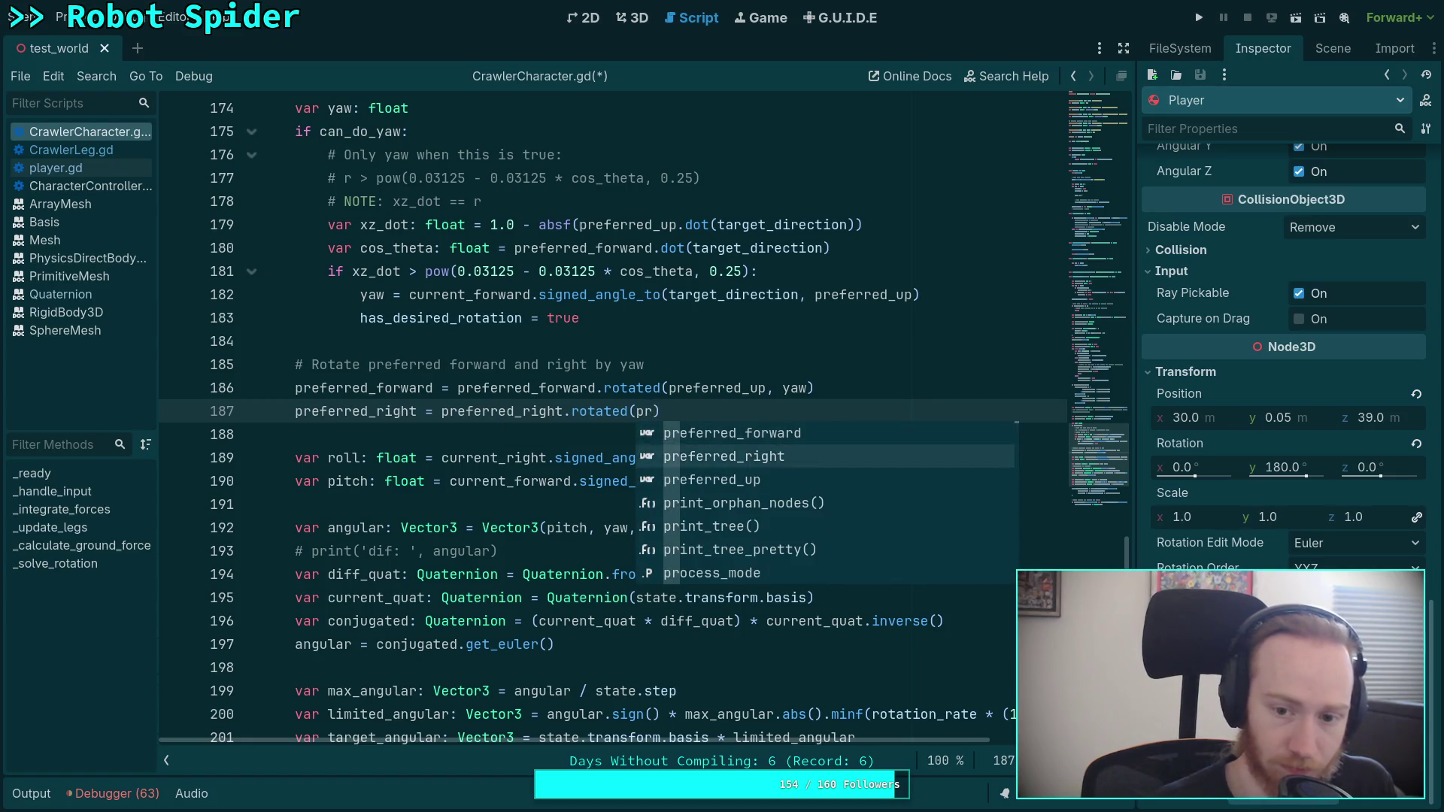
key("Down")
key("Return")
type(", yaw")
key("End")
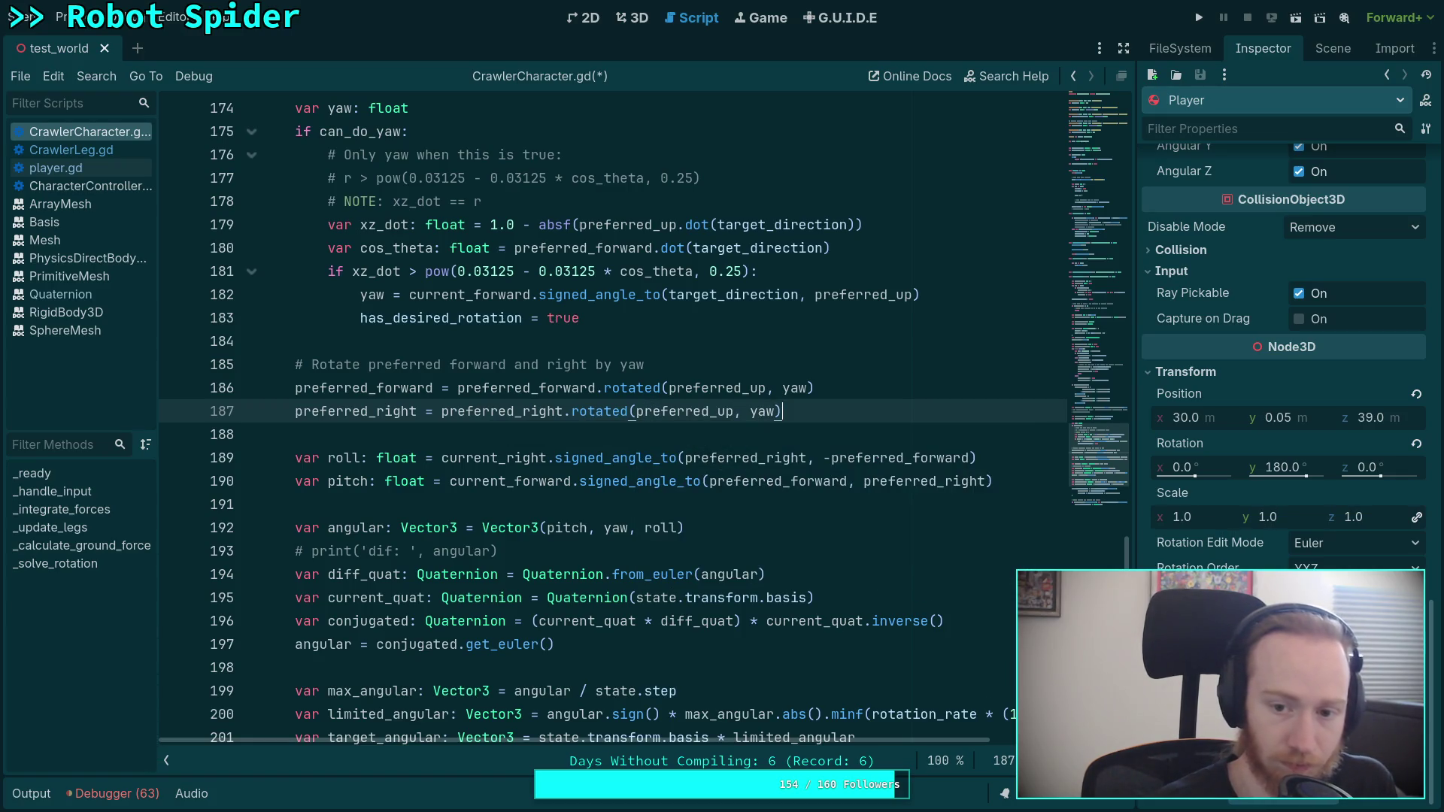
key("ctrl+s")
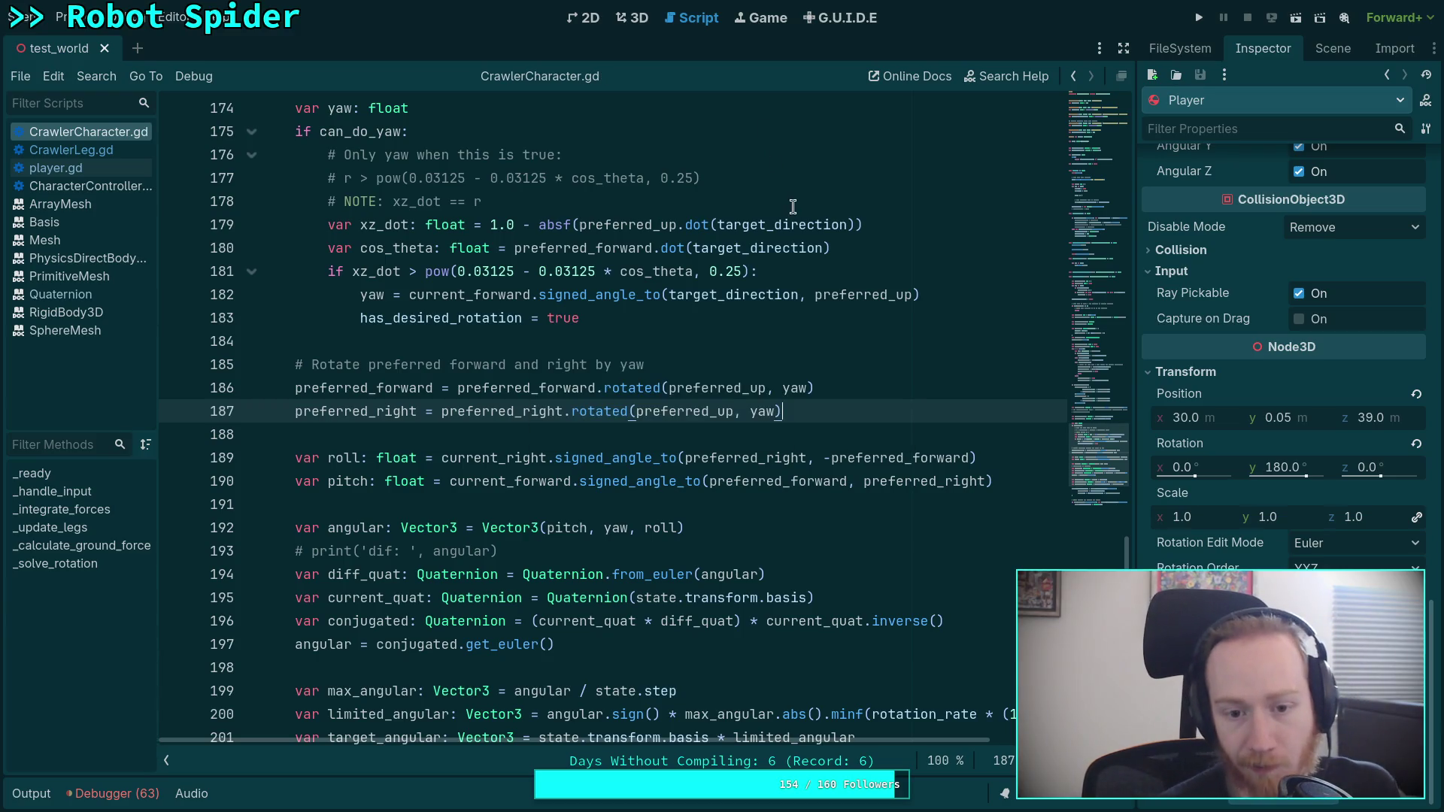
Add a print('pref: ', preferred_right) line above the pitch calculation.
scroll(655, 500, "down", 1)
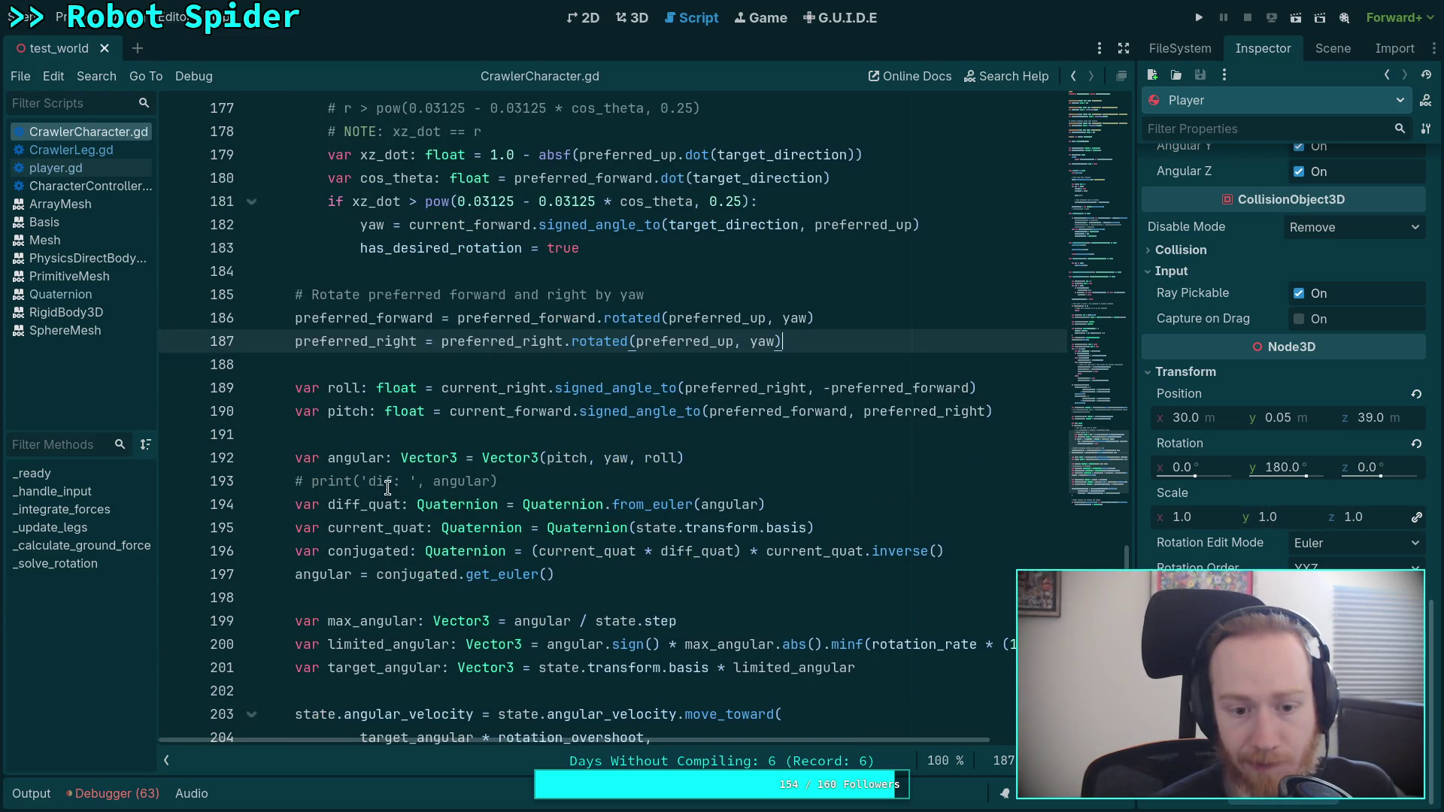
scroll(345, 482, "up", 1)
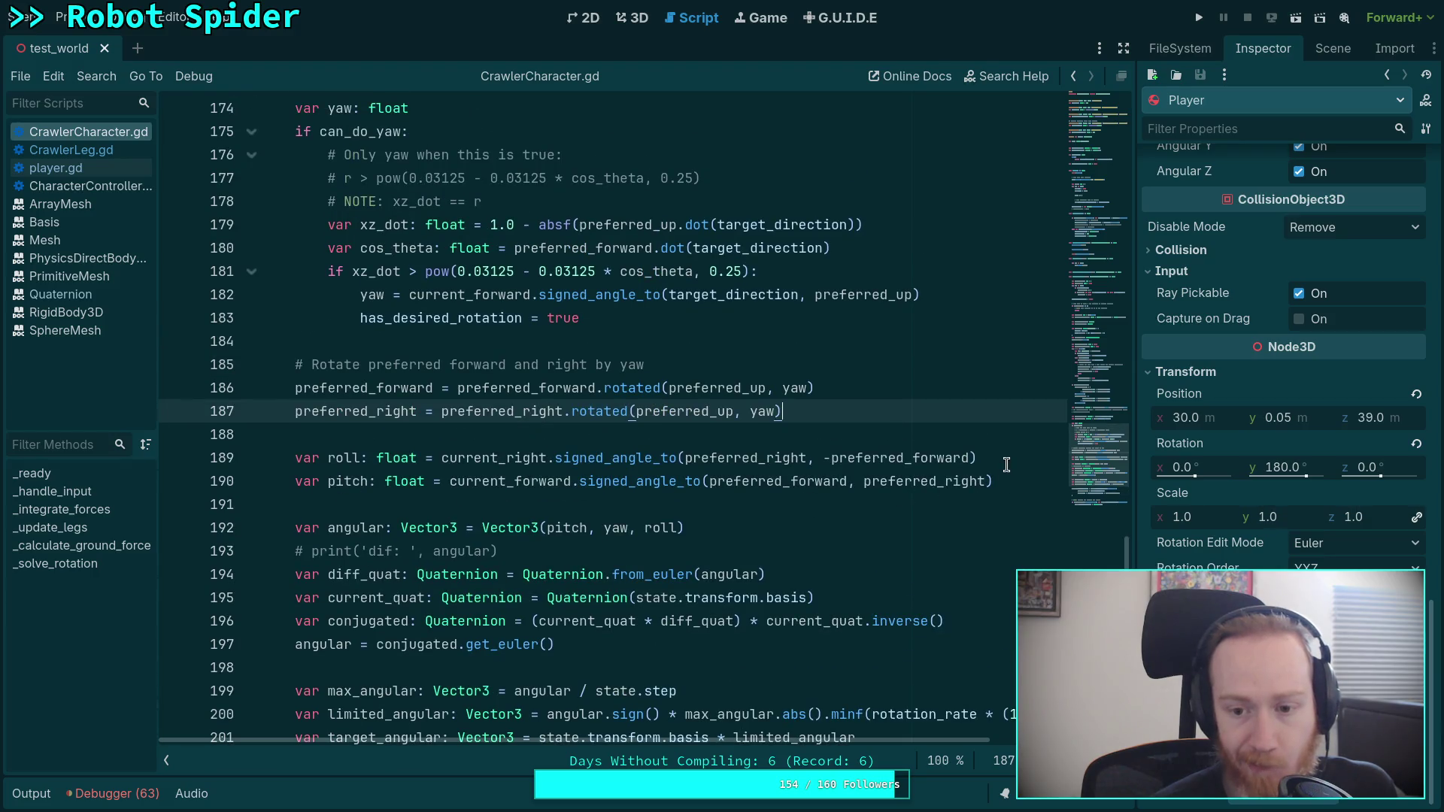
key("Down")
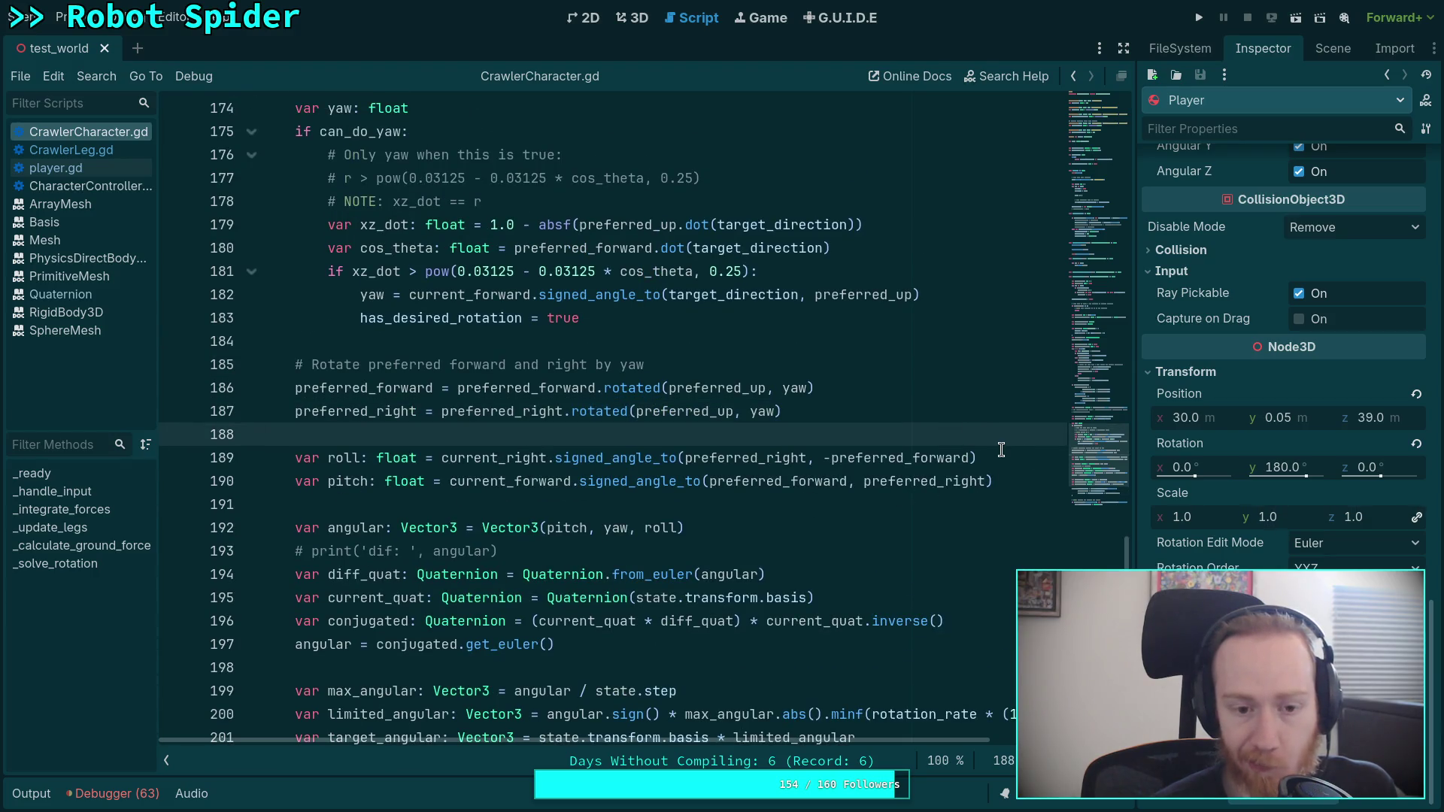
left_click(1038, 484)
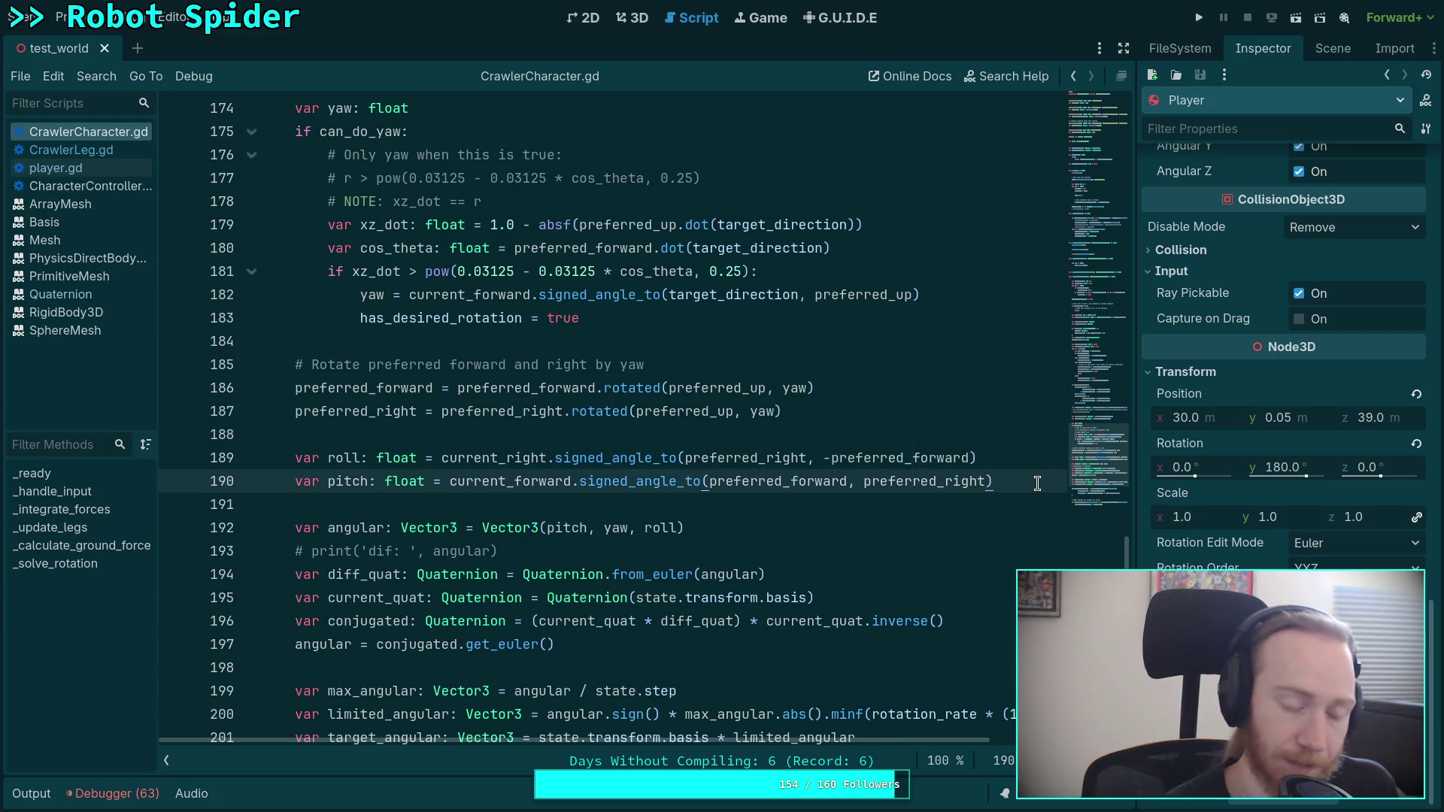
key("Return")
key("Return")
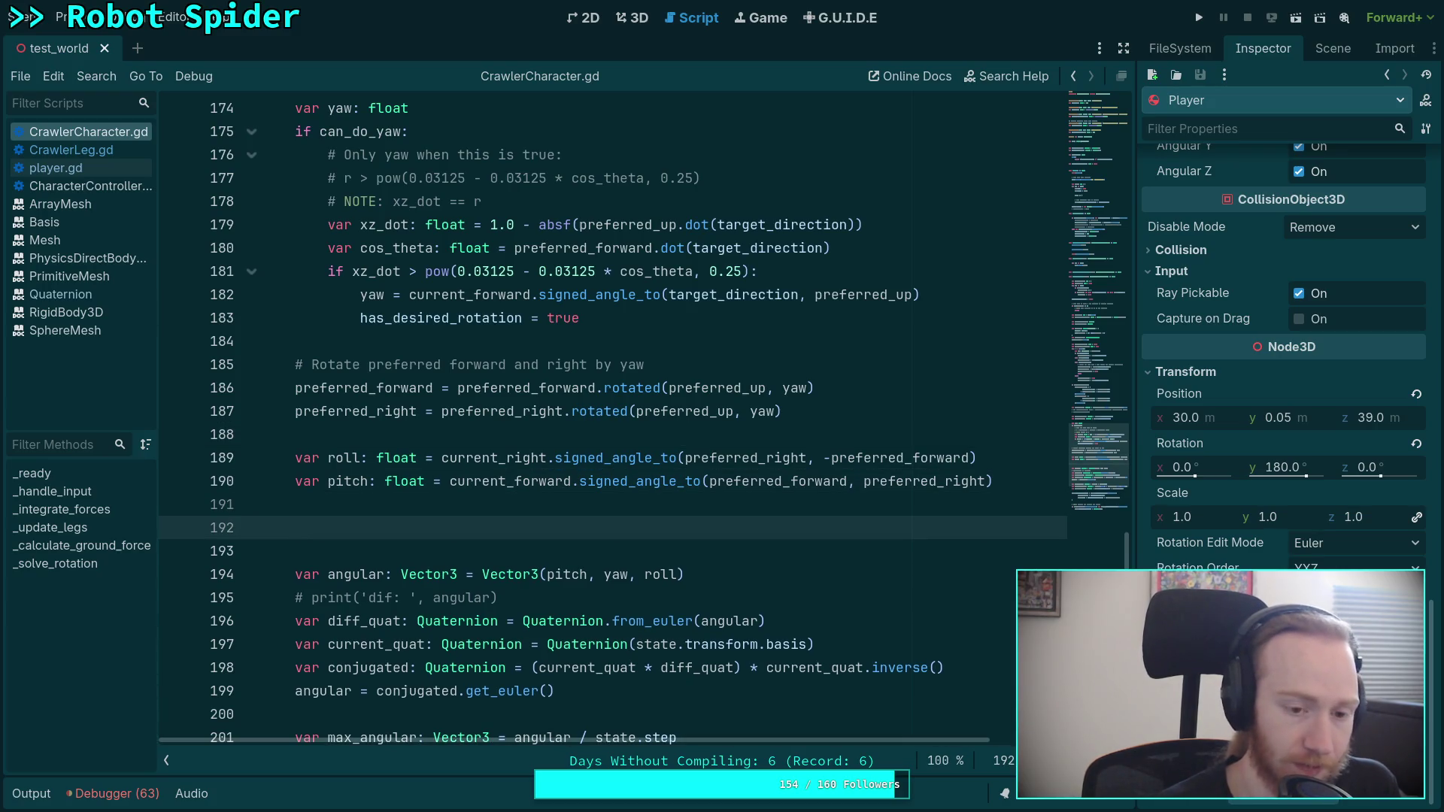
key("BackSpace")
key("Up")
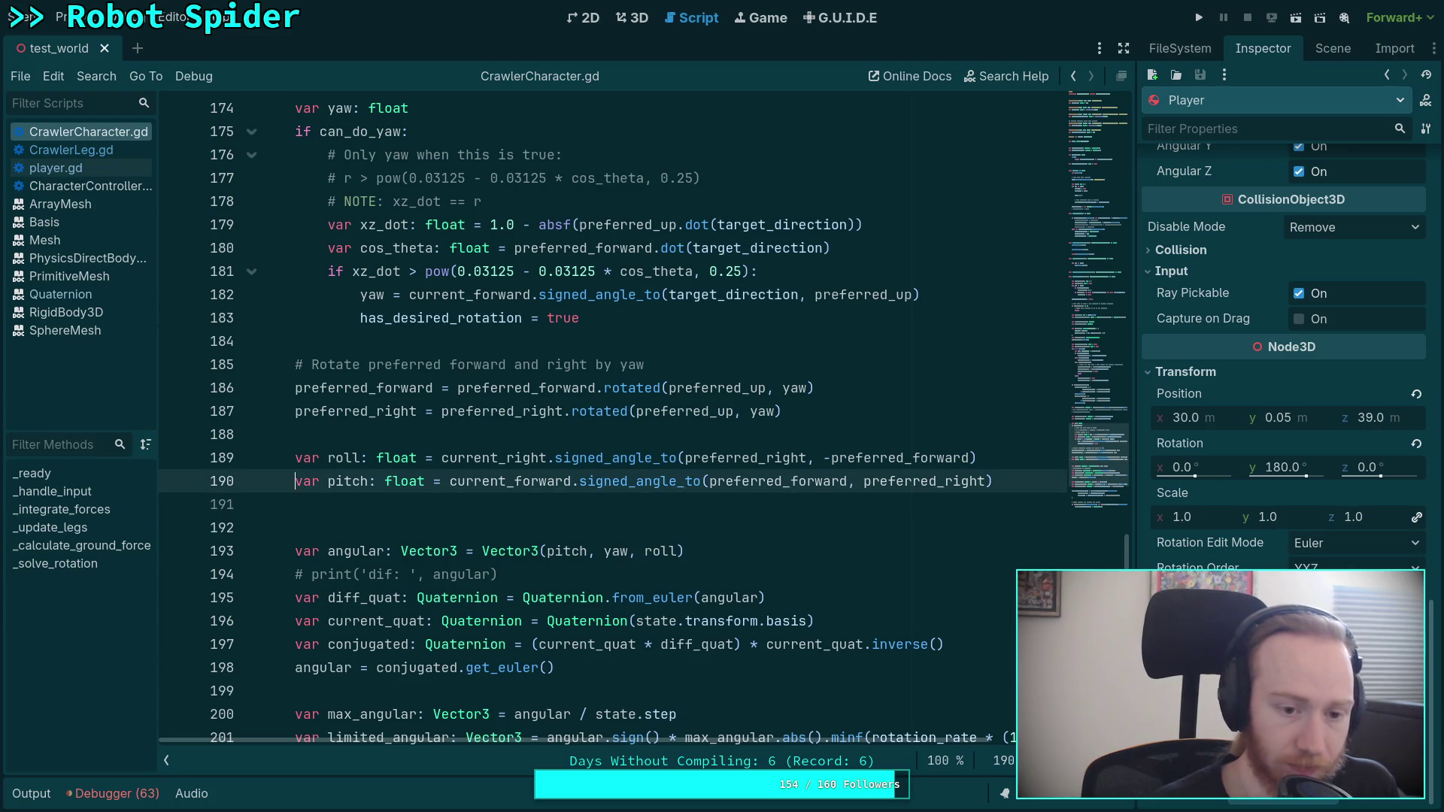
key("ctrl+shift+Return")
type("print(")
type("'p:")
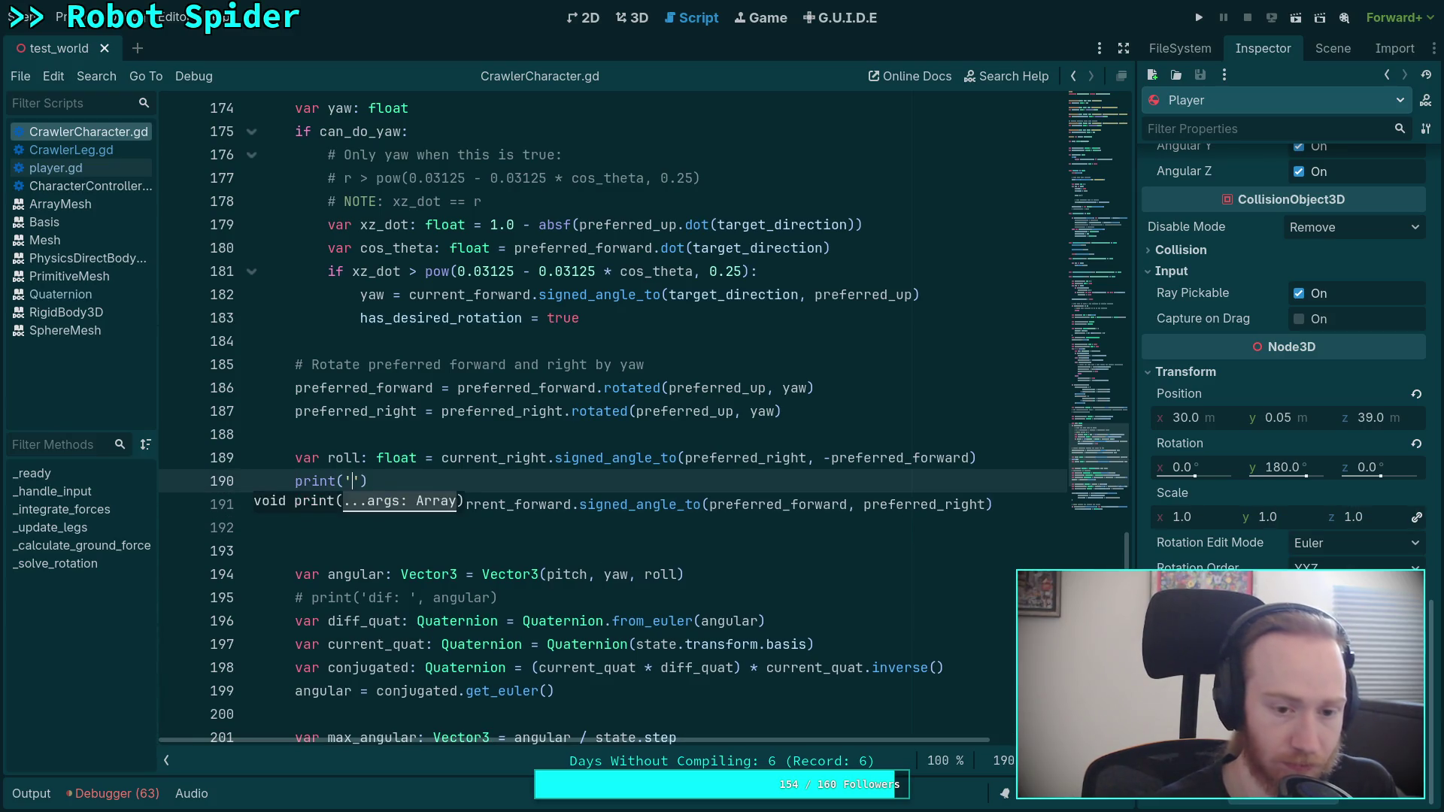
key("BackSpace")
type("ref:")
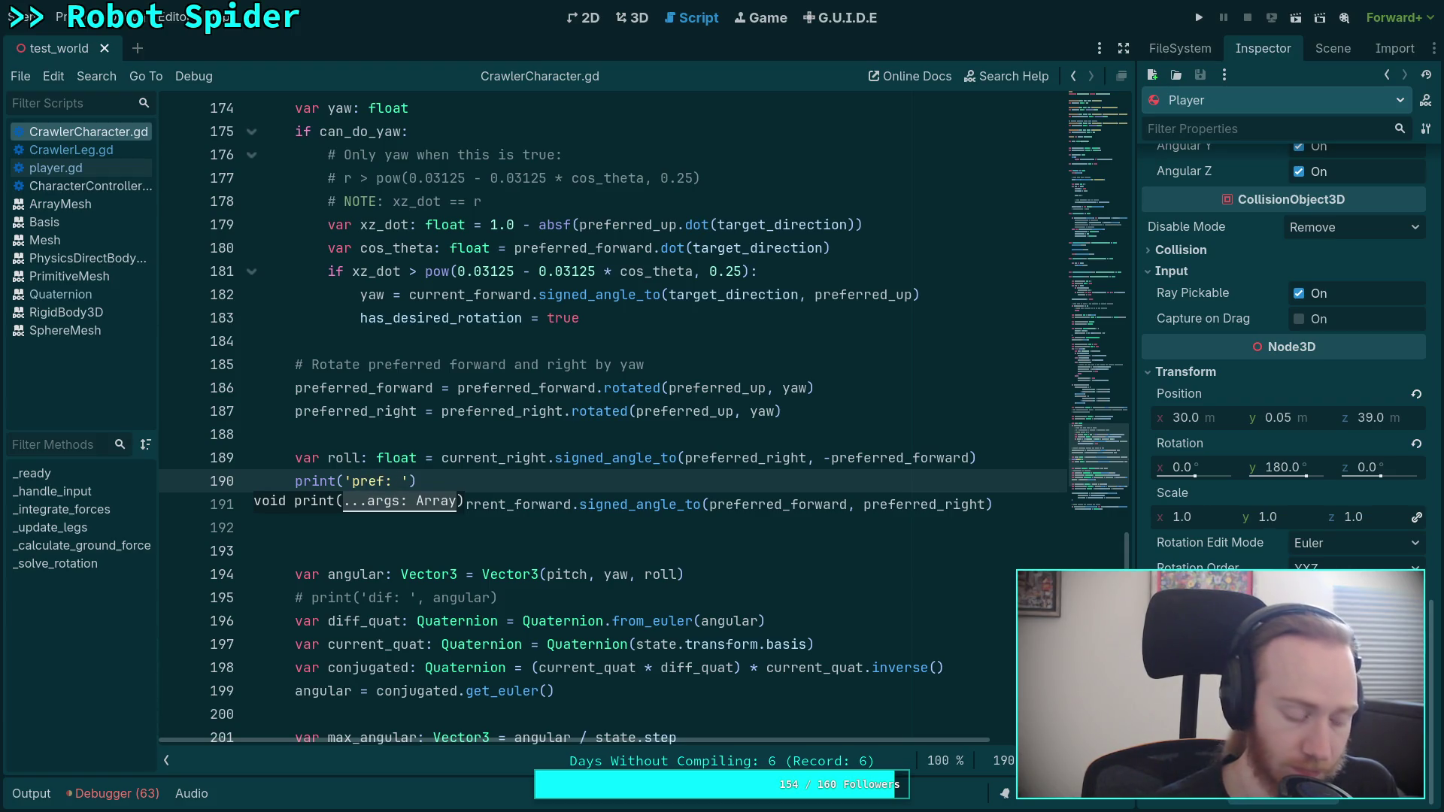
left_click(409, 504)
type(",")
key("BackSpace")
key("Up")
type(", pr")
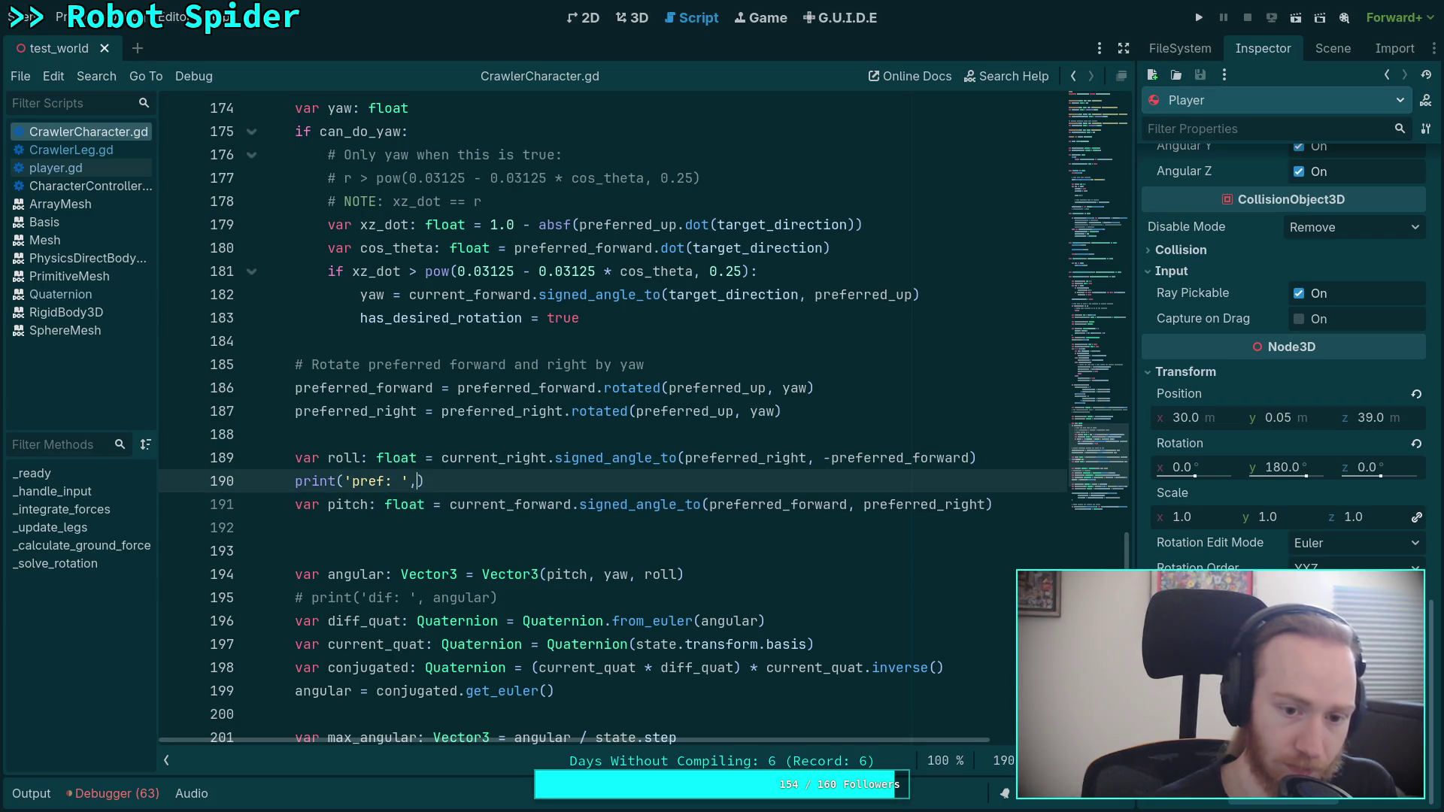
type("ef")
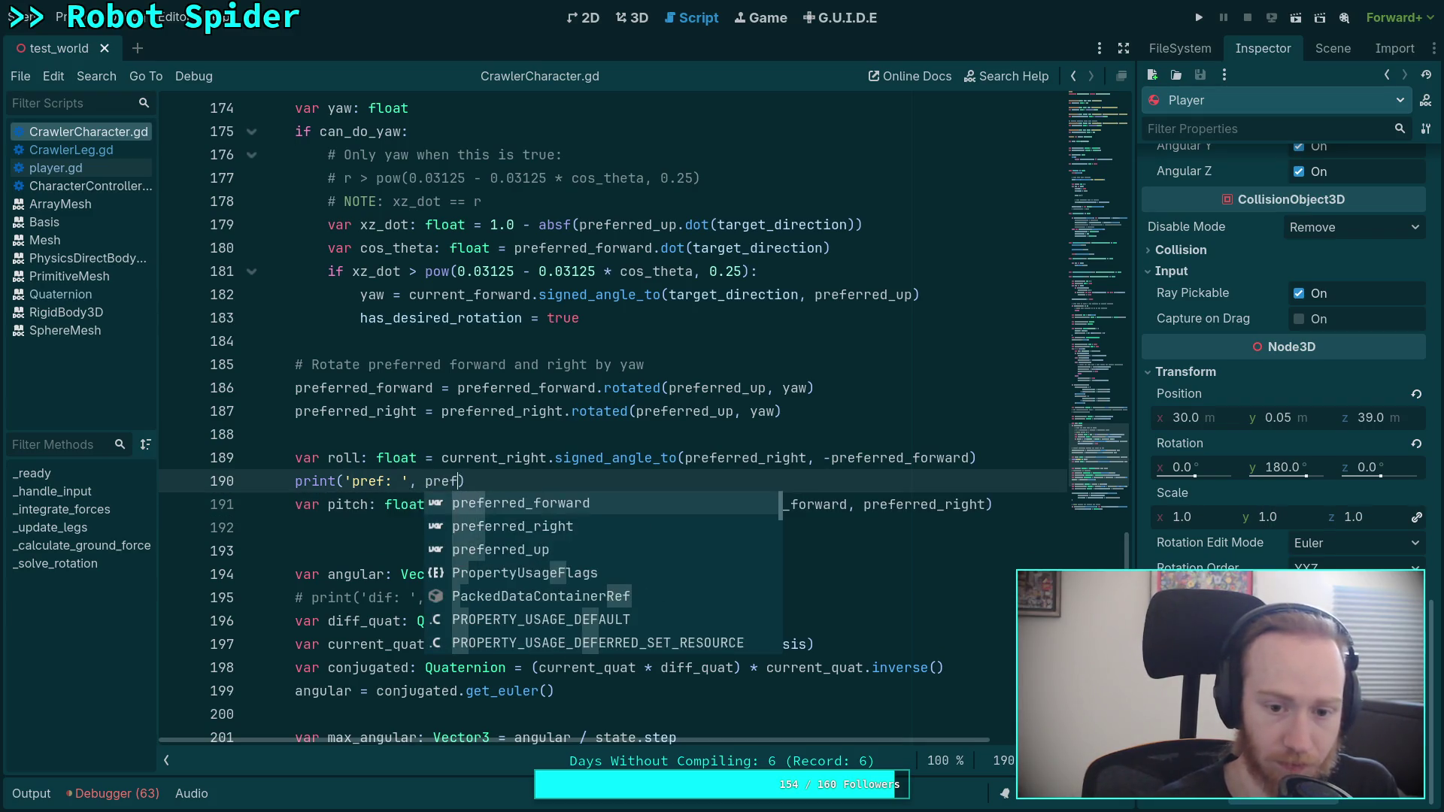
key("Down")
key("Return")
Add a second line printing 'curr: ' with current_right.
key("End")
key("Return")
type("print(")
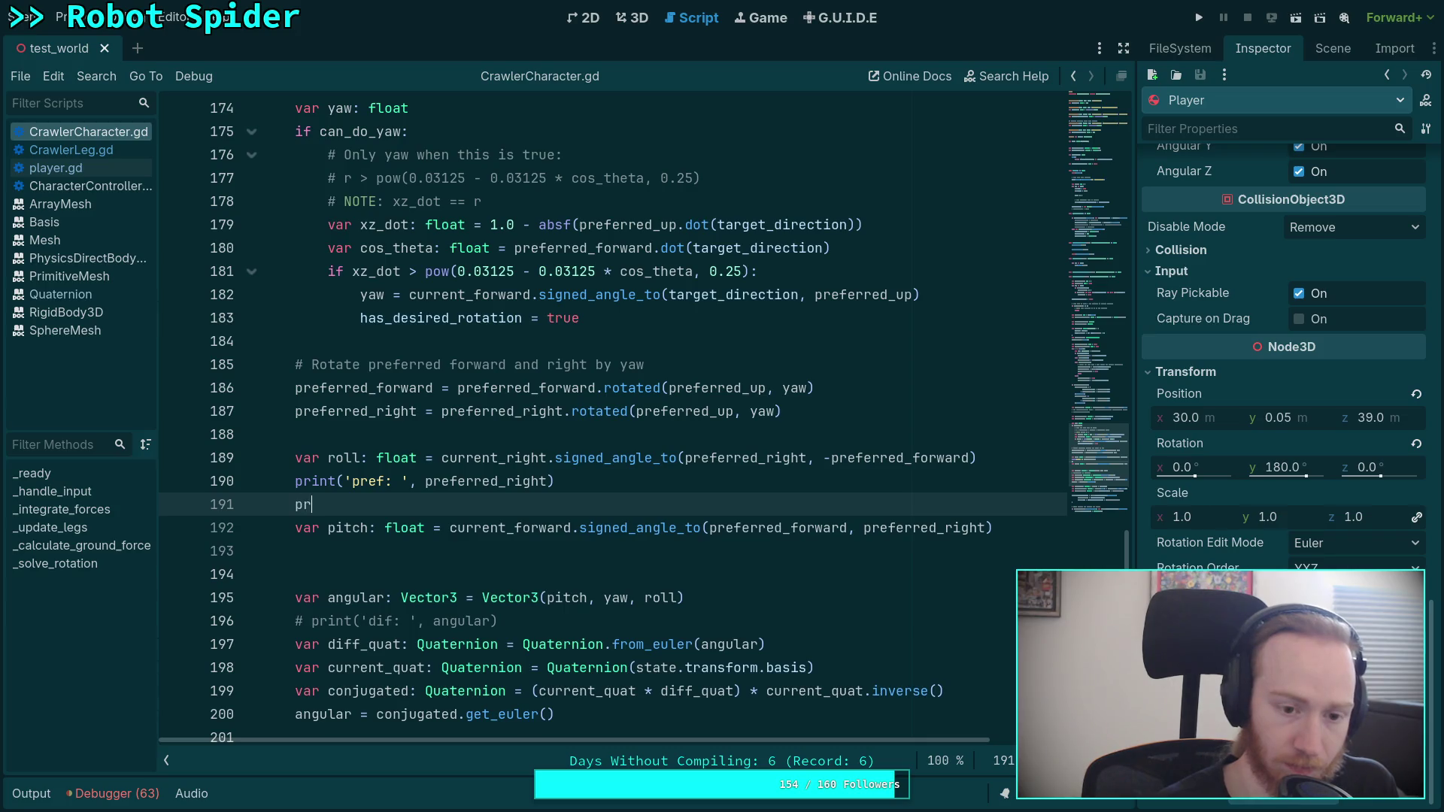
type("'c")
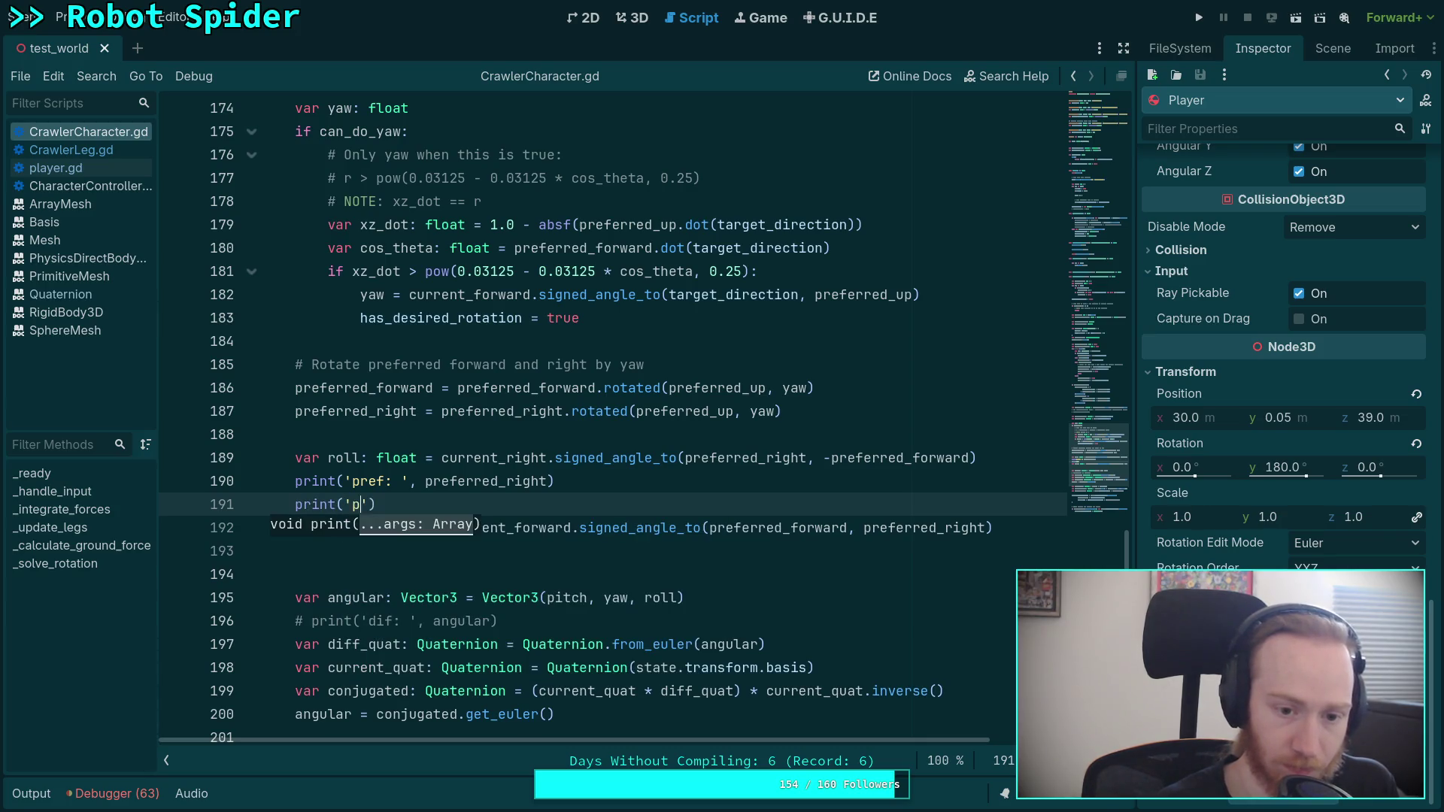
type("urr:")
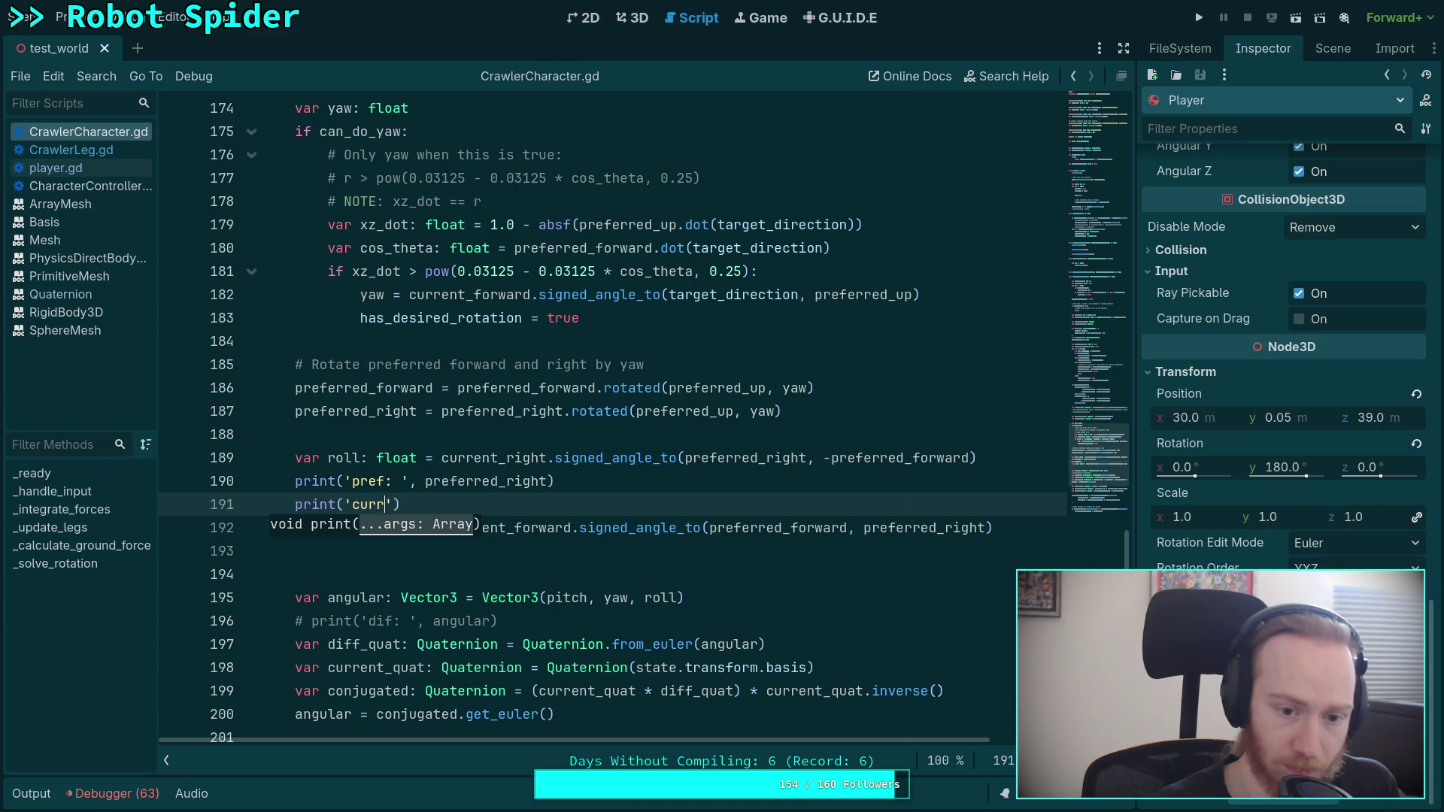
type(" ', ")
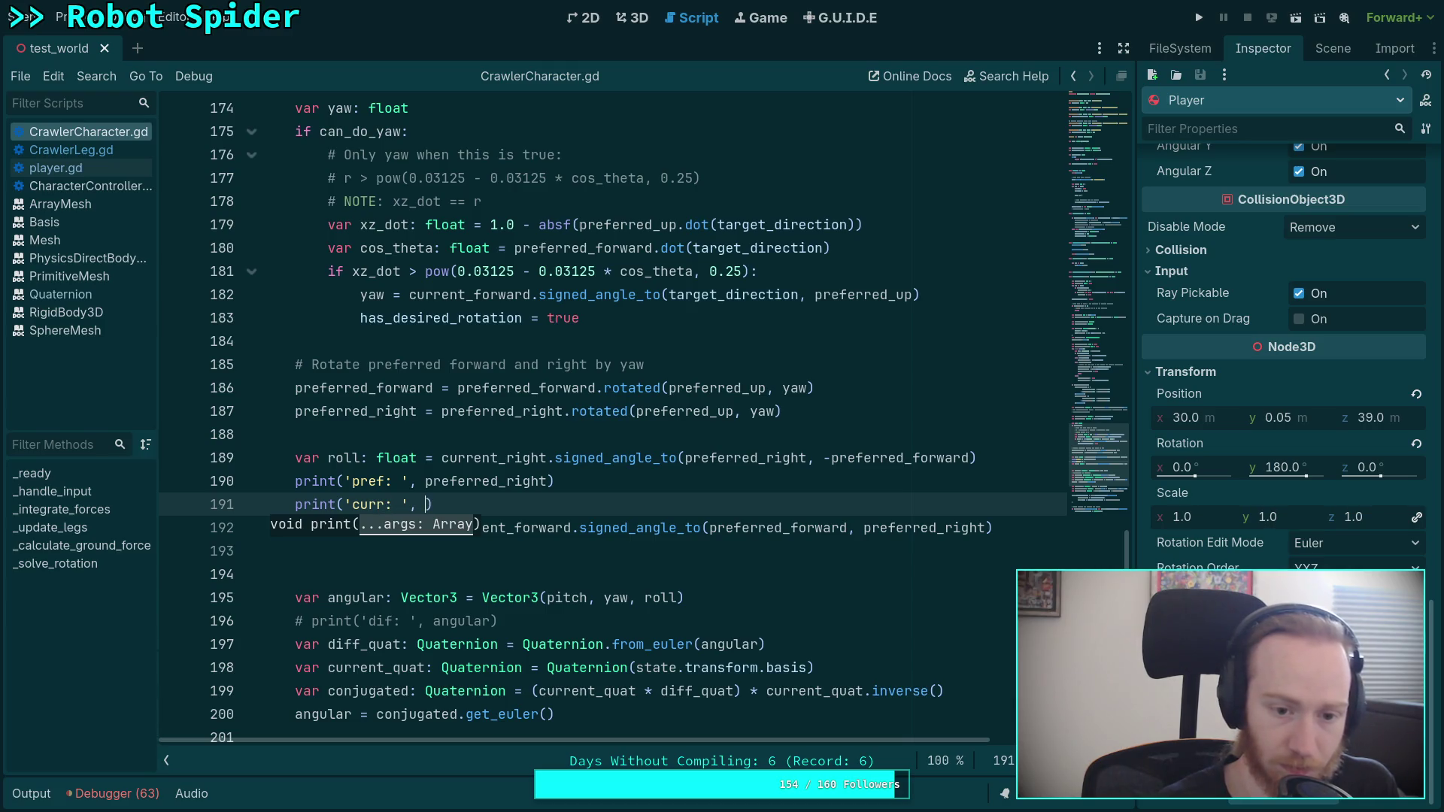
type("pr")
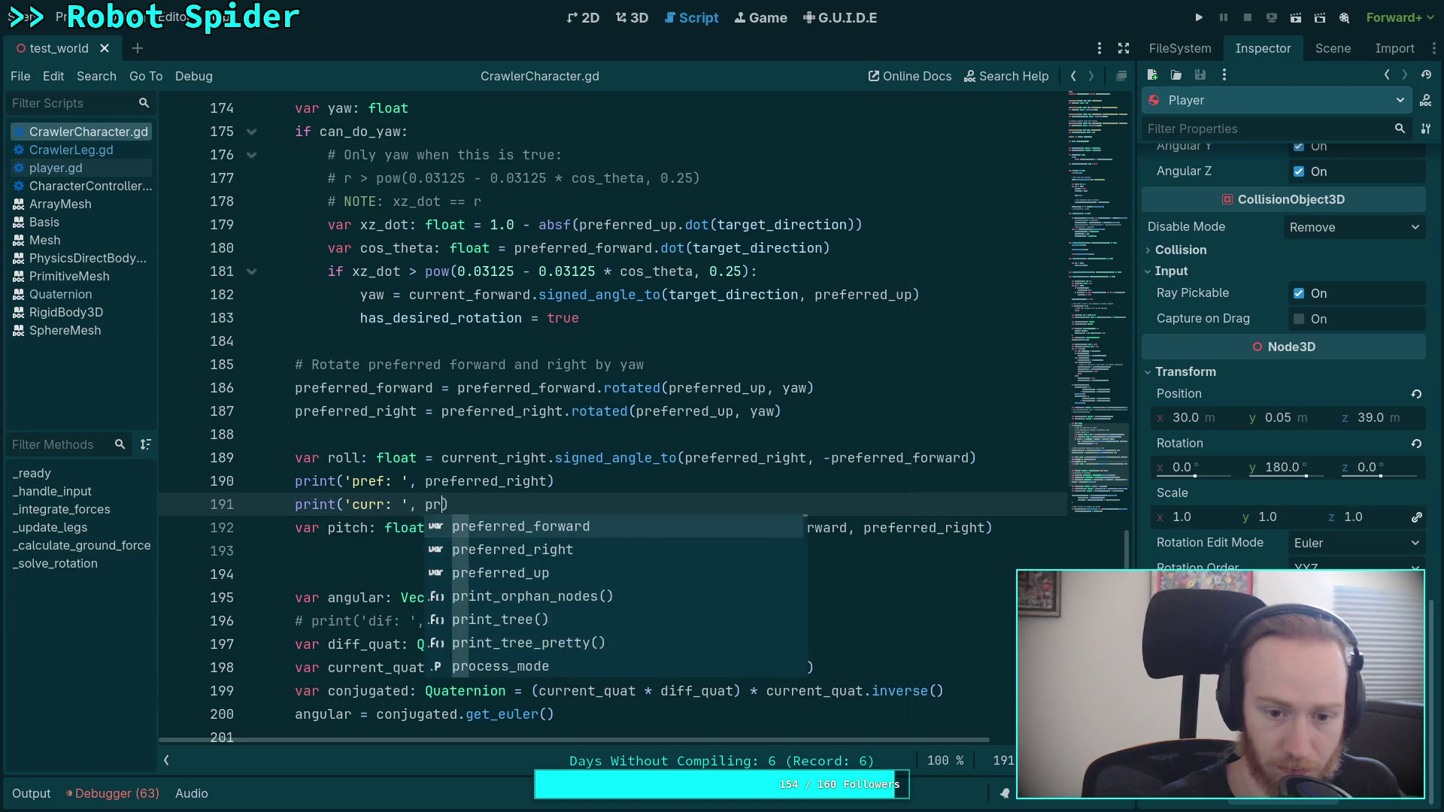
key("BackSpace")
type("cur")
key("Down")
key("Down")
key("Return")
Print 'rot: ' with pitch after the pitch line and save the script.
key("Down")
key("Down")
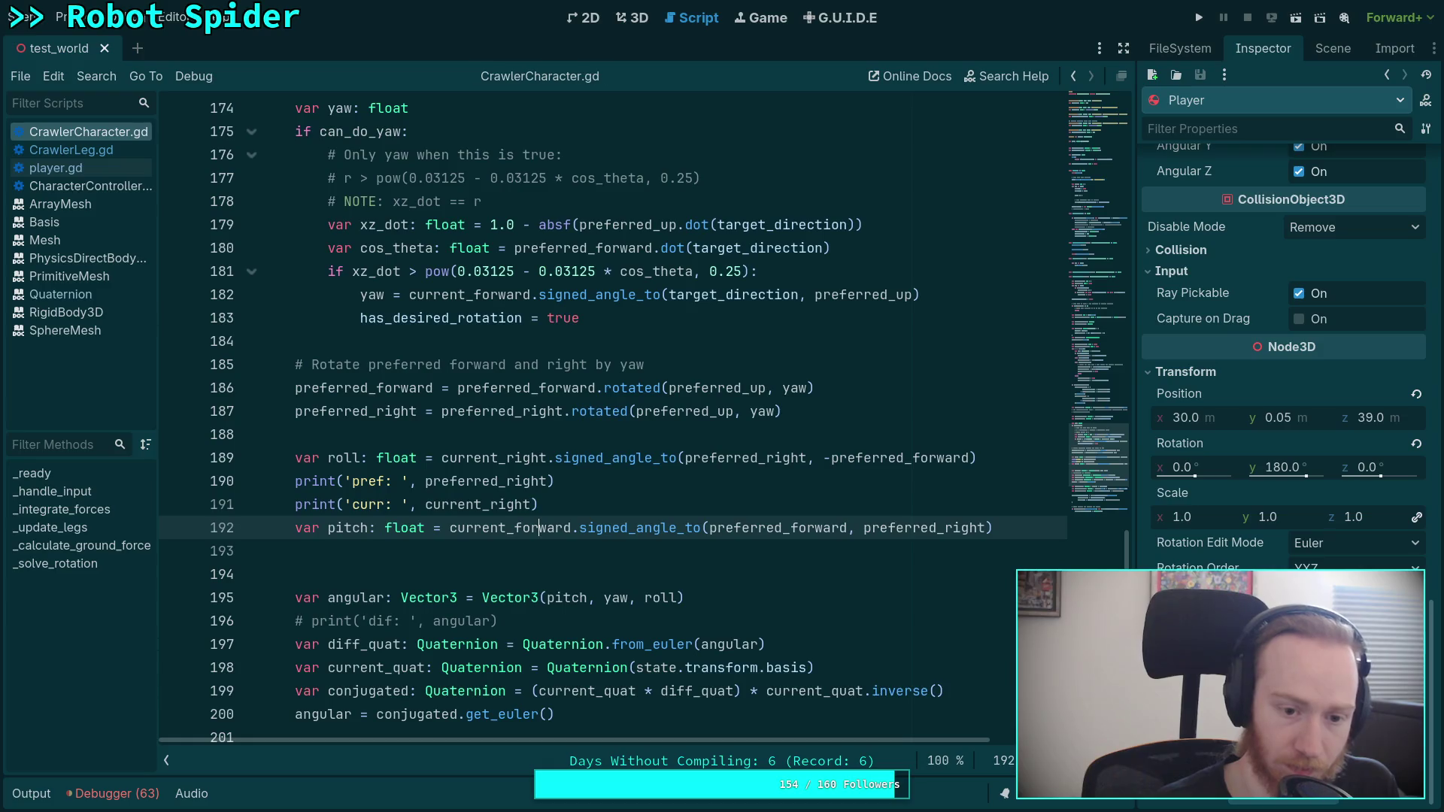
type("print('")
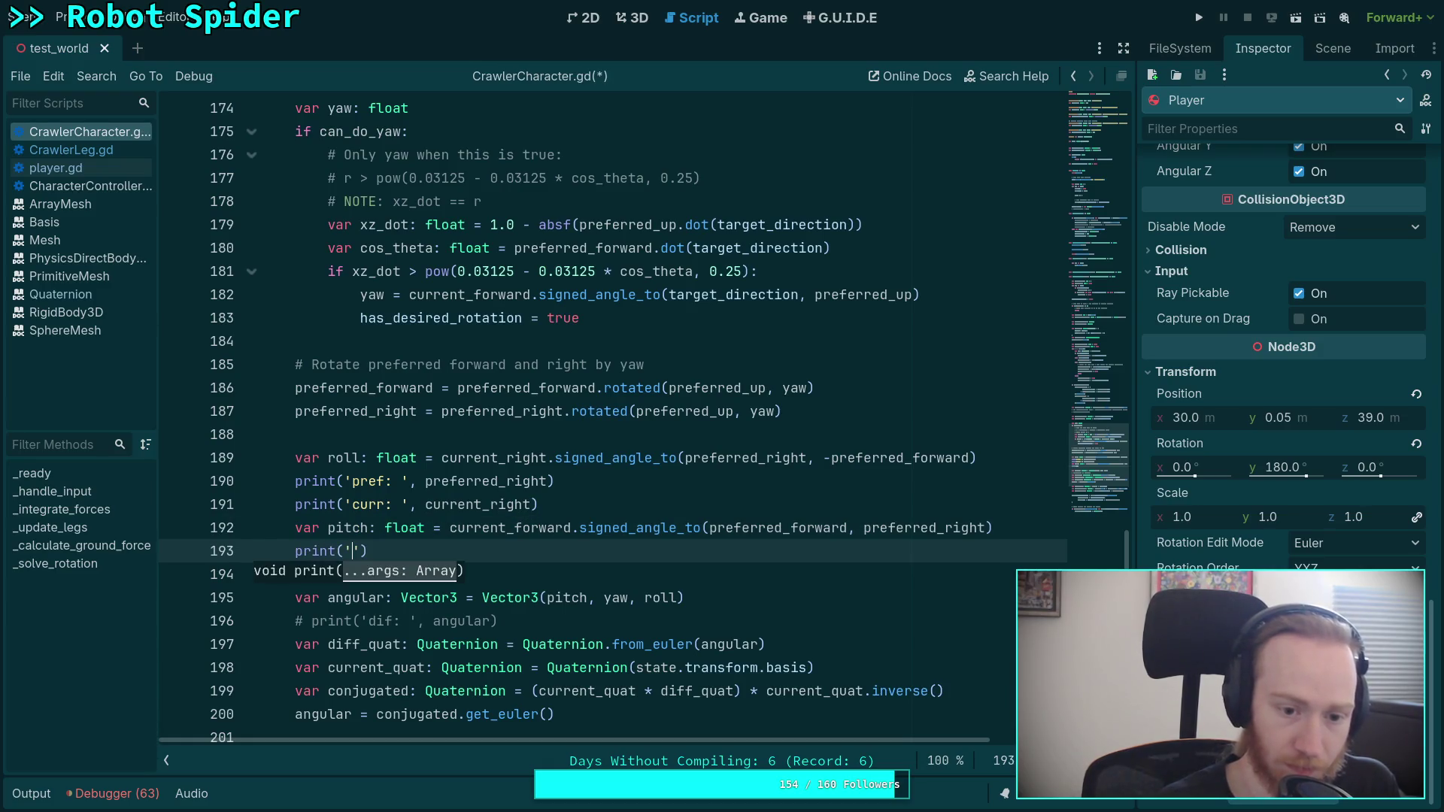
type("rot:  ',")
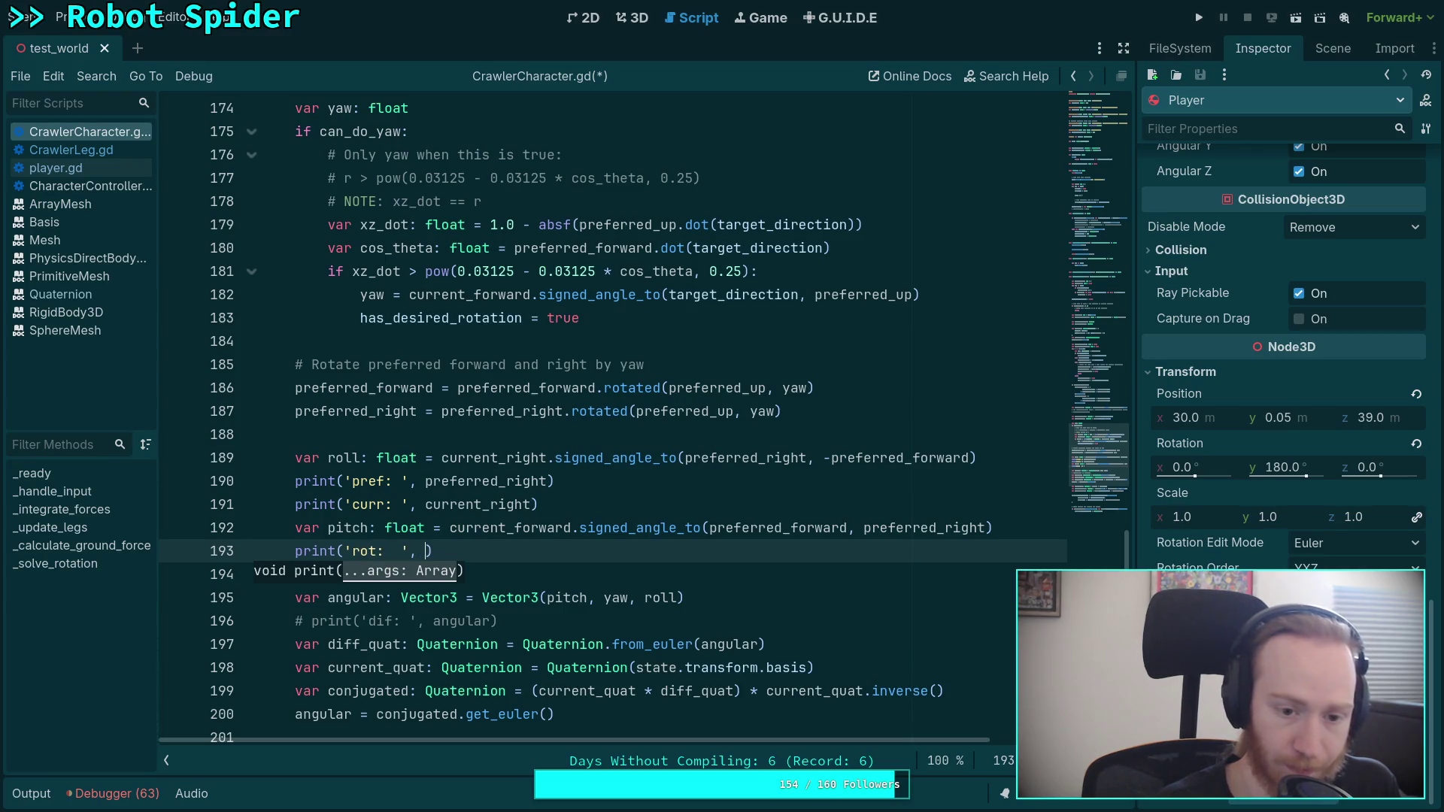
type(" pitch")
key("ctrl+s")
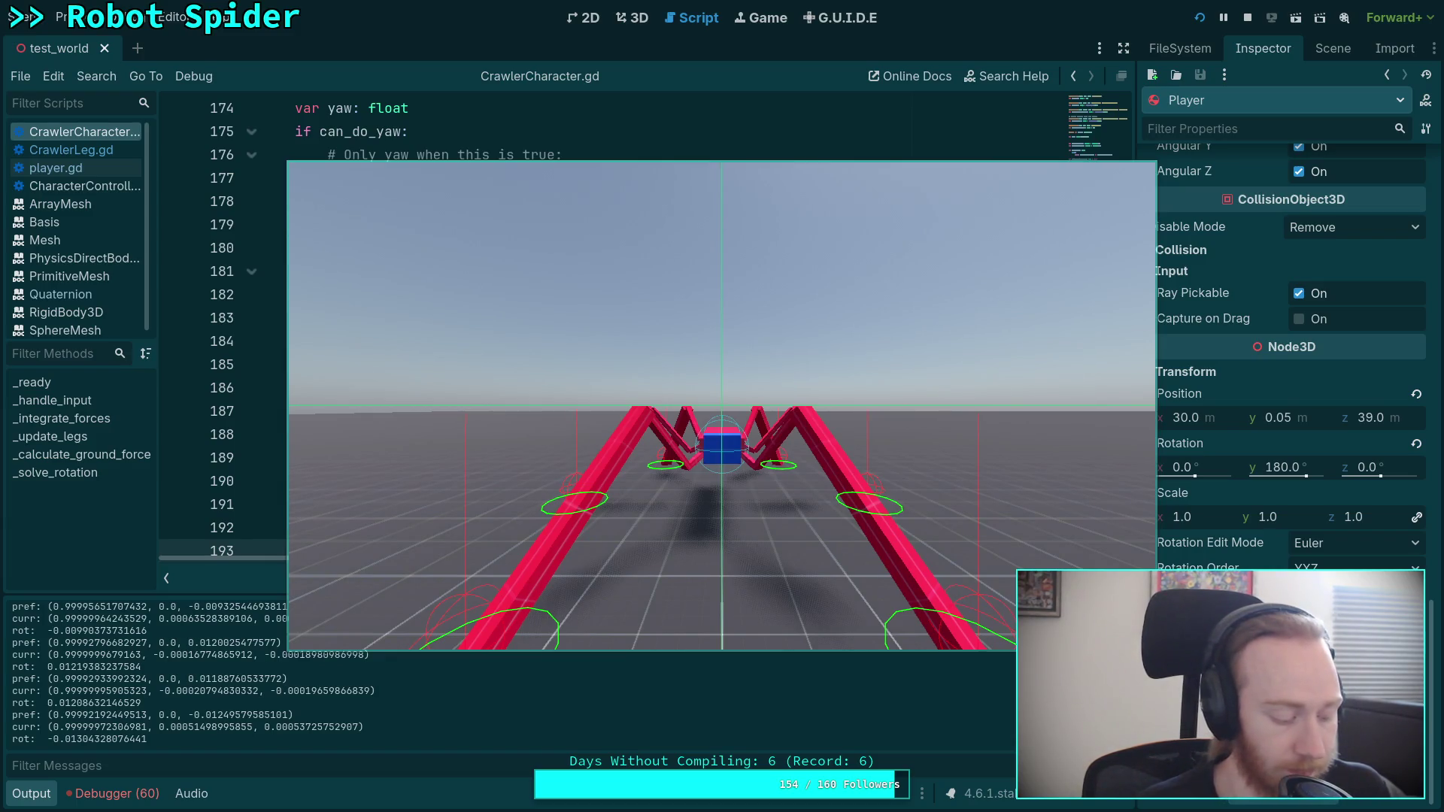
Step the spider simulation tick by tick, watching the pref, curr and rot output, then restart it.
key("period")
key("period")
key("period")
key("period")
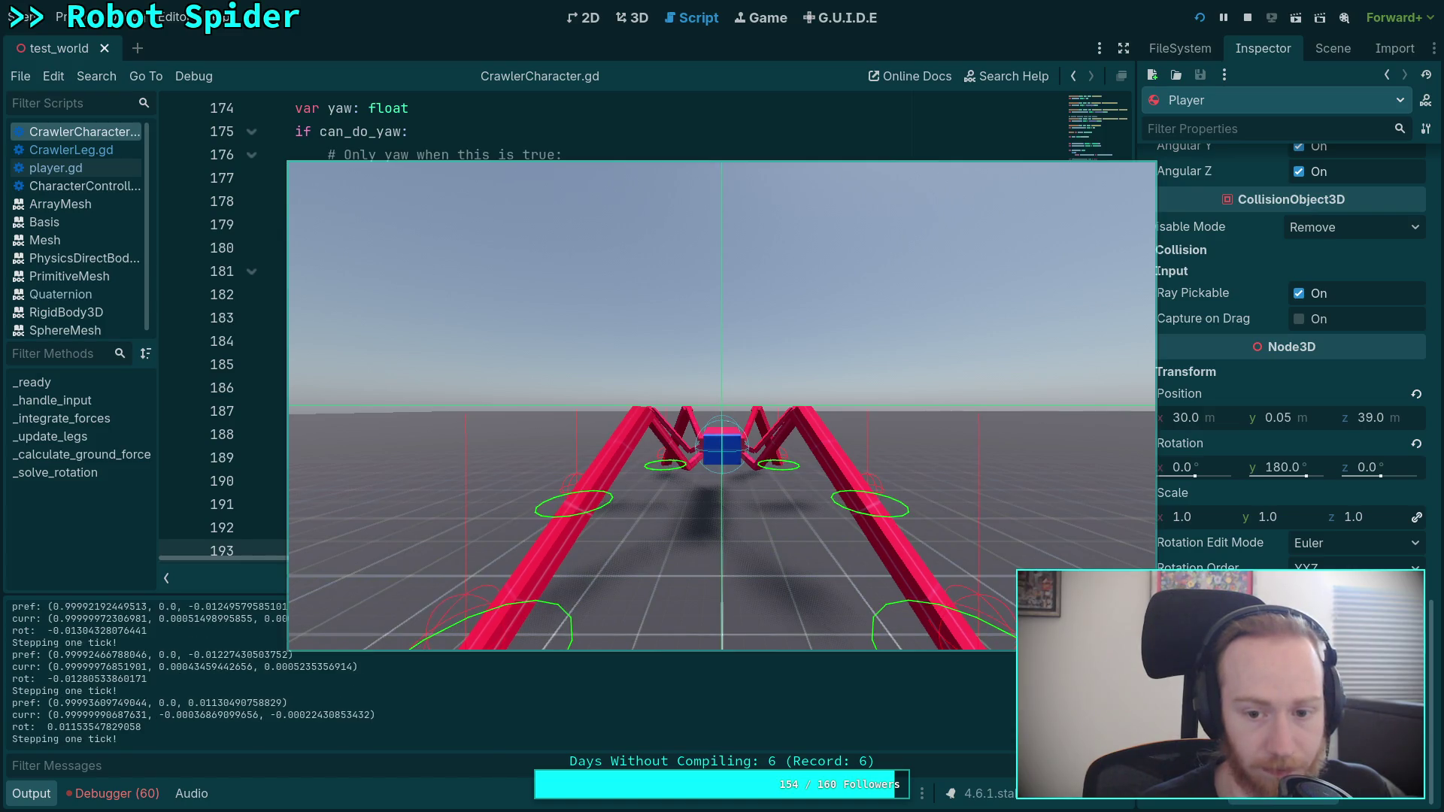
key("period")
key("period")
key("period")
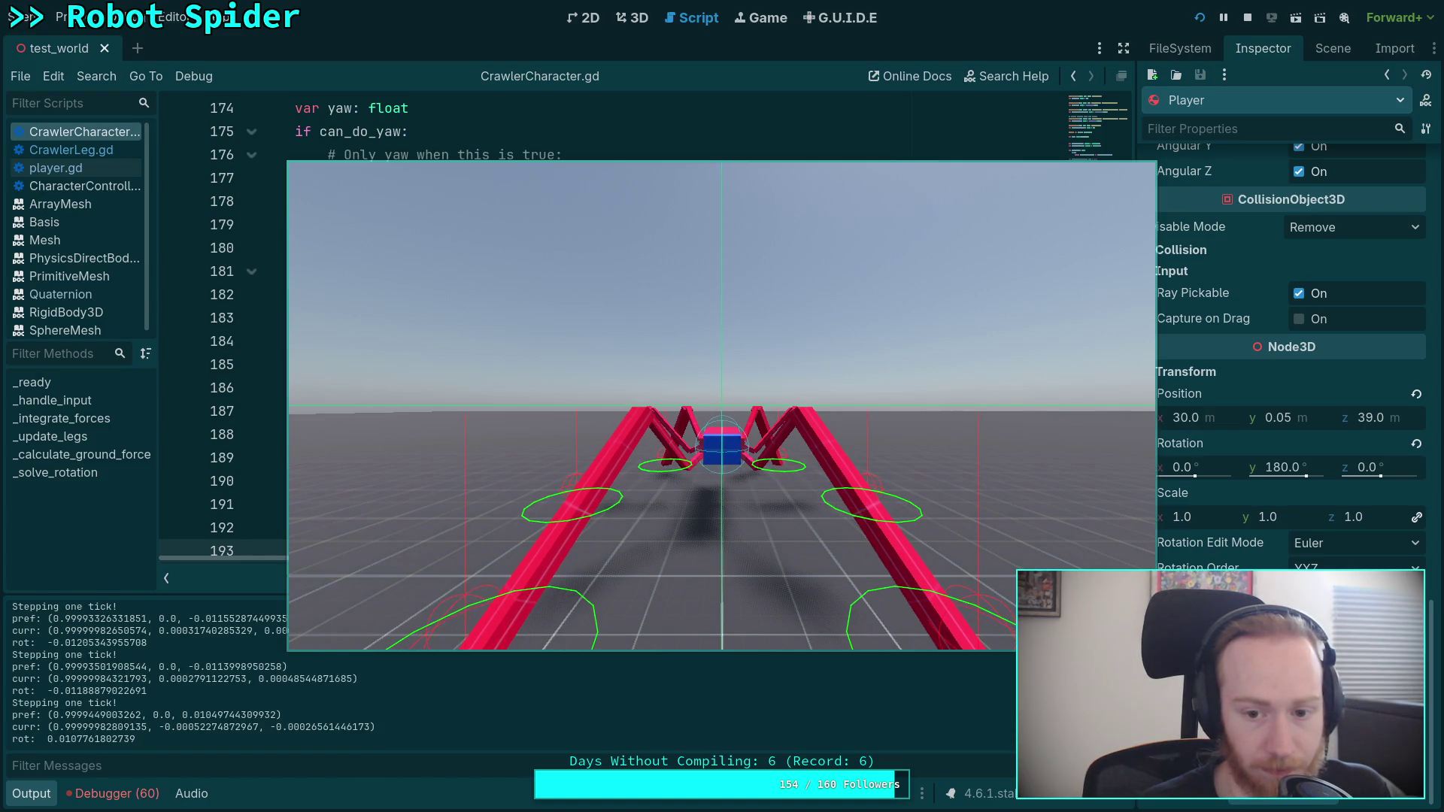
key("period")
key("period")
key("period")
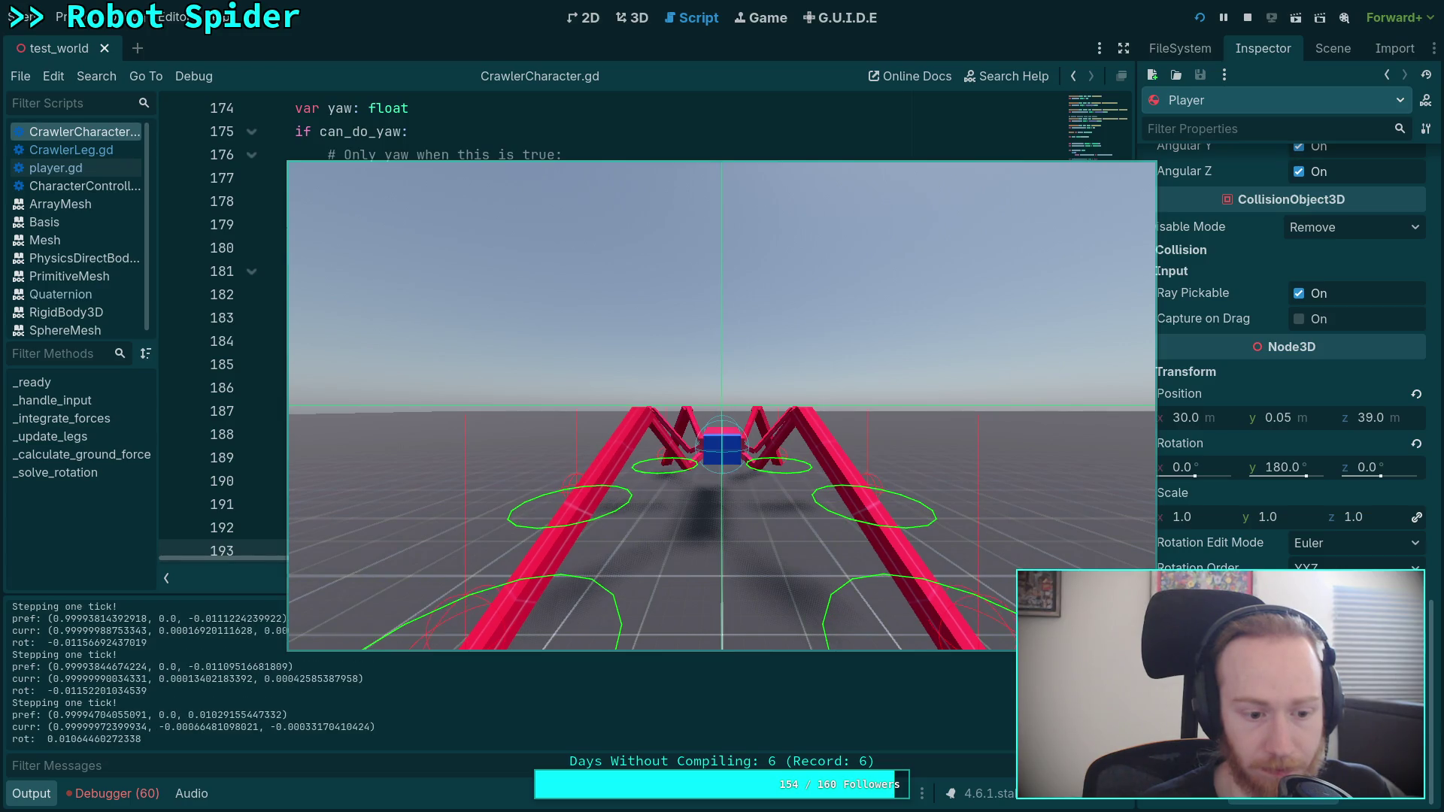
key("p")
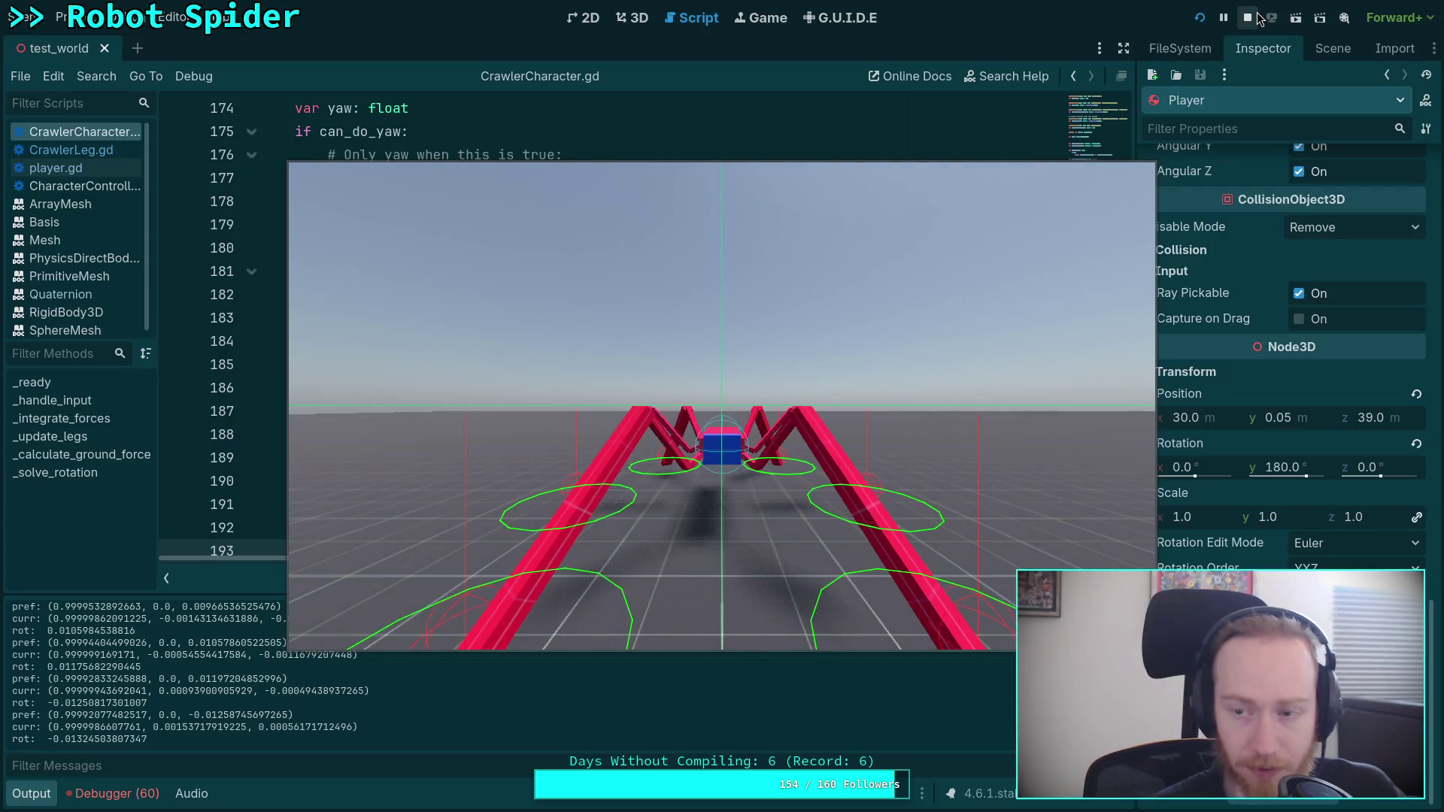
left_click(901, 387)
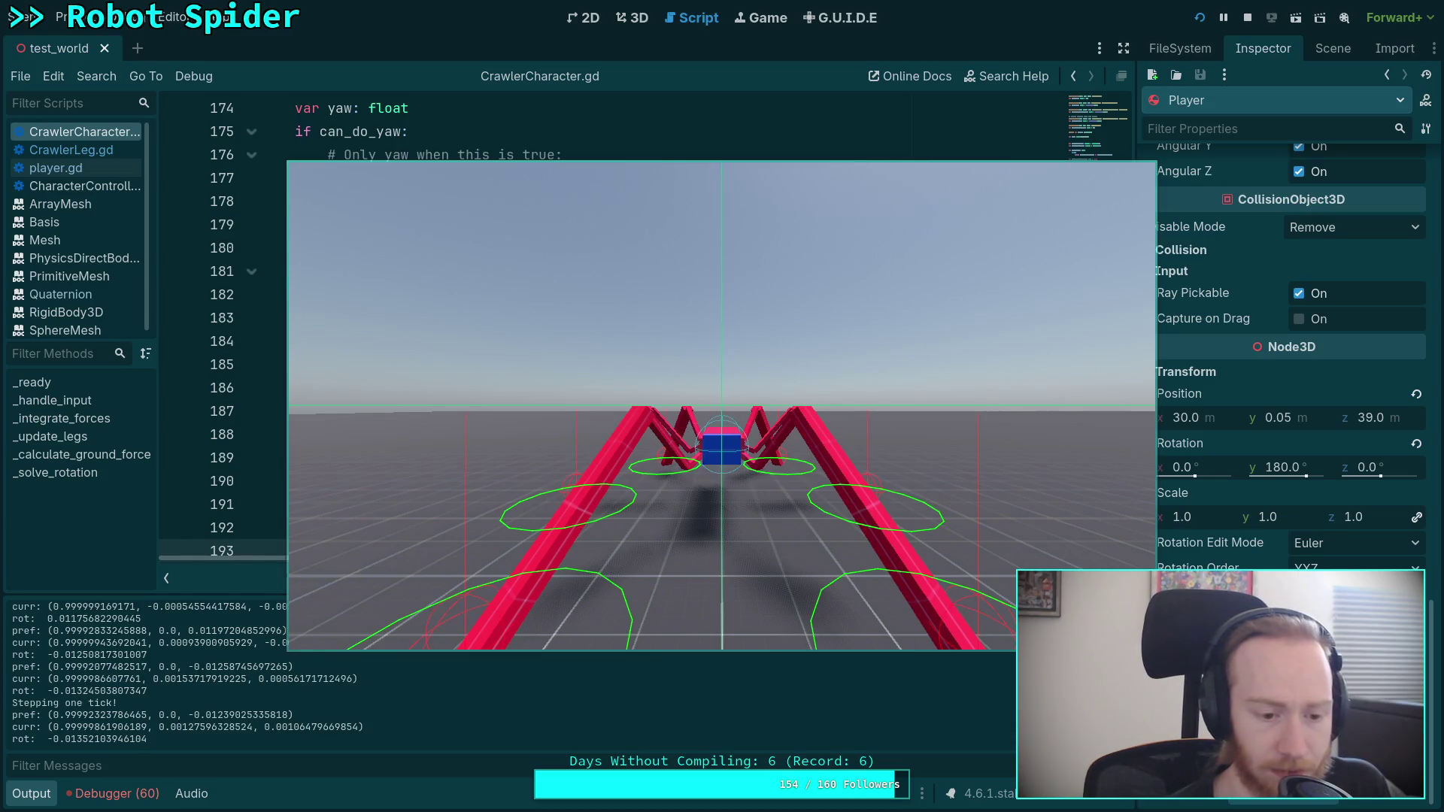
key("period")
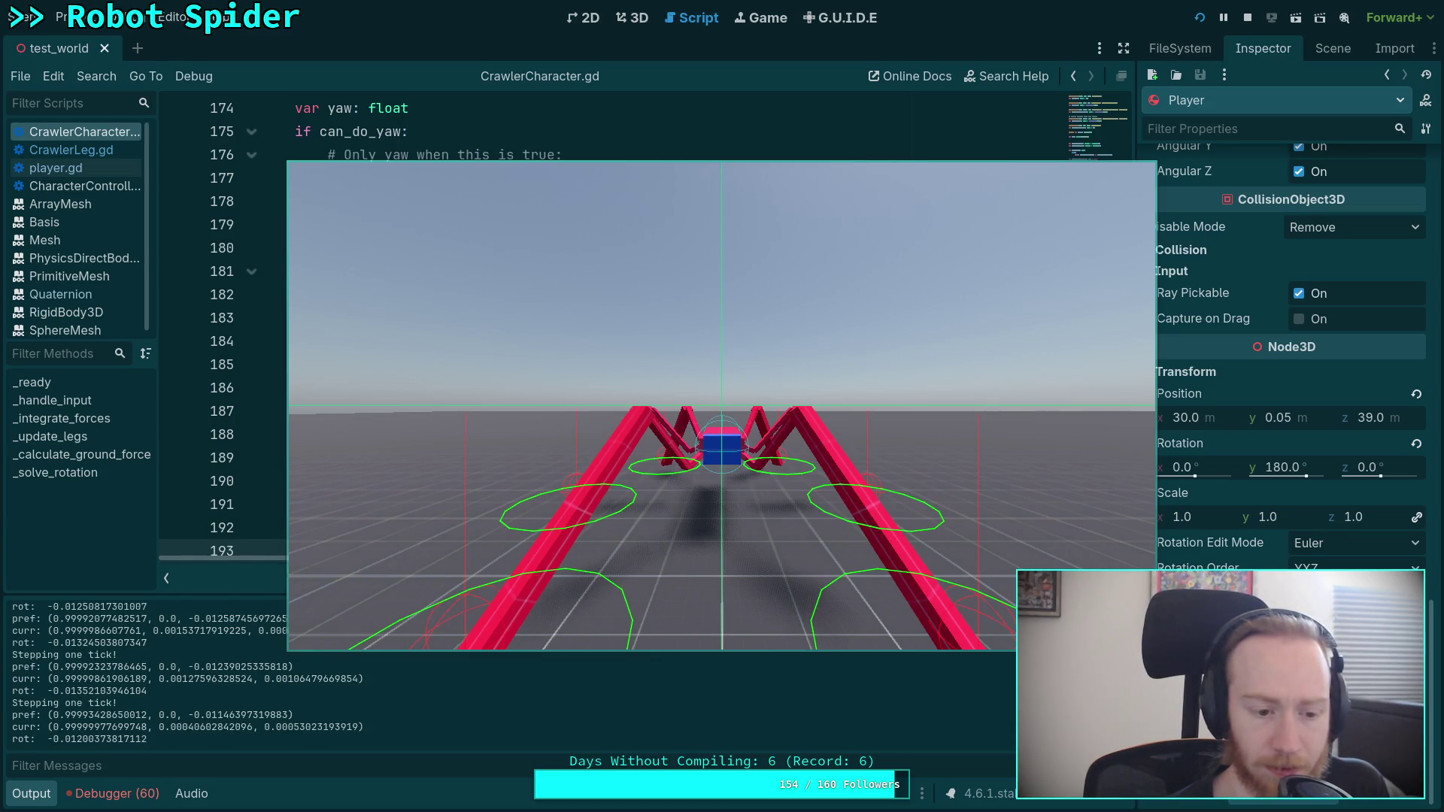
key("period")
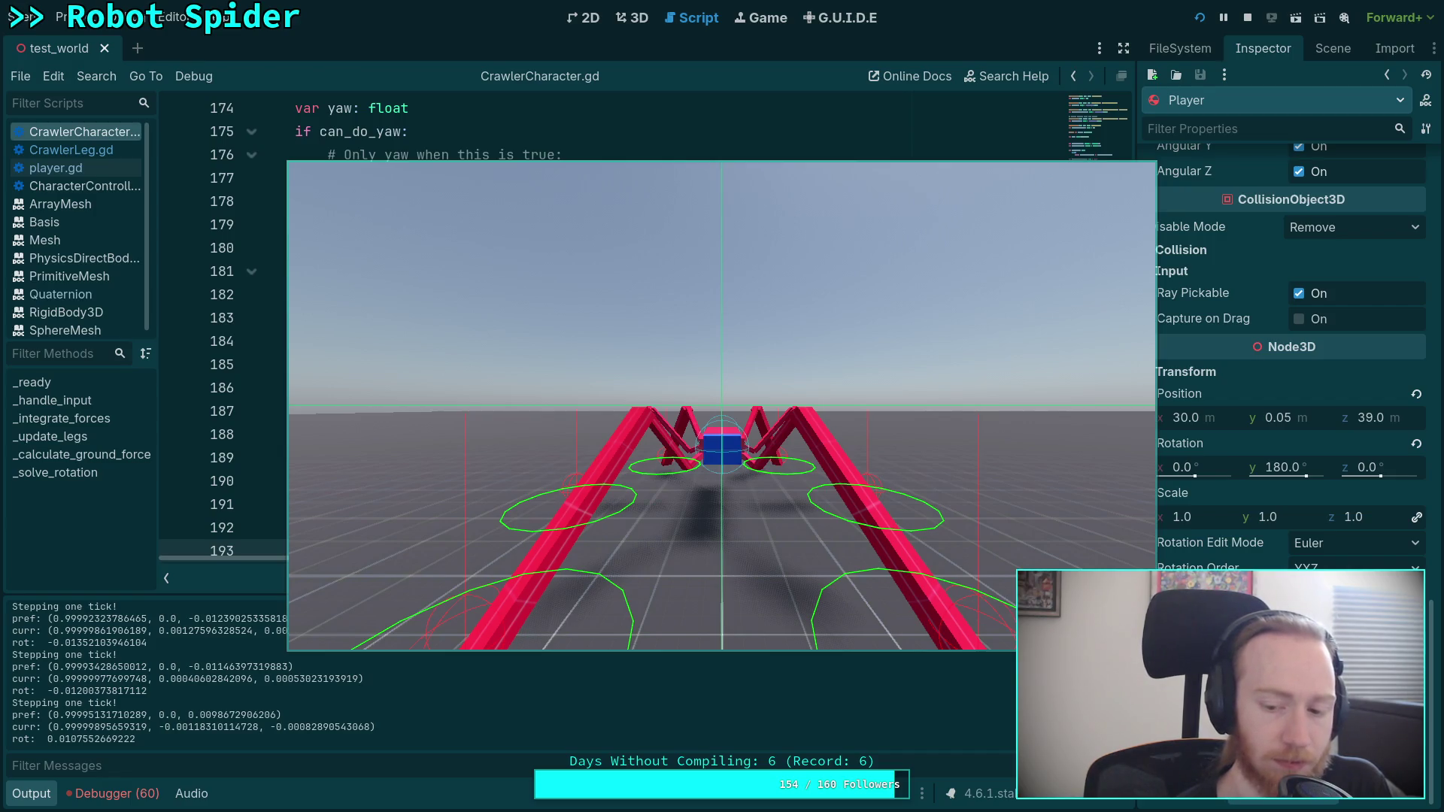
key("F5")
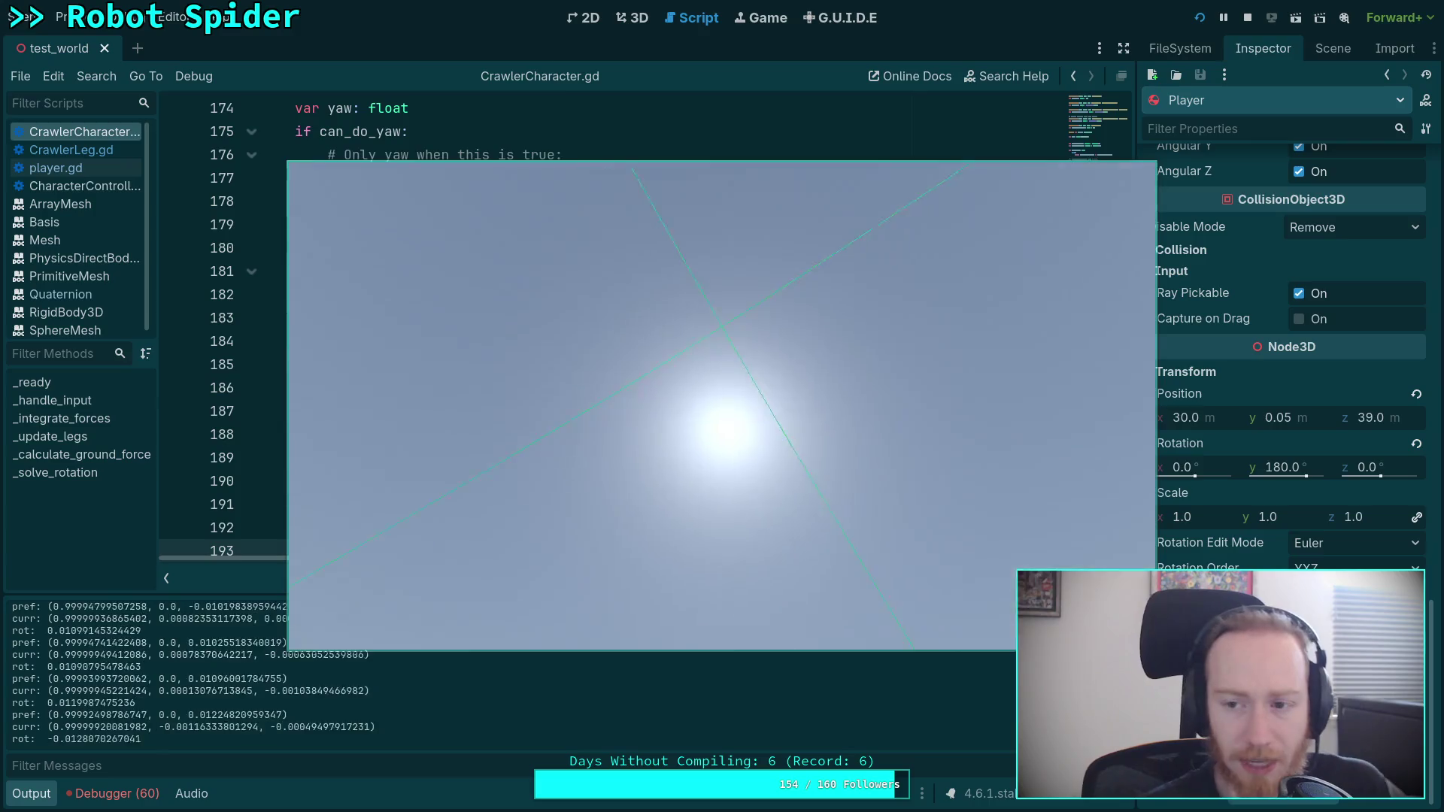
Stop the game and return to the script, selecting preferred_forward in the roll line.
key("F8")
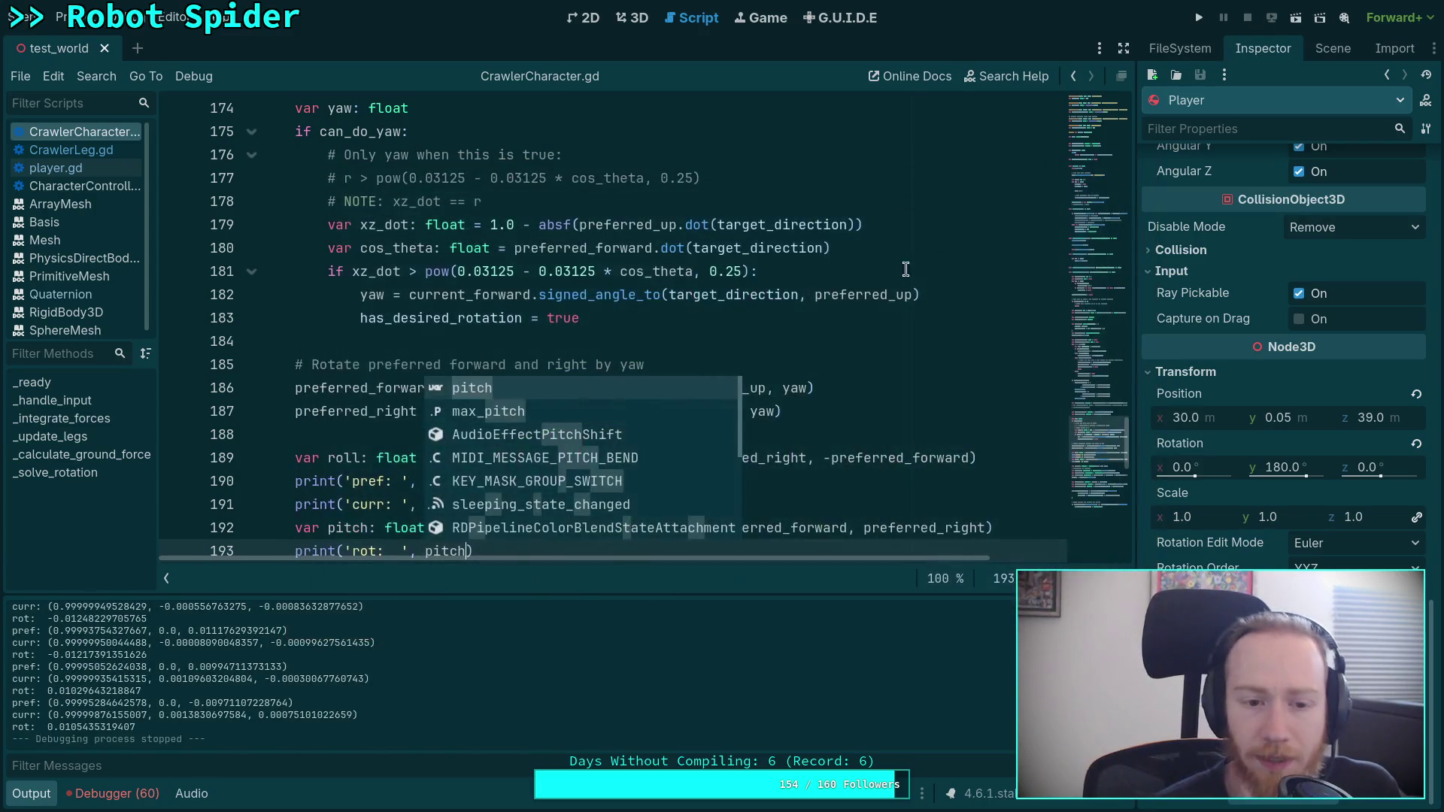
left_click(596, 334)
scroll(597, 333, "down", 2)
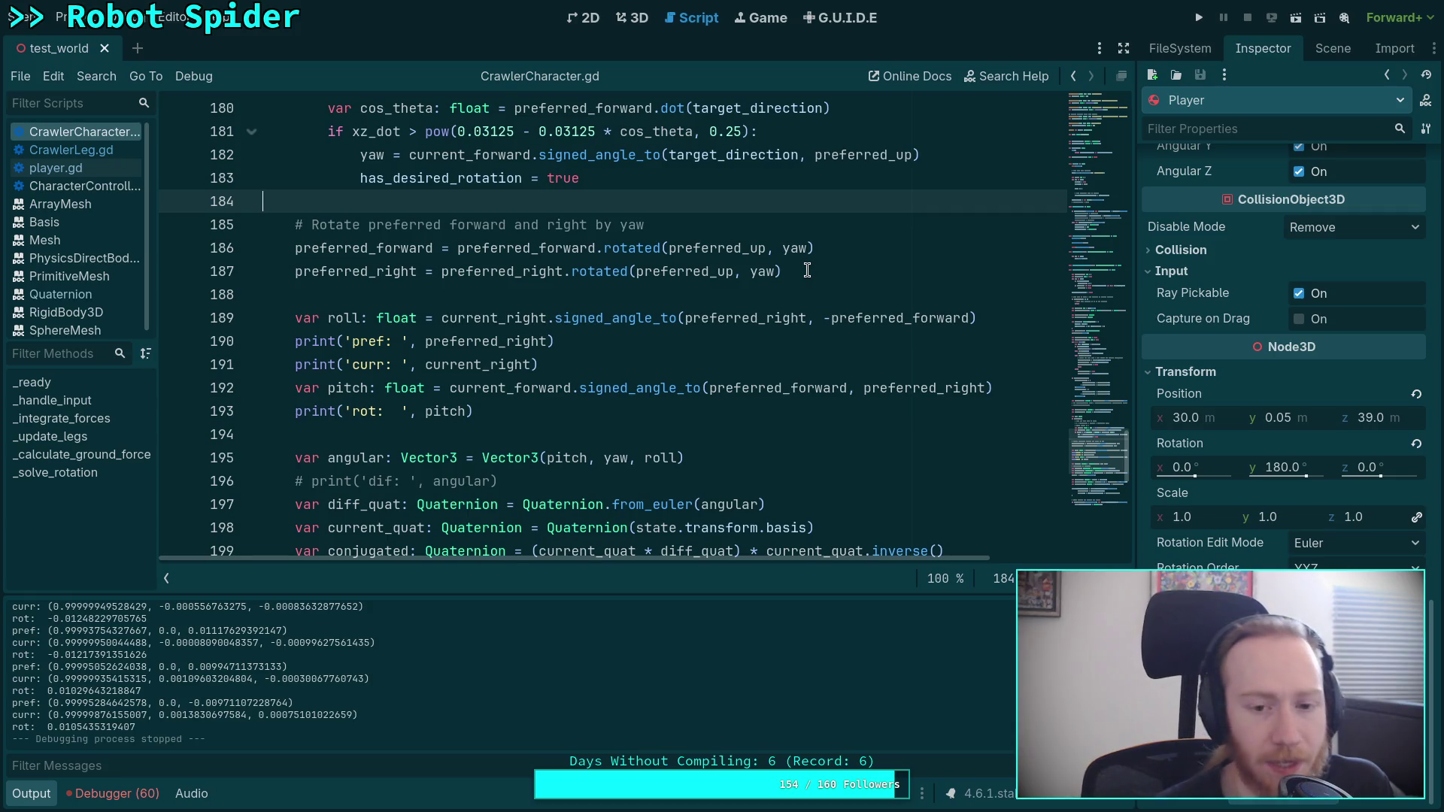
left_click_drag(823, 317, 978, 318)
Comment out lines 186 and 187, the preferred_forward and preferred_right yaw rotations.
left_click(291, 247)
type("#")
left_click(294, 271)
type("#")
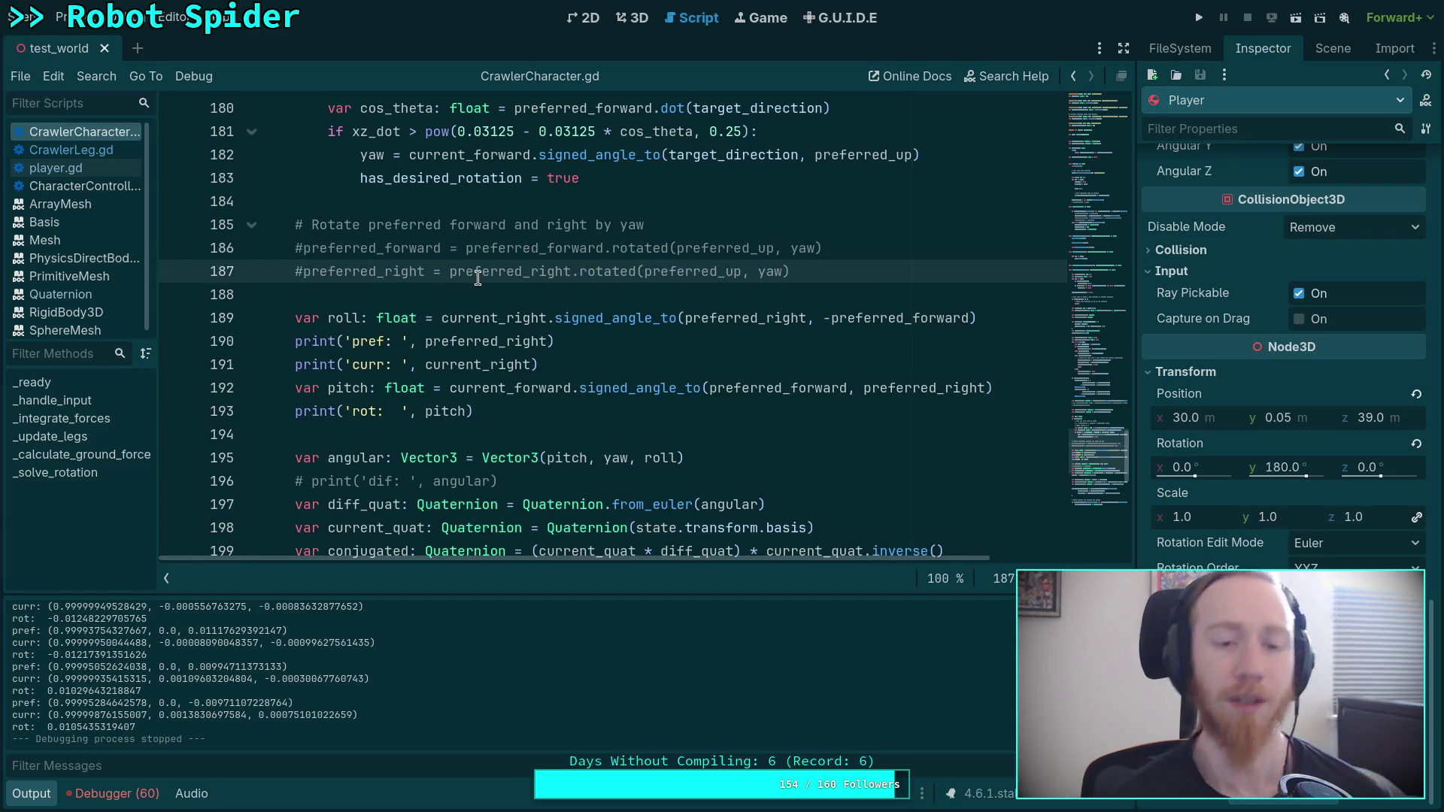
left_click(490, 288)
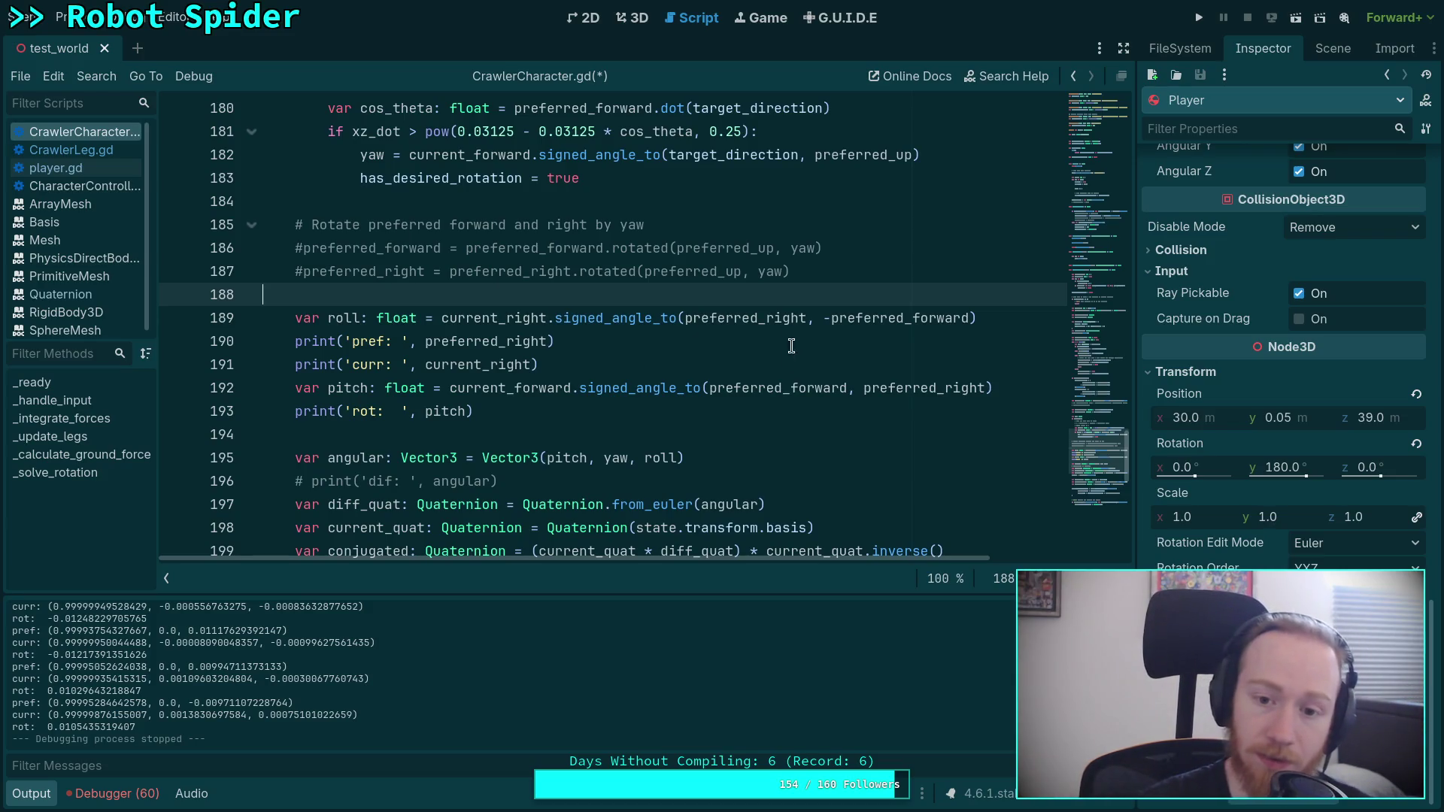
double_click(769, 388)
scroll(720, 336, "up", 2)
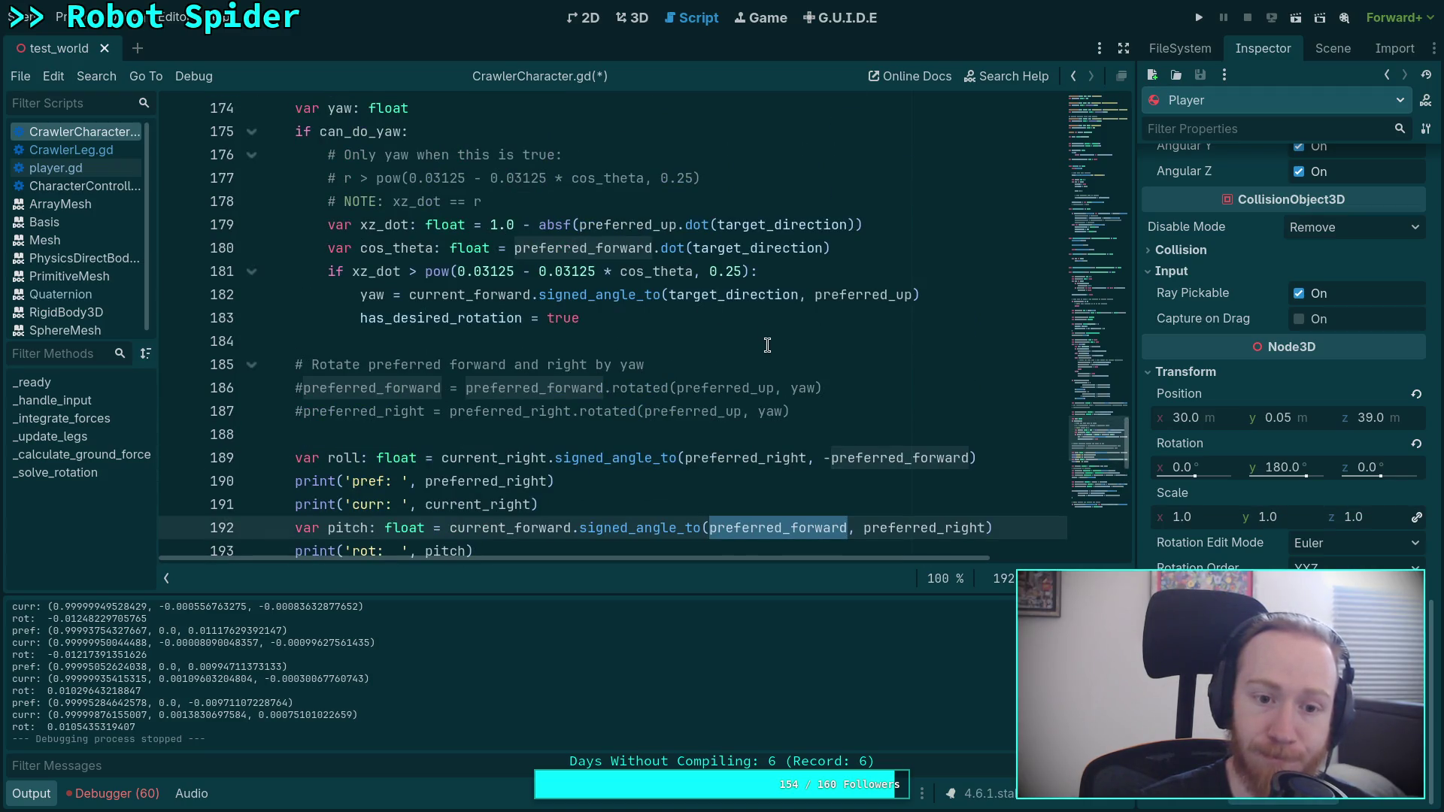
scroll(768, 346, "up", 9)
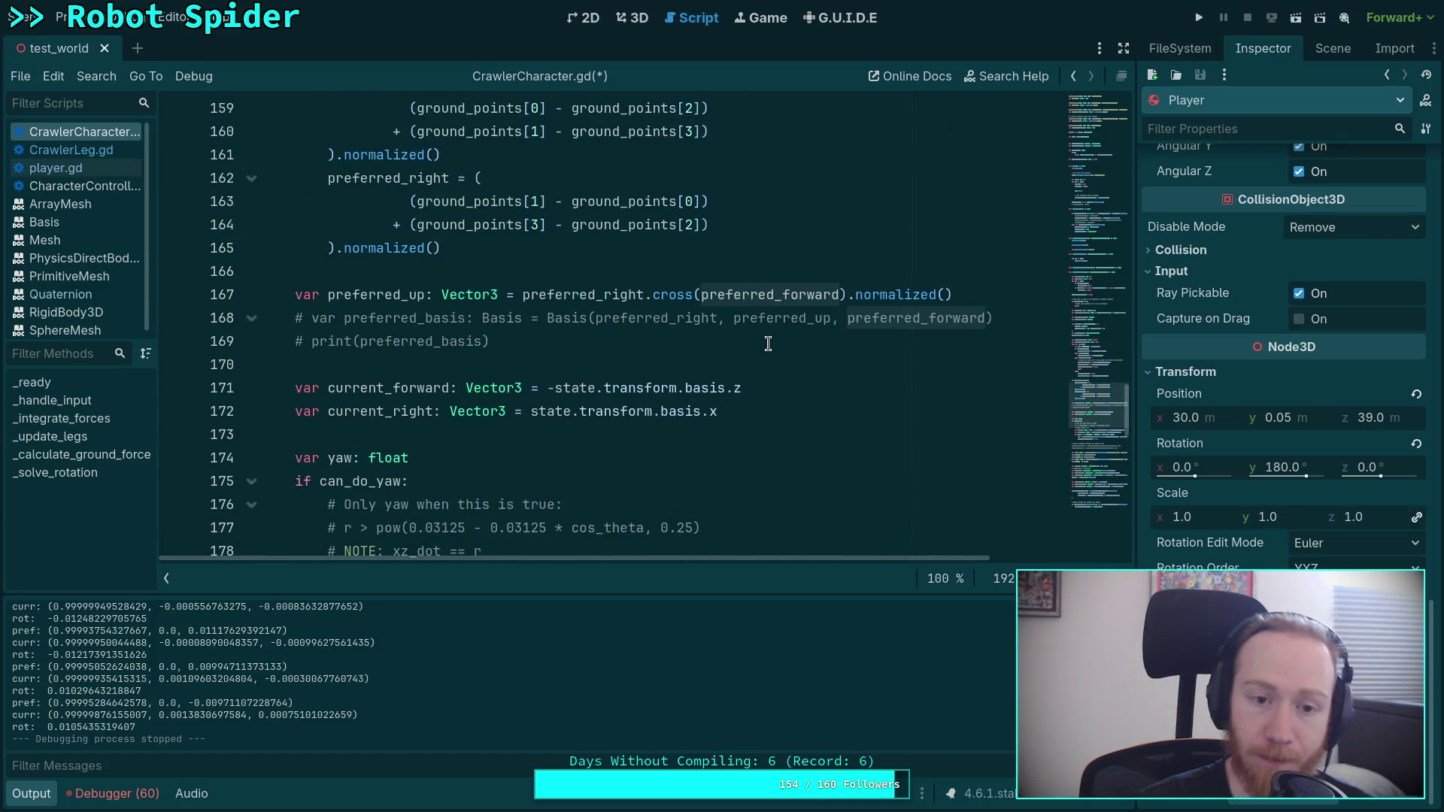
scroll(770, 339, "down", 10)
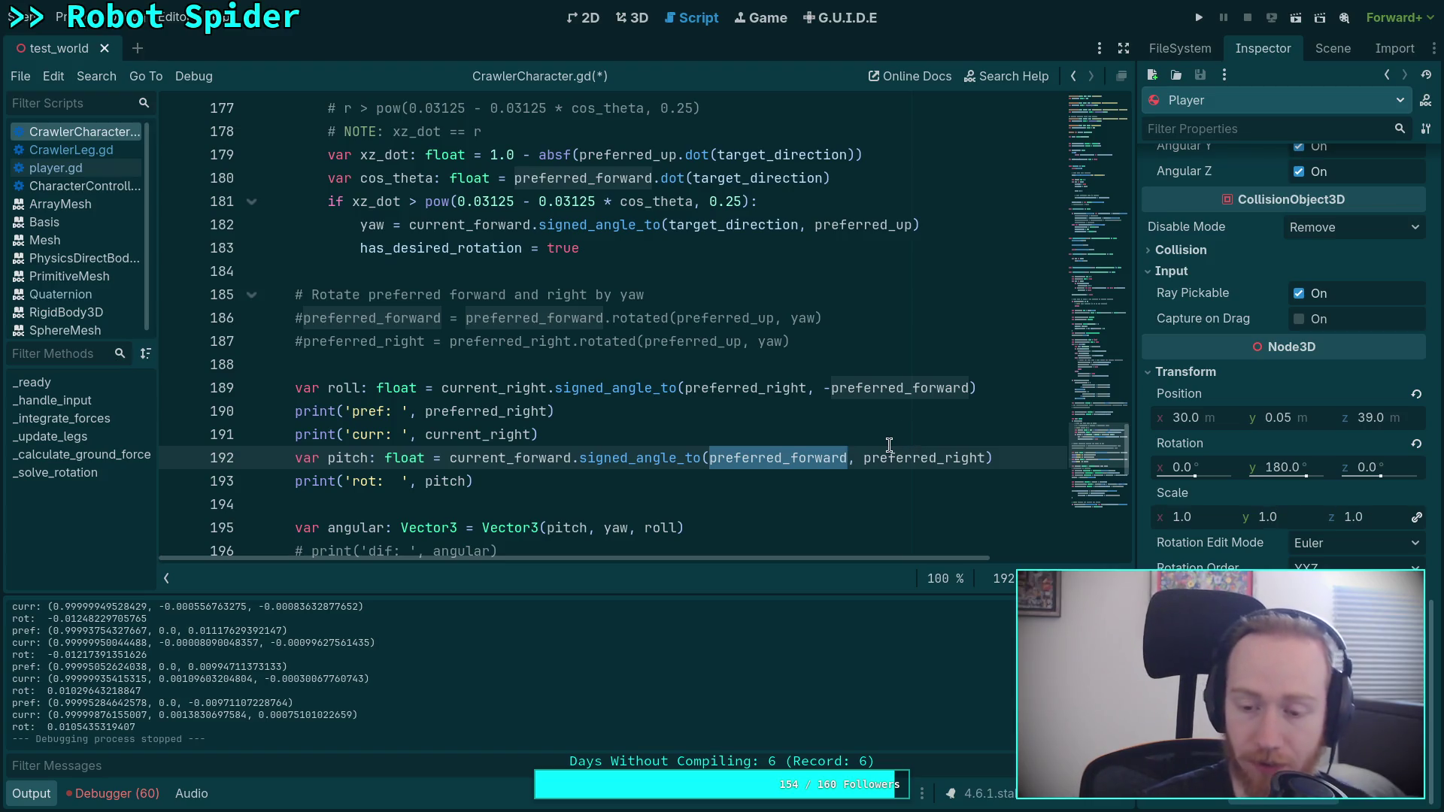
double_click(889, 388)
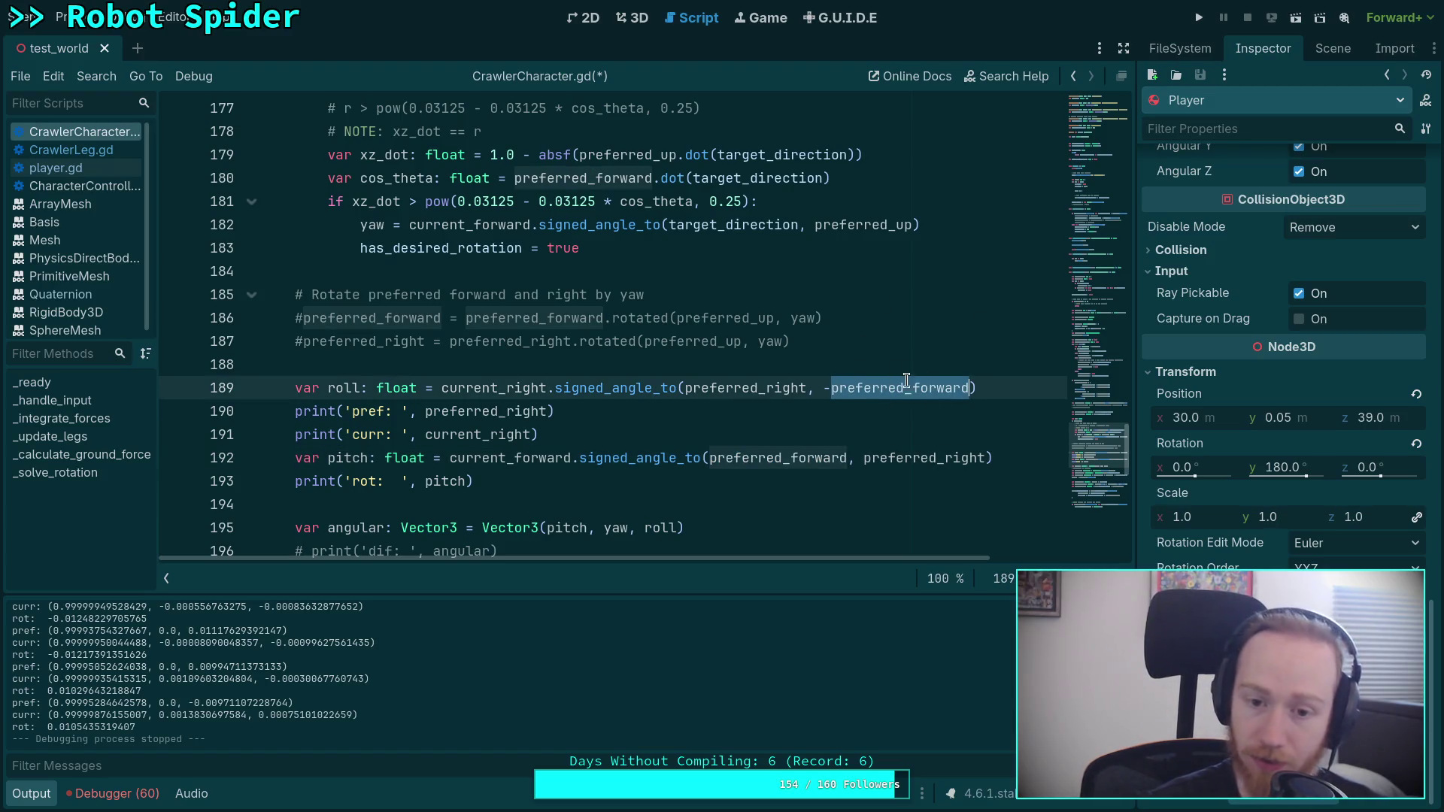
left_click(827, 391)
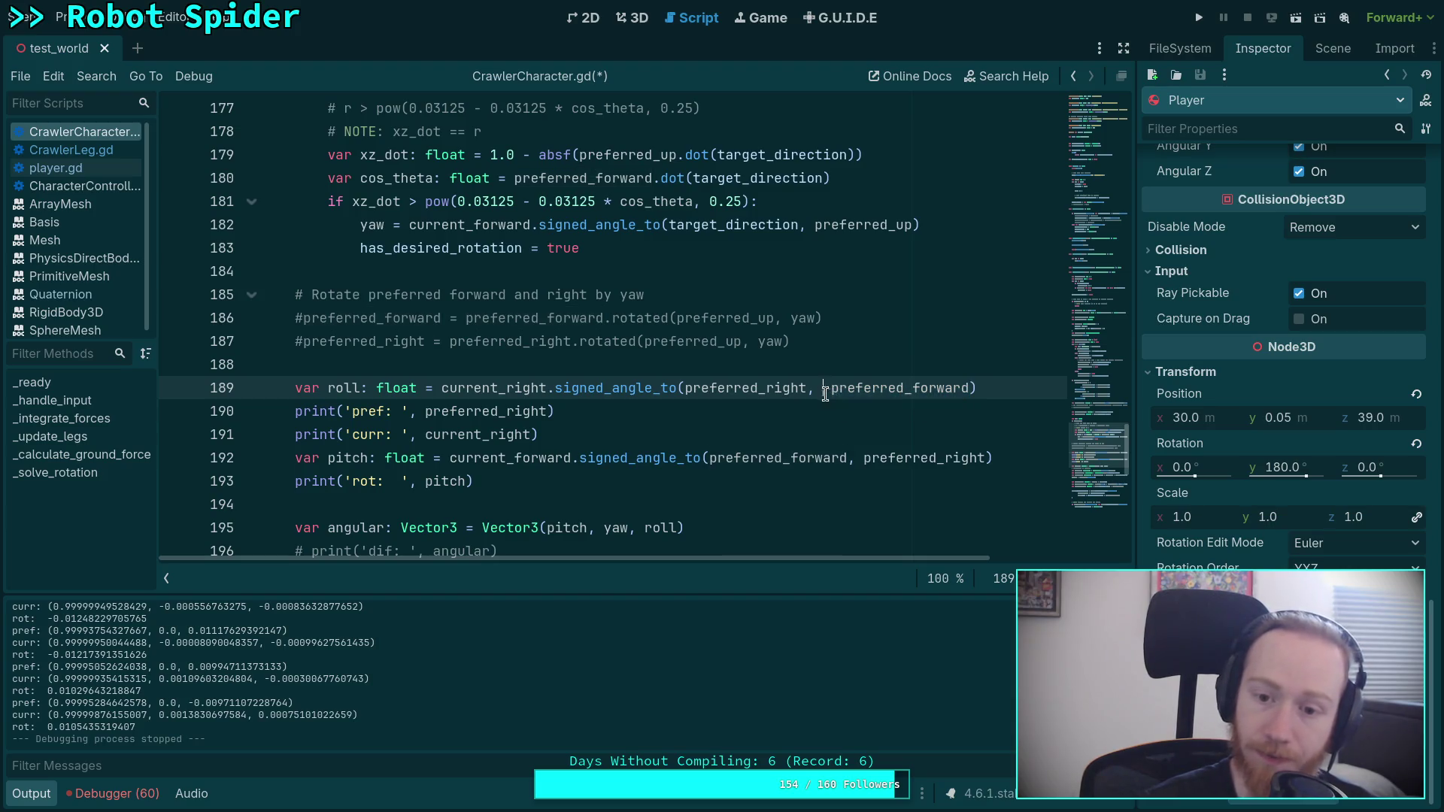
left_click_drag(825, 388, 970, 388)
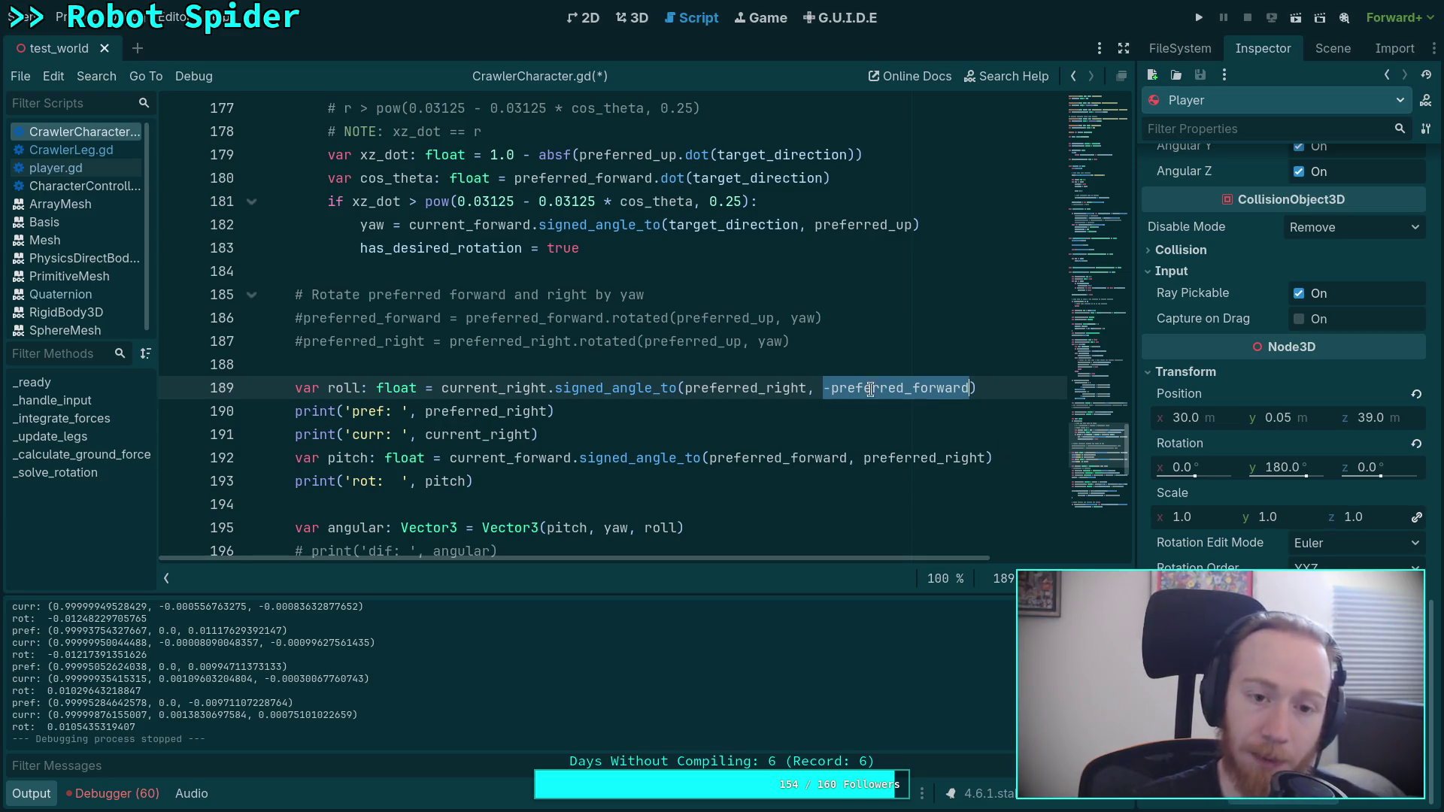
mouse_move(840, 228)
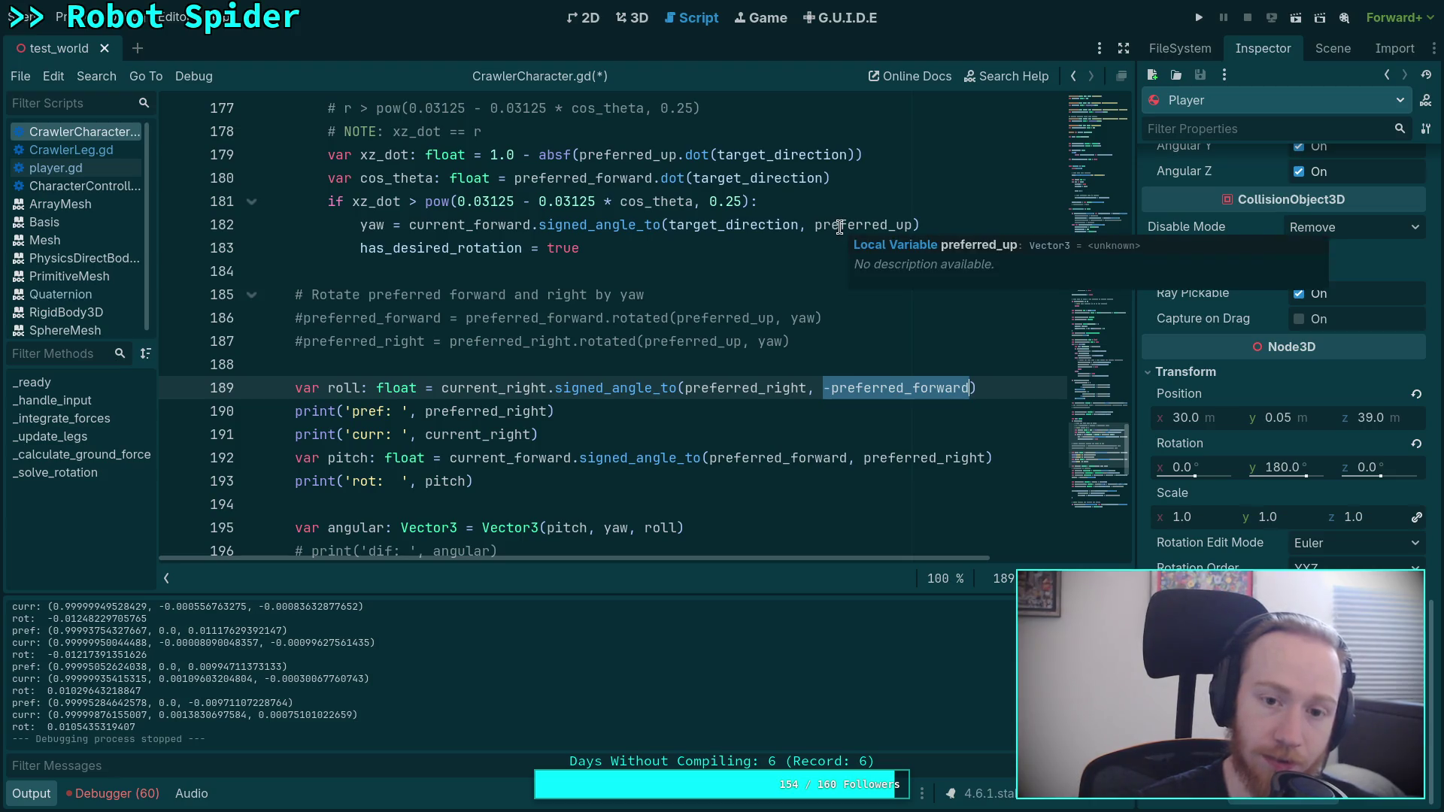
scroll(839, 228, "down", 5)
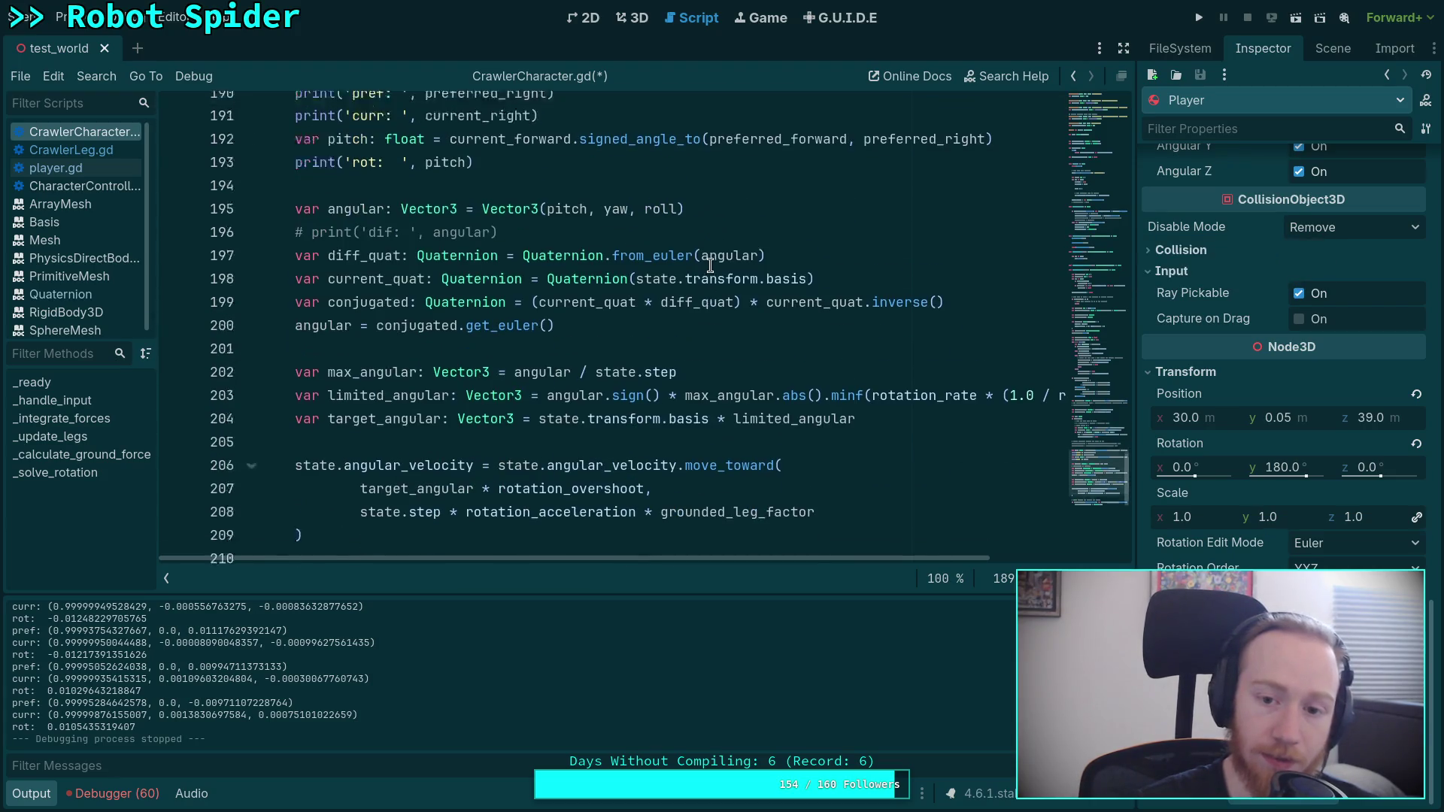
left_click_drag(542, 389, 711, 389)
double_click(750, 387)
scroll(752, 380, "up", 5)
scroll(752, 380, "up", 2)
scroll(796, 359, "down", 2)
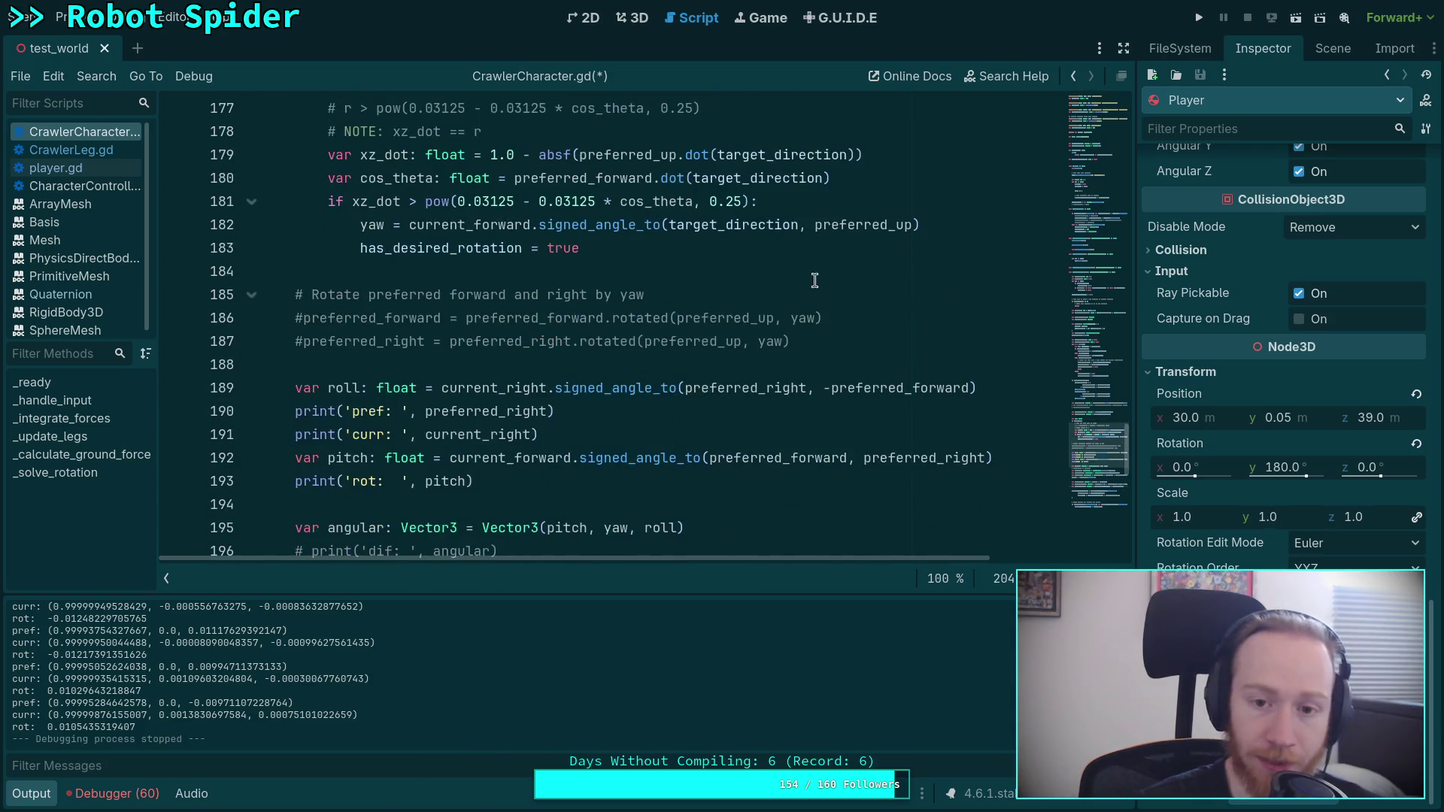
double_click(857, 226)
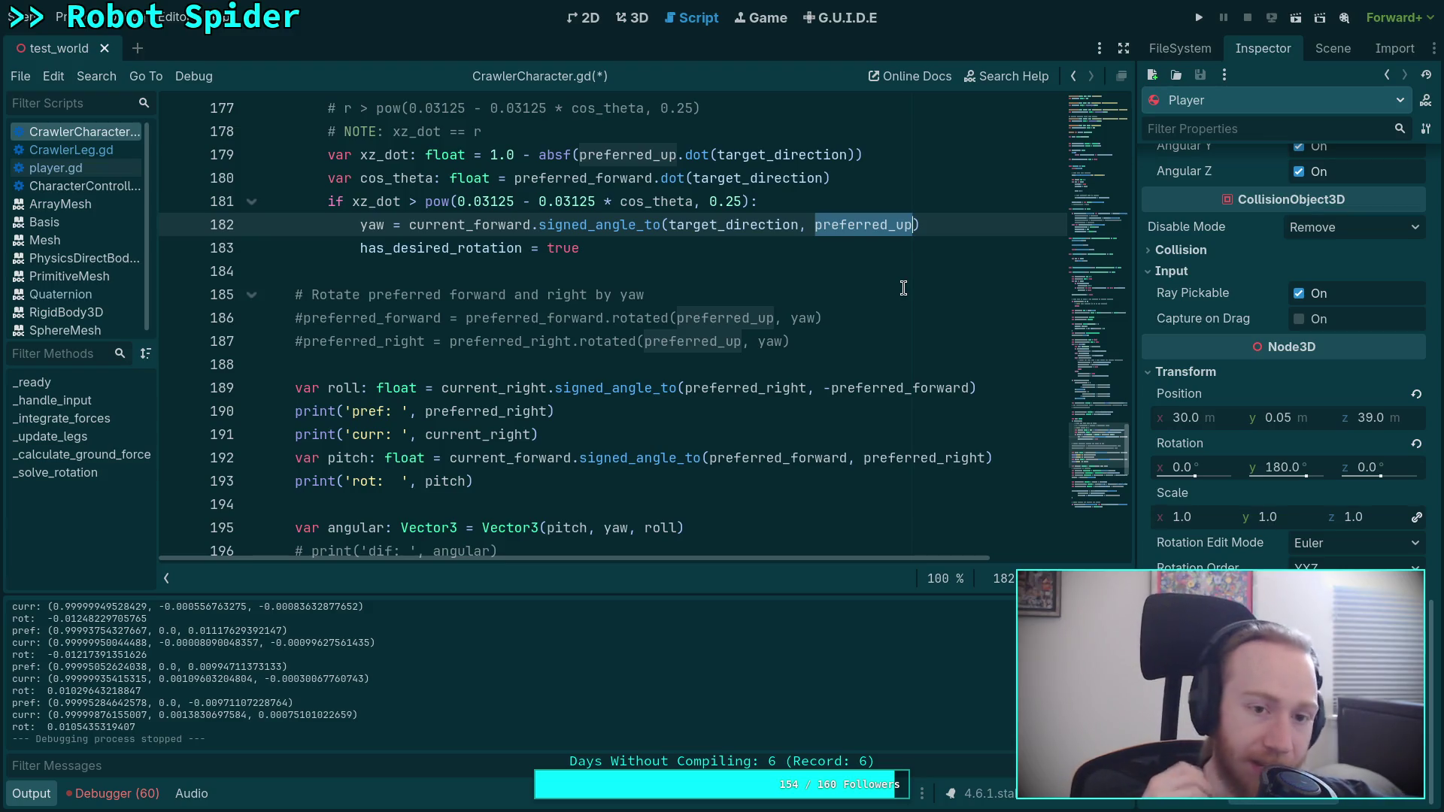
left_click_drag(830, 178, 360, 158)
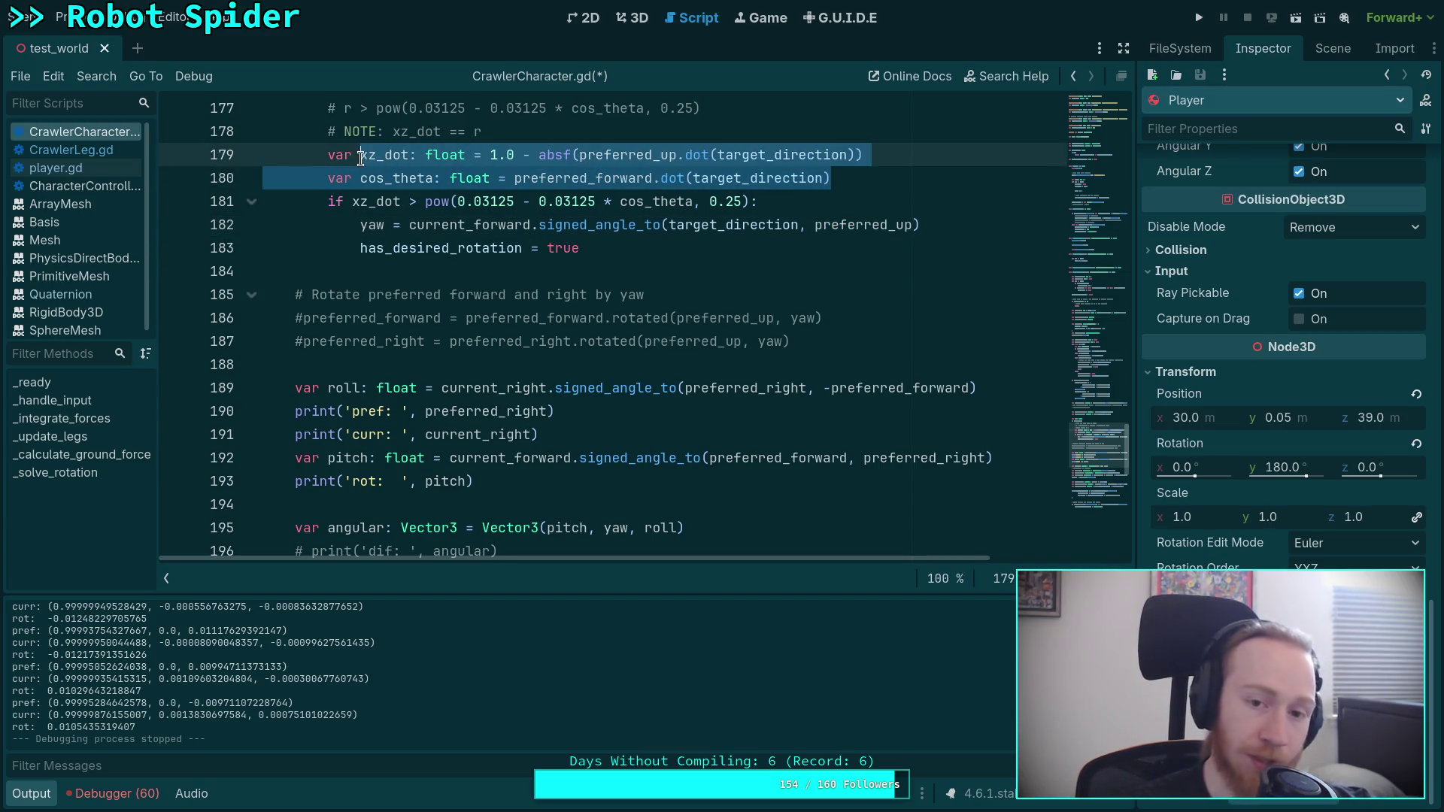
double_click(616, 157)
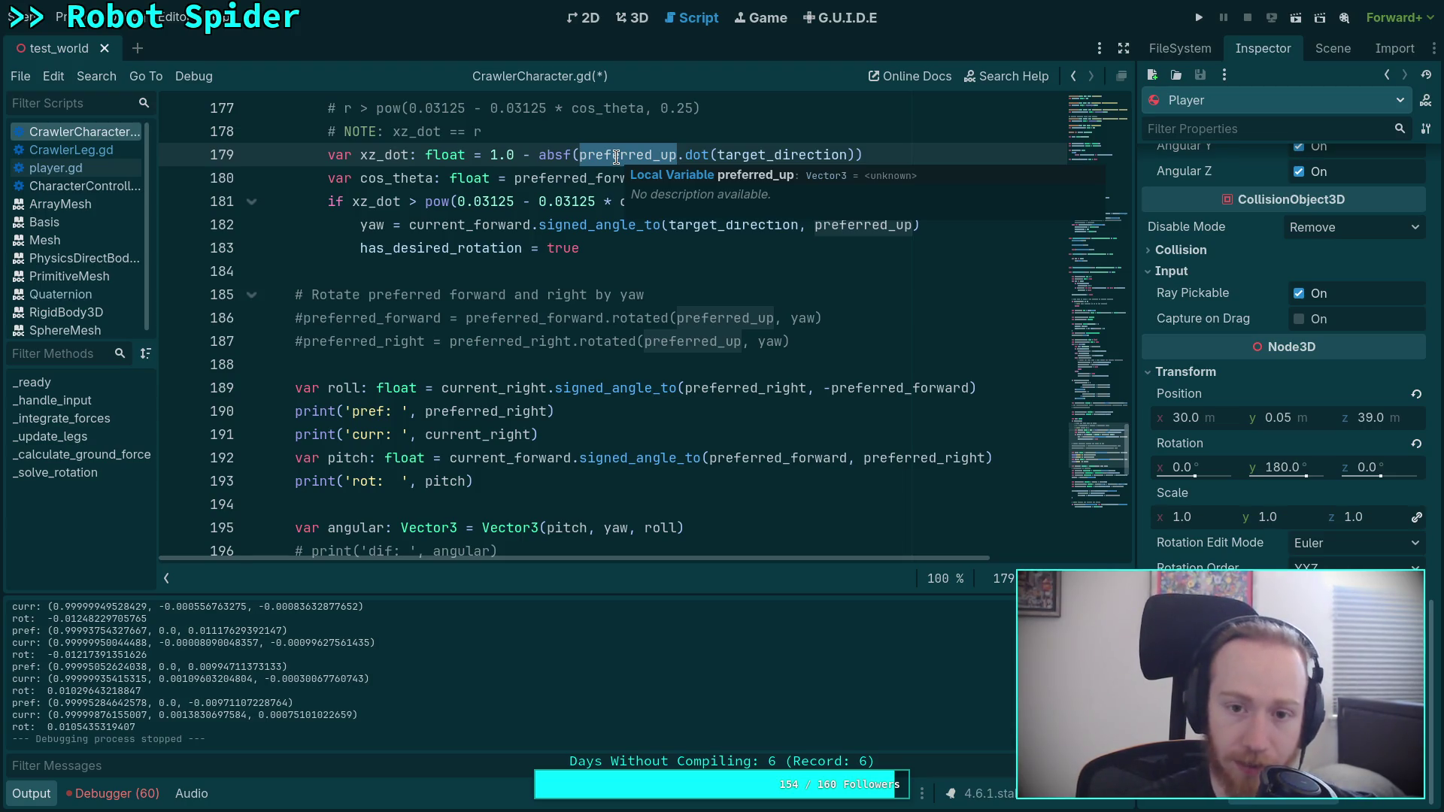
left_click(637, 250)
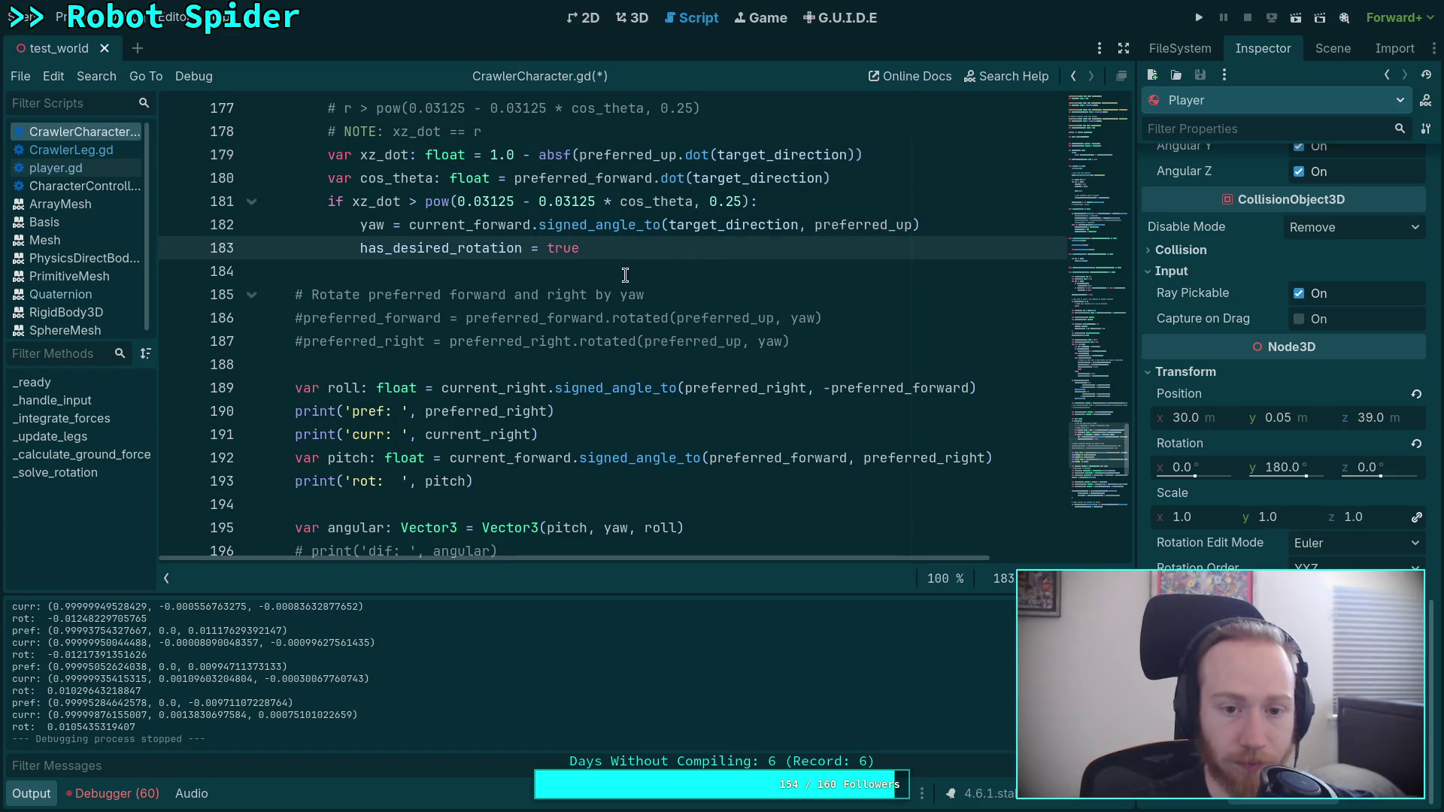
left_click(625, 275)
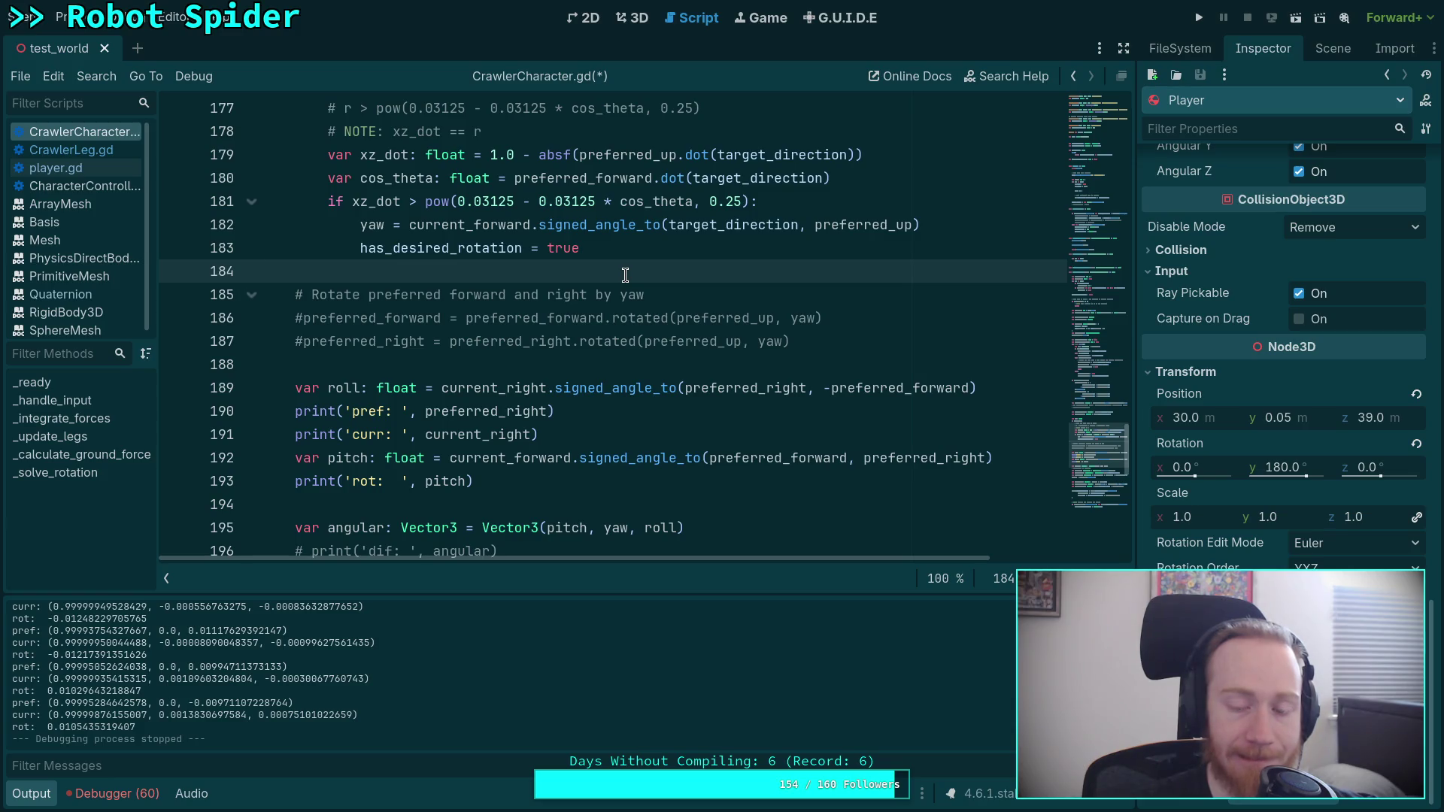
double_click(846, 225)
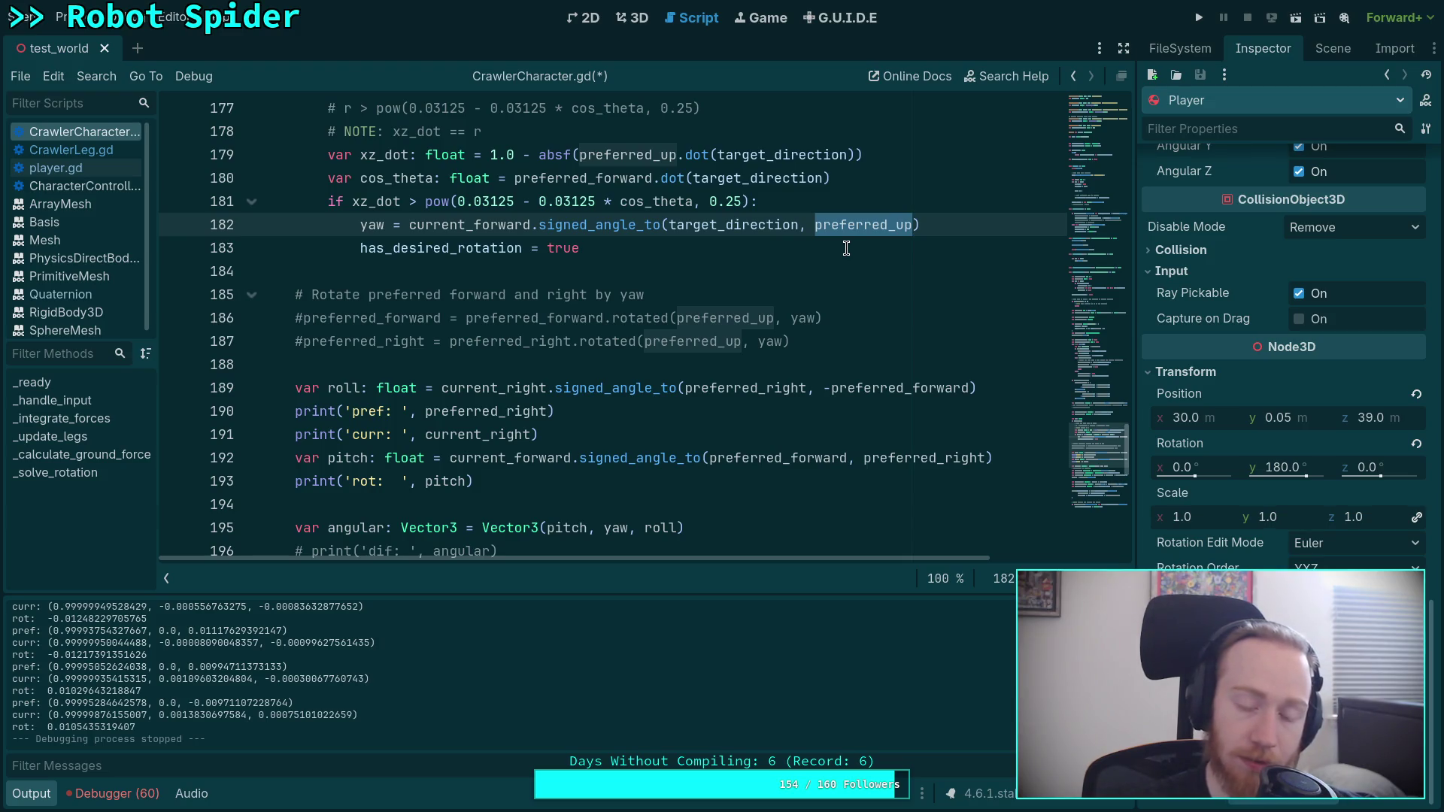
left_click(625, 382)
left_click(636, 357)
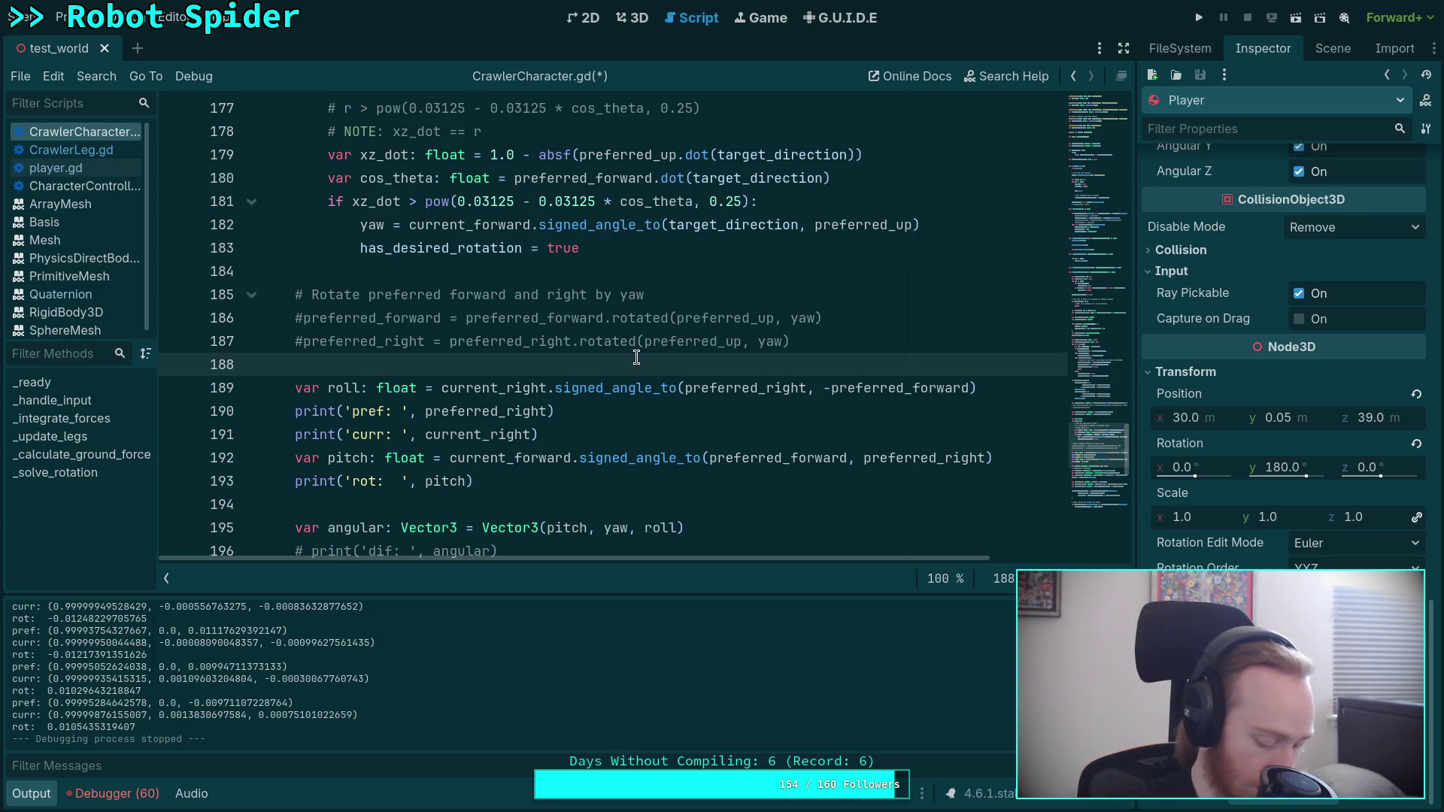
double_click(857, 224)
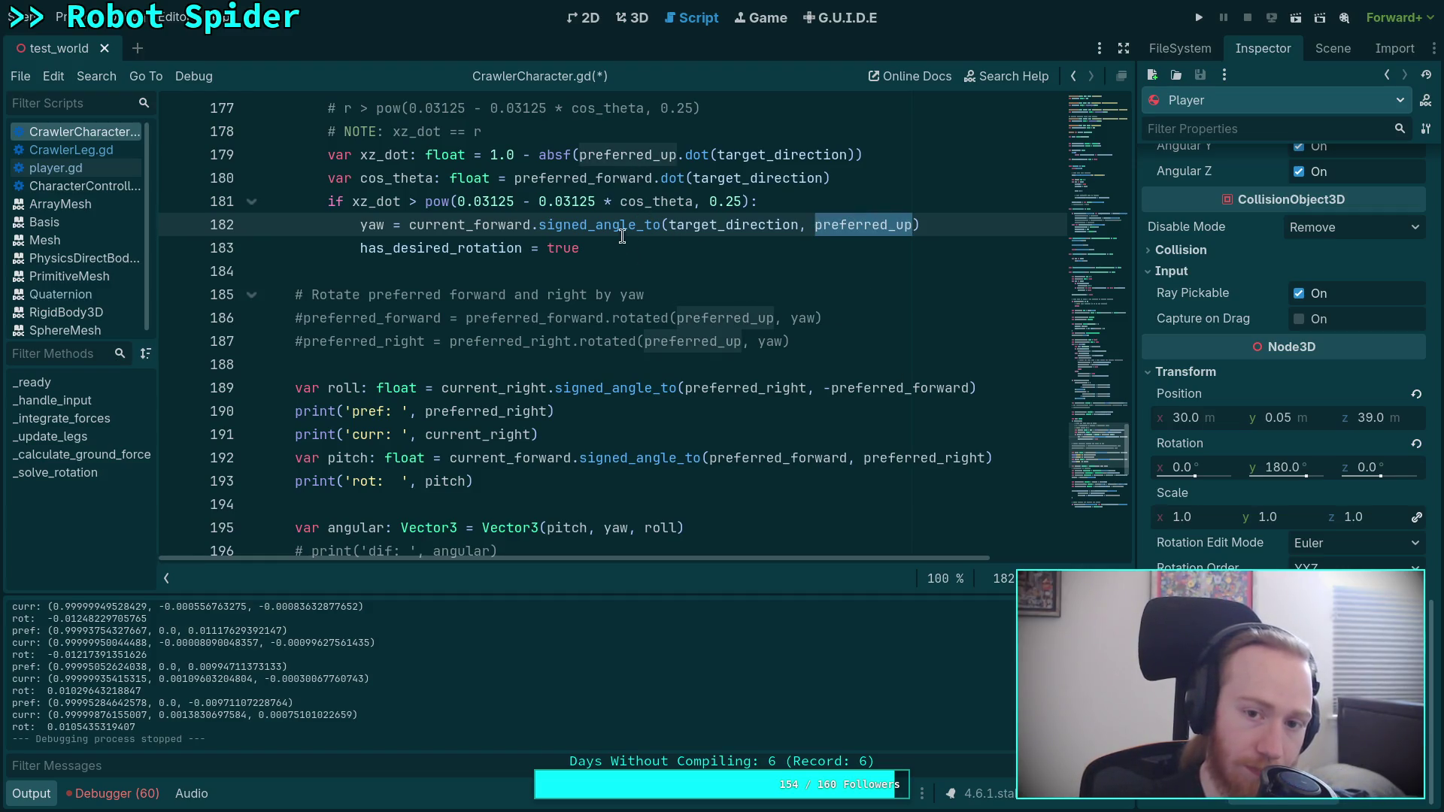
double_click(617, 156)
scroll(619, 166, "up", 1)
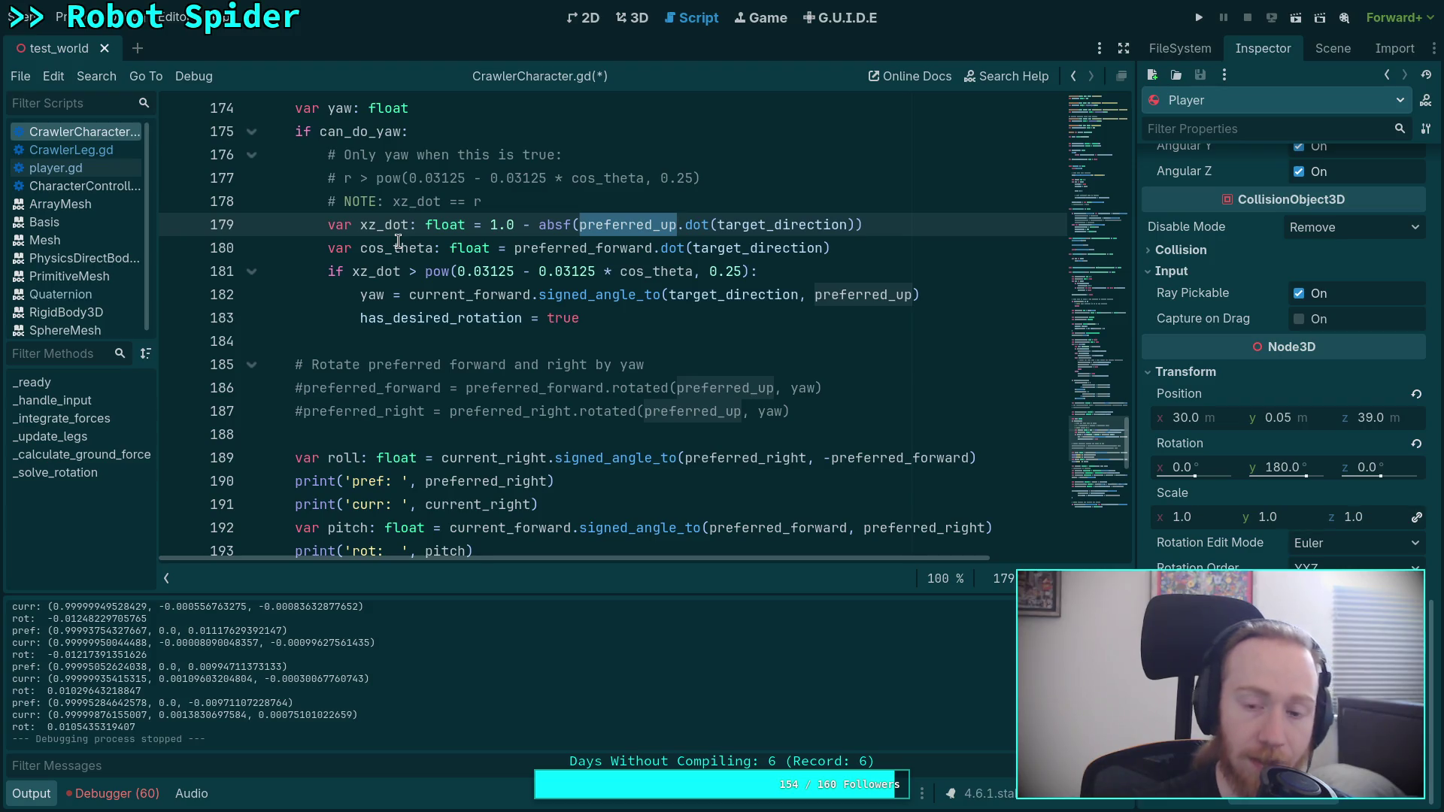
mouse_move(555, 252)
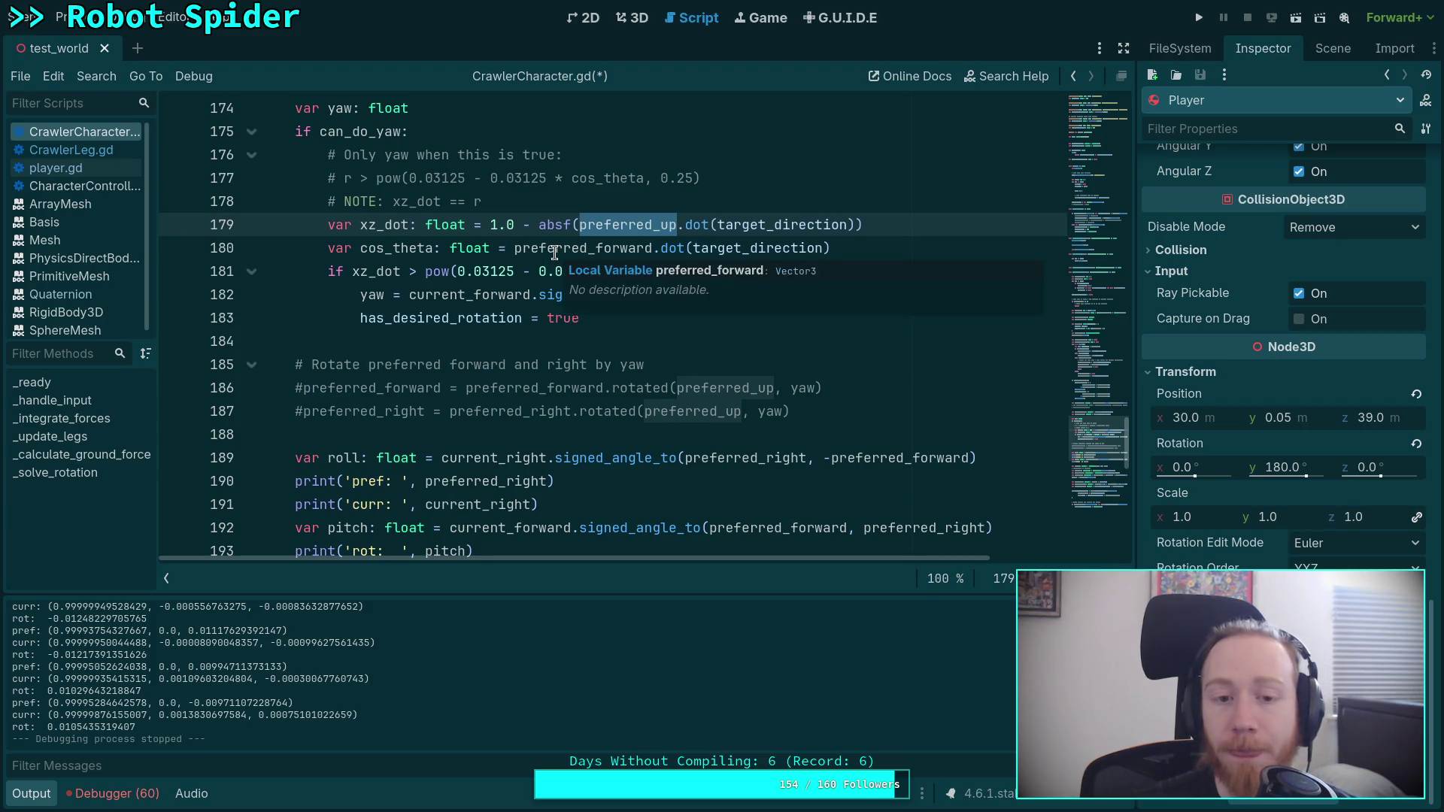
mouse_move(472, 241)
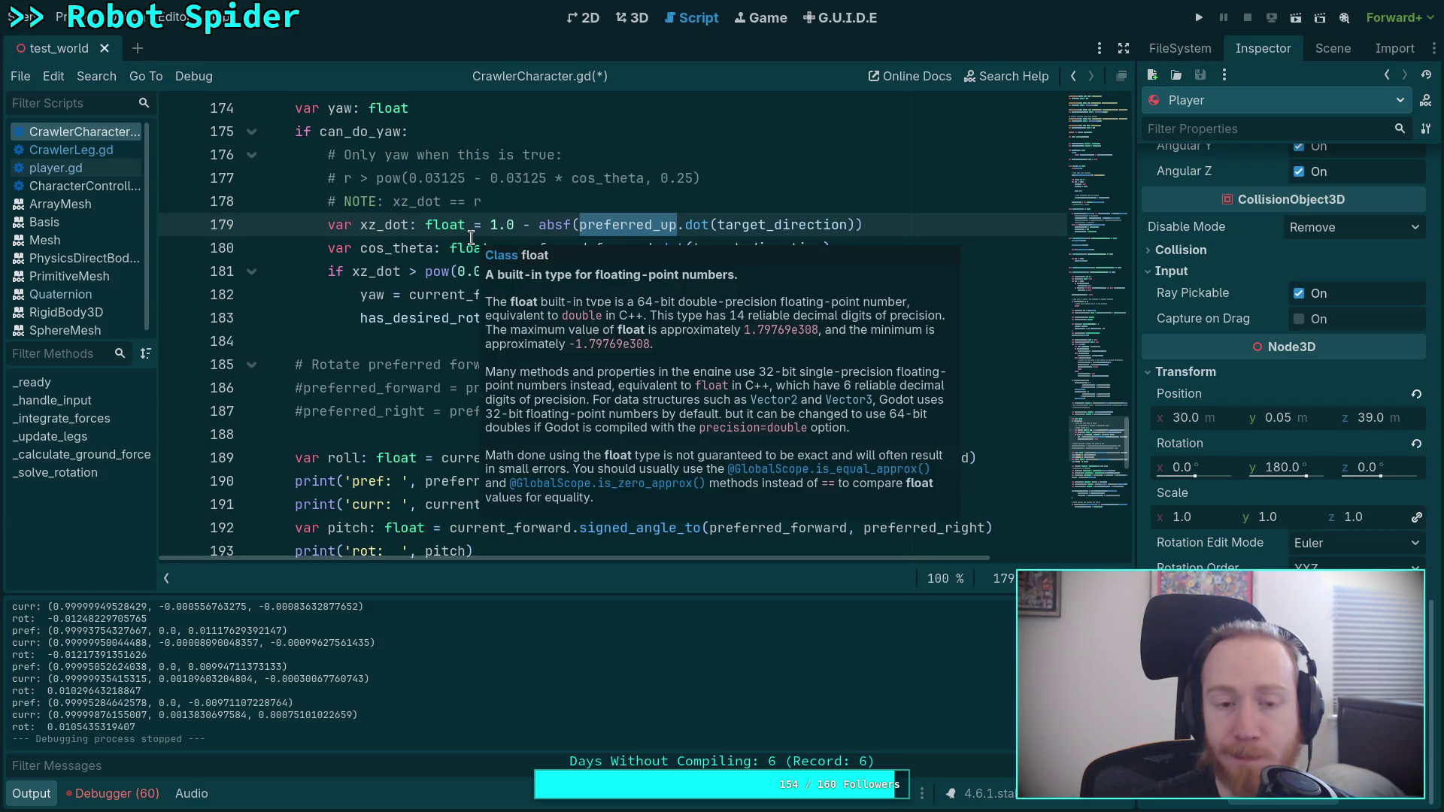
scroll(372, 323, "down", 2)
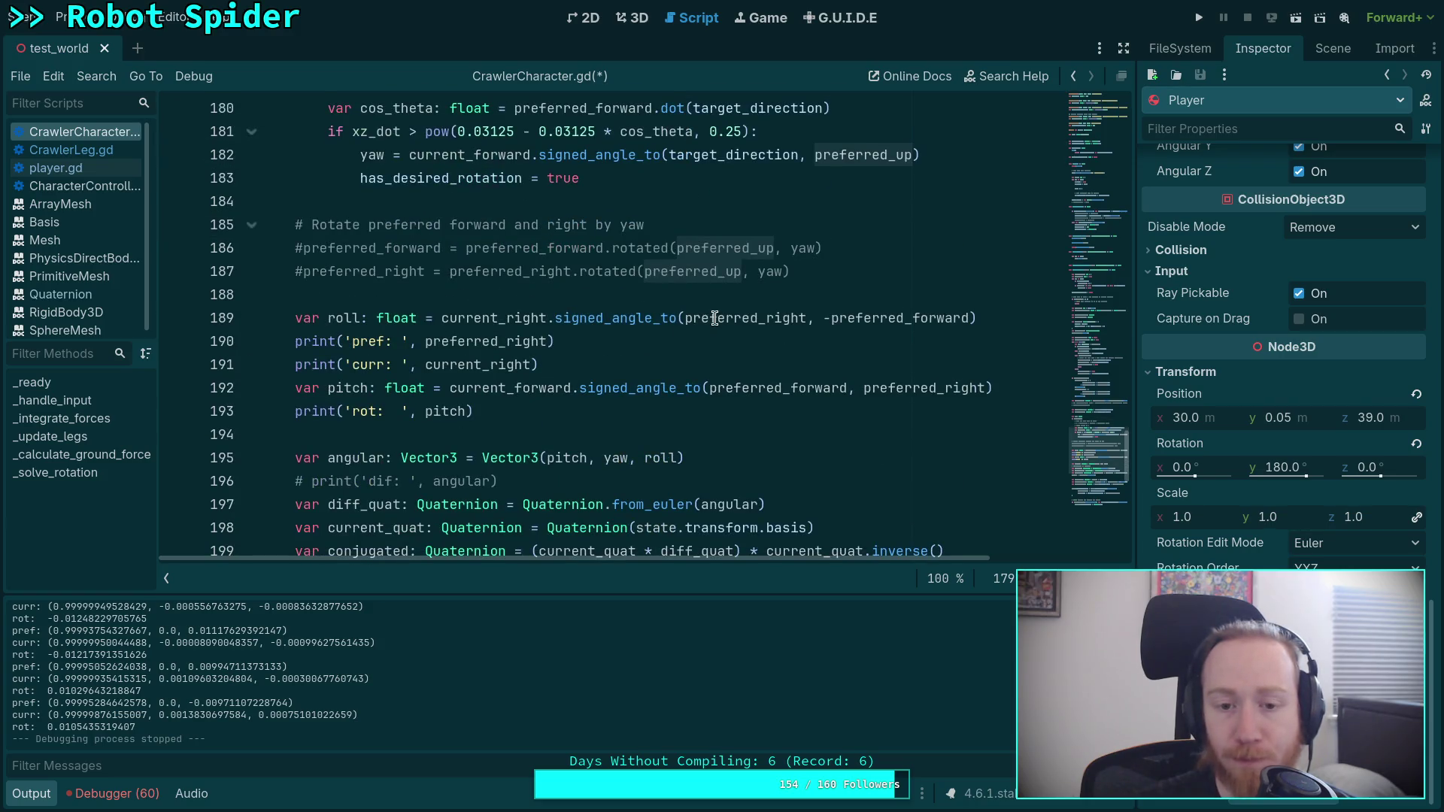
double_click(714, 318)
double_click(493, 317)
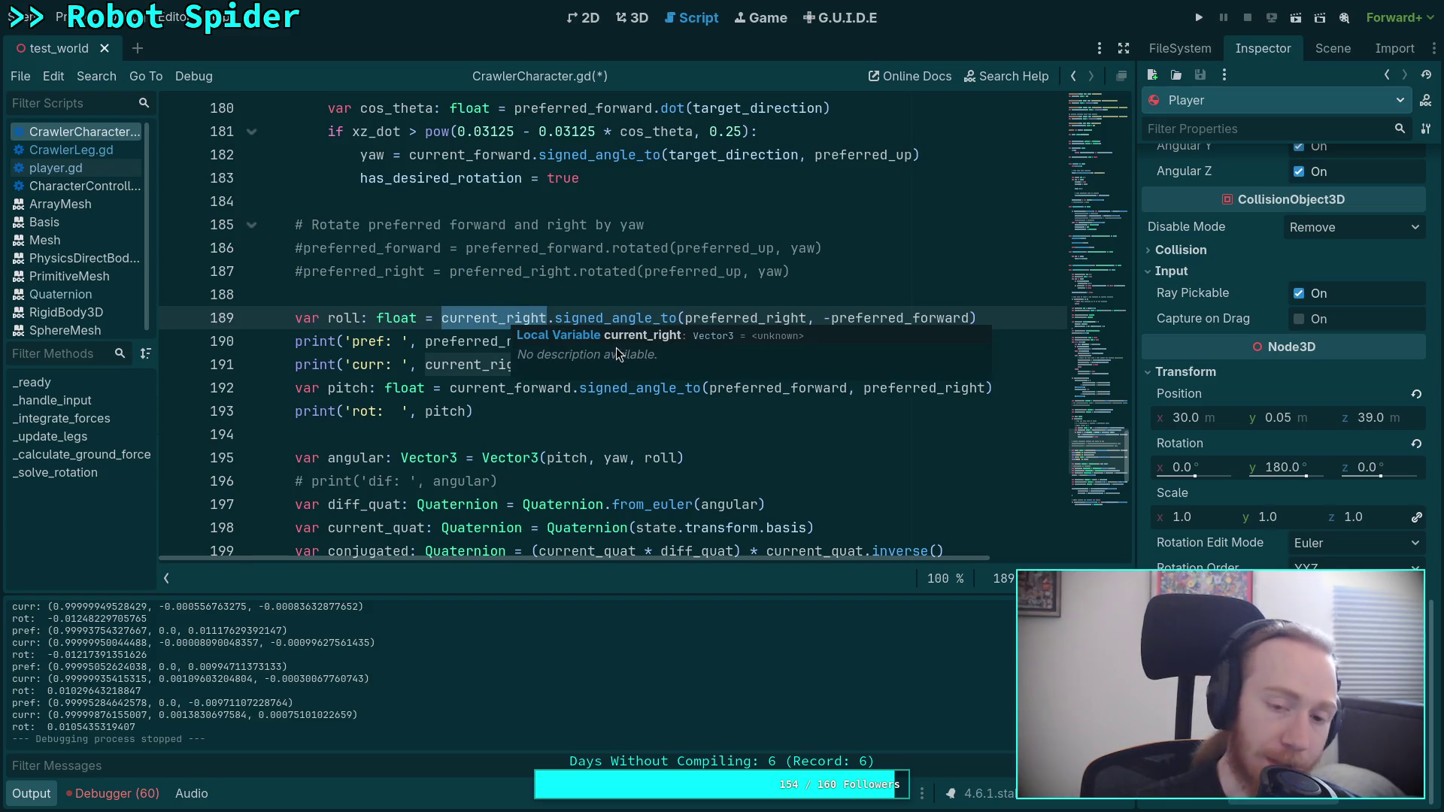
double_click(729, 318)
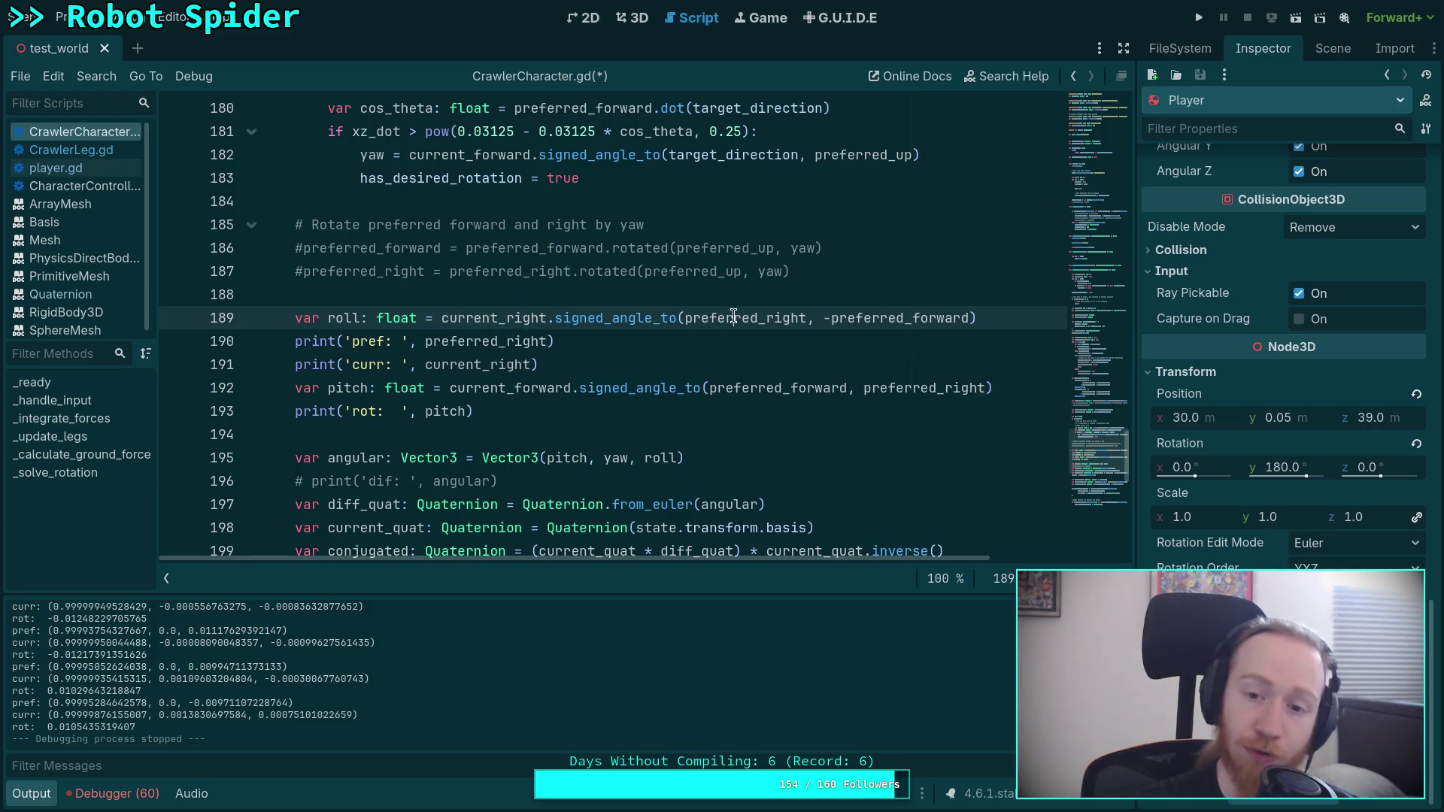
scroll(711, 356, "up", 1)
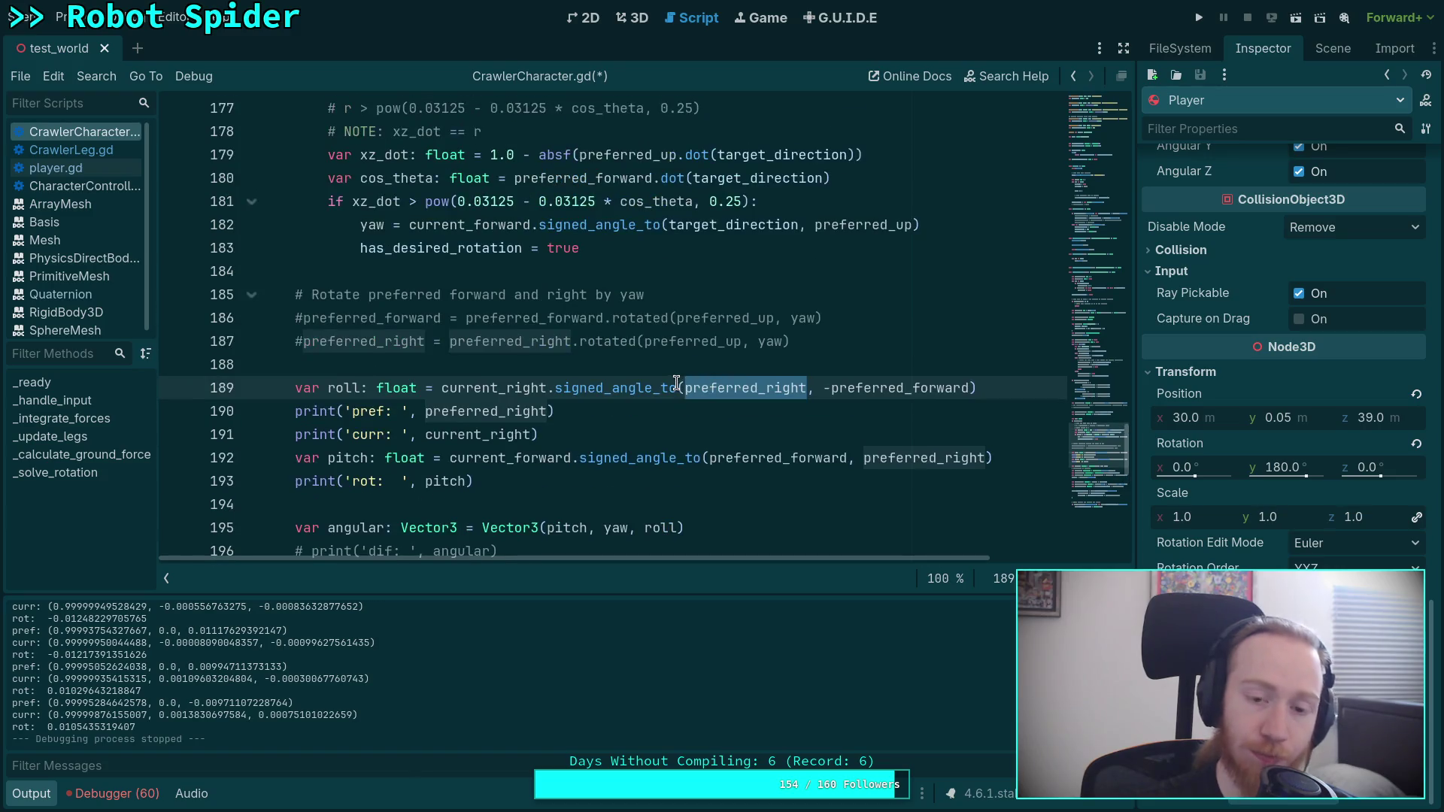
mouse_move(676, 383)
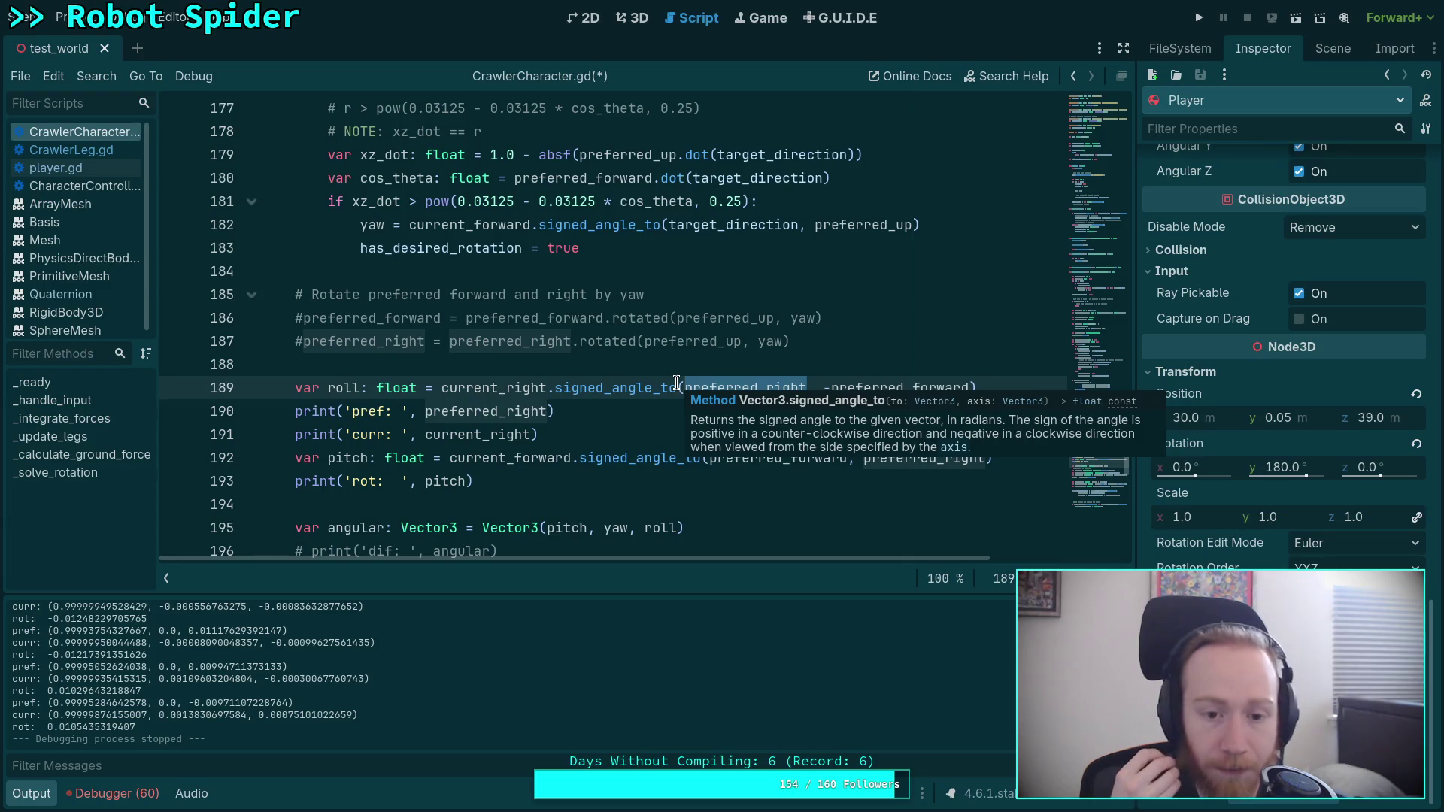
left_click_drag(824, 388, 972, 400)
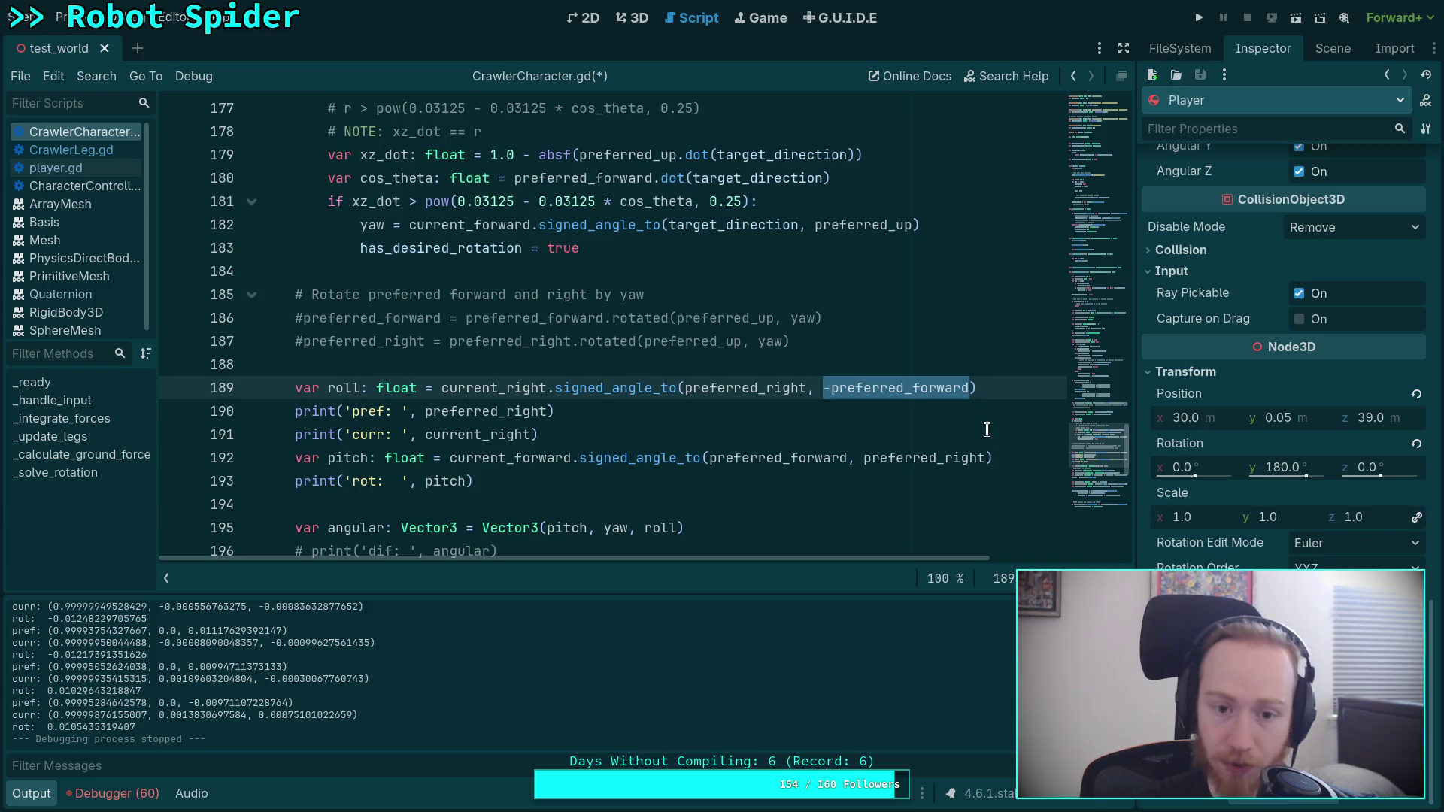
Change the roll axis to -current_forward on line 189 and the yaw axis to current_up on line 182.
left_click_drag(830, 389, 906, 392)
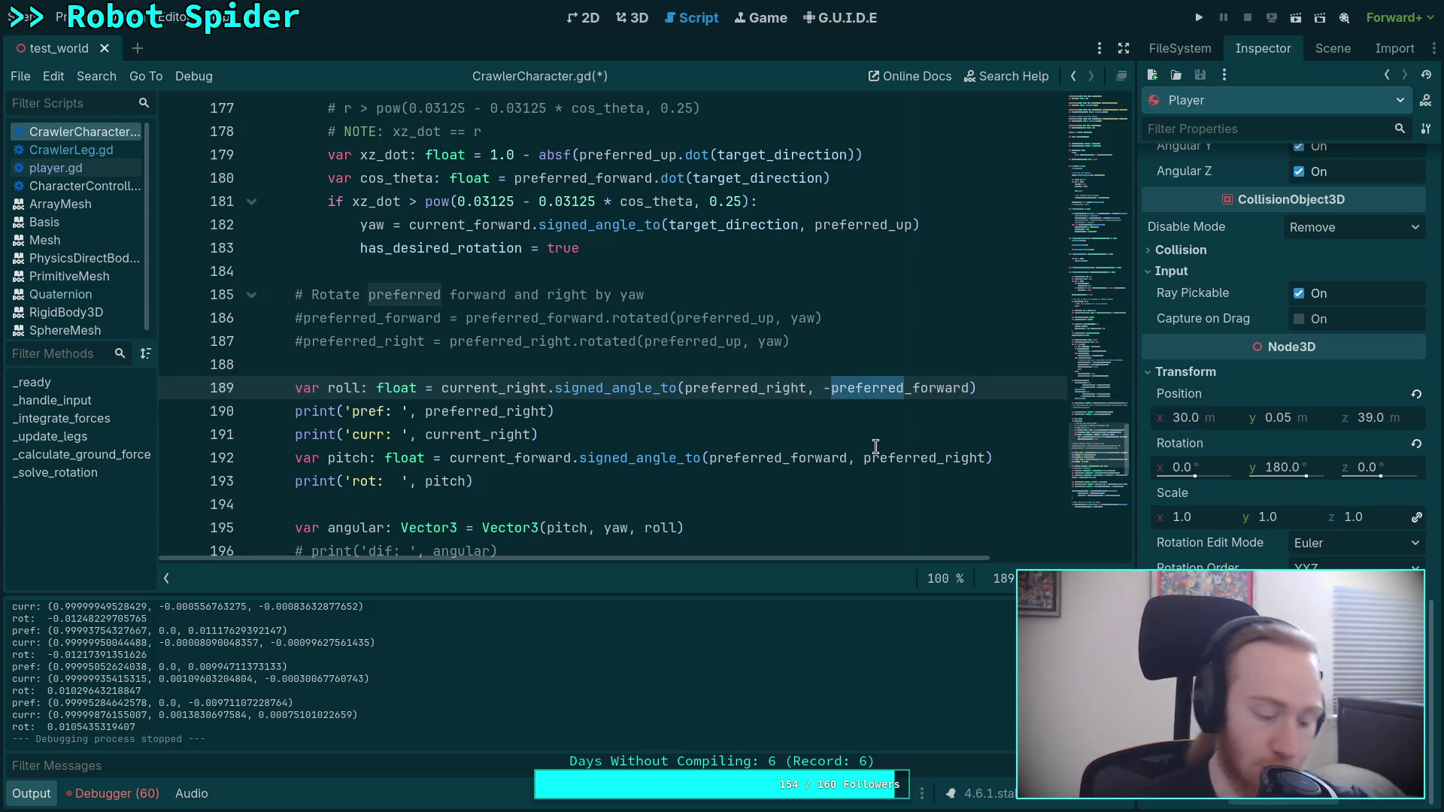
type("curr")
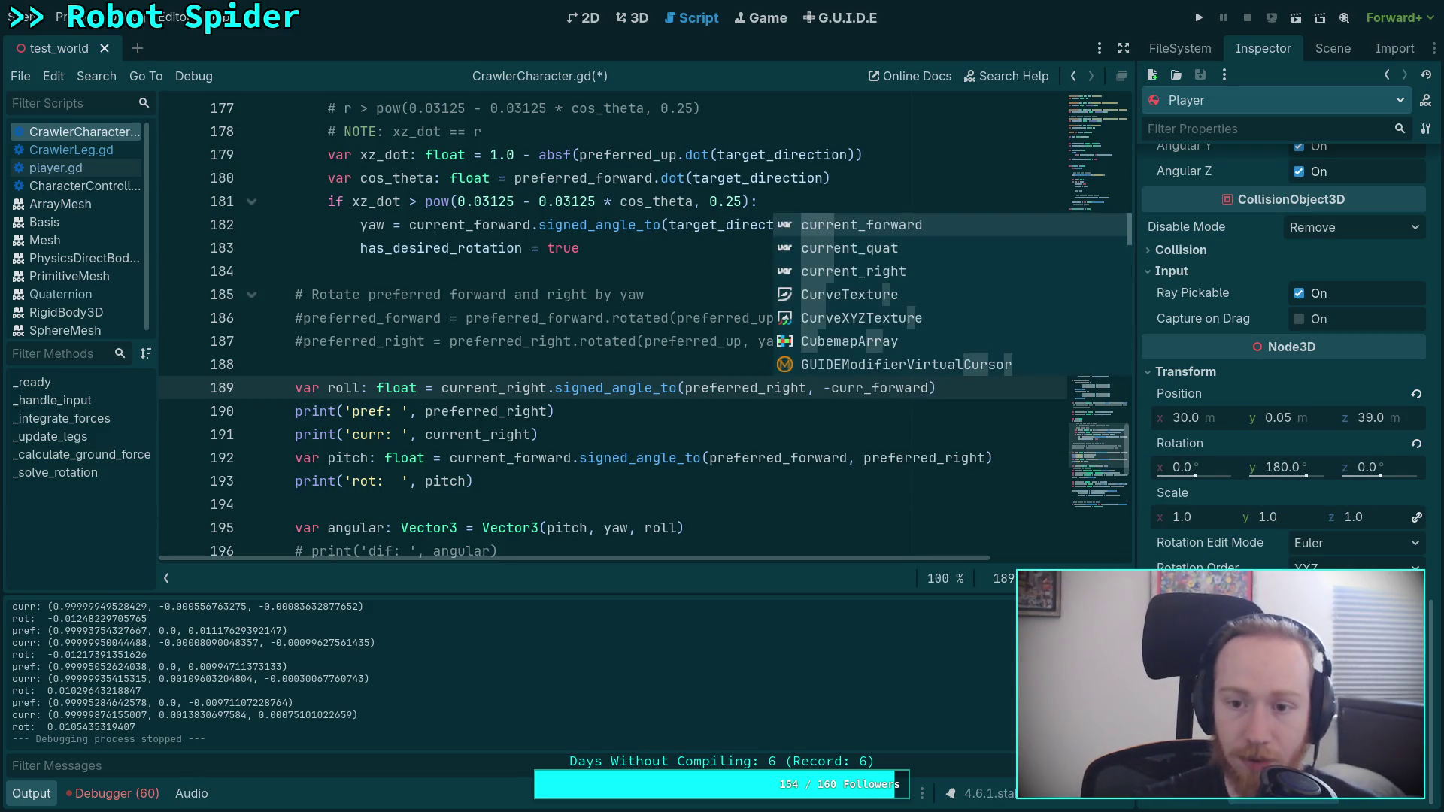
key("Return")
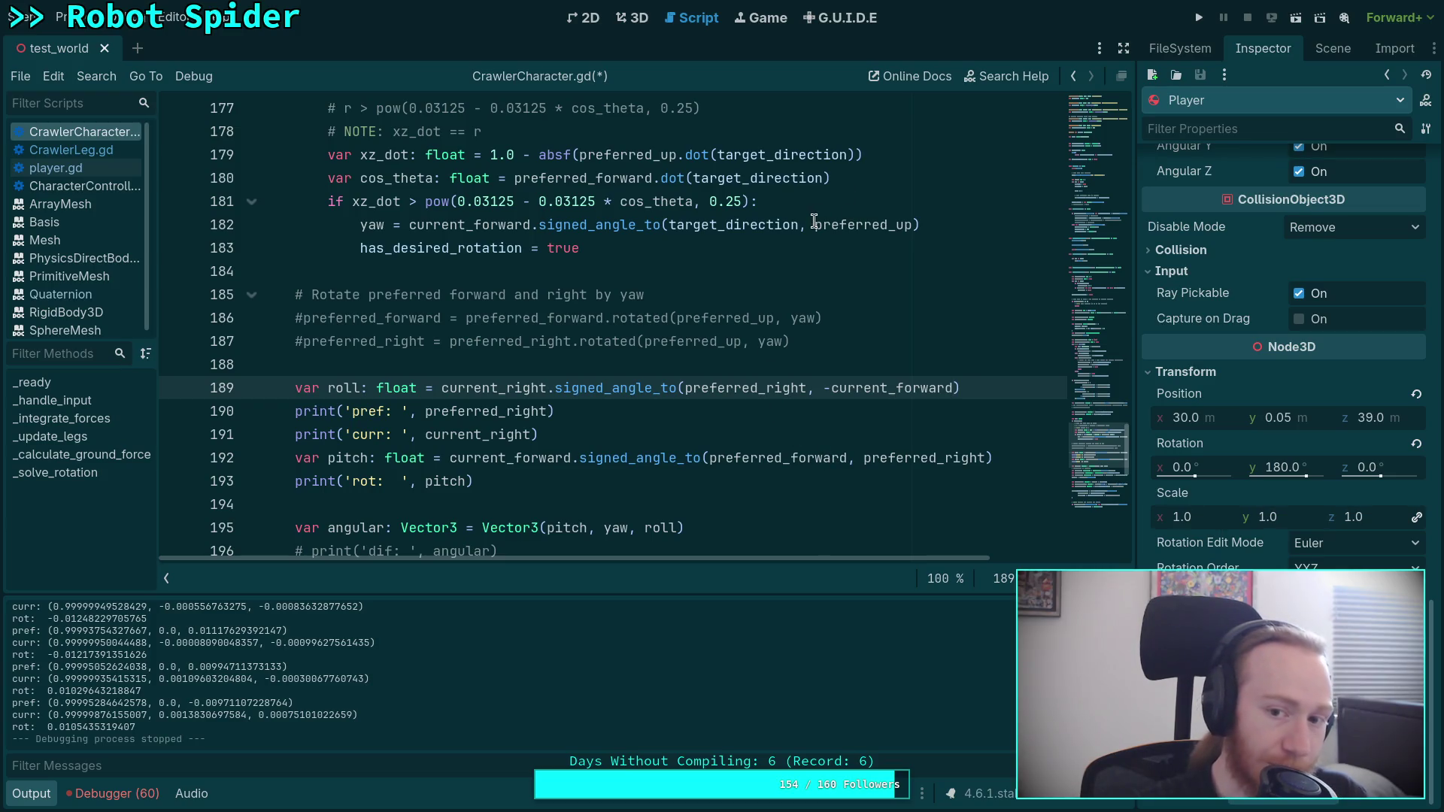
left_click_drag(815, 224, 911, 224)
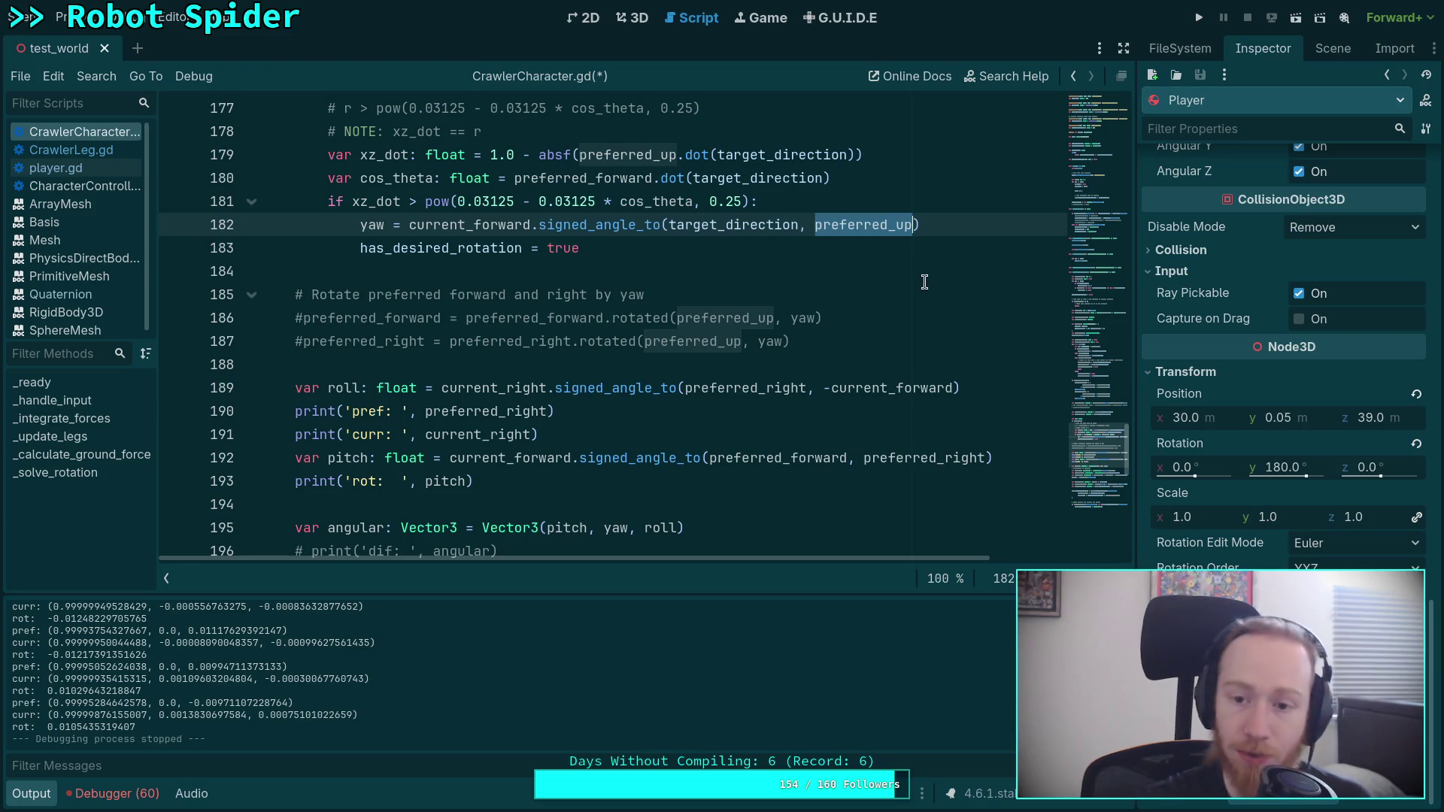
type("curre")
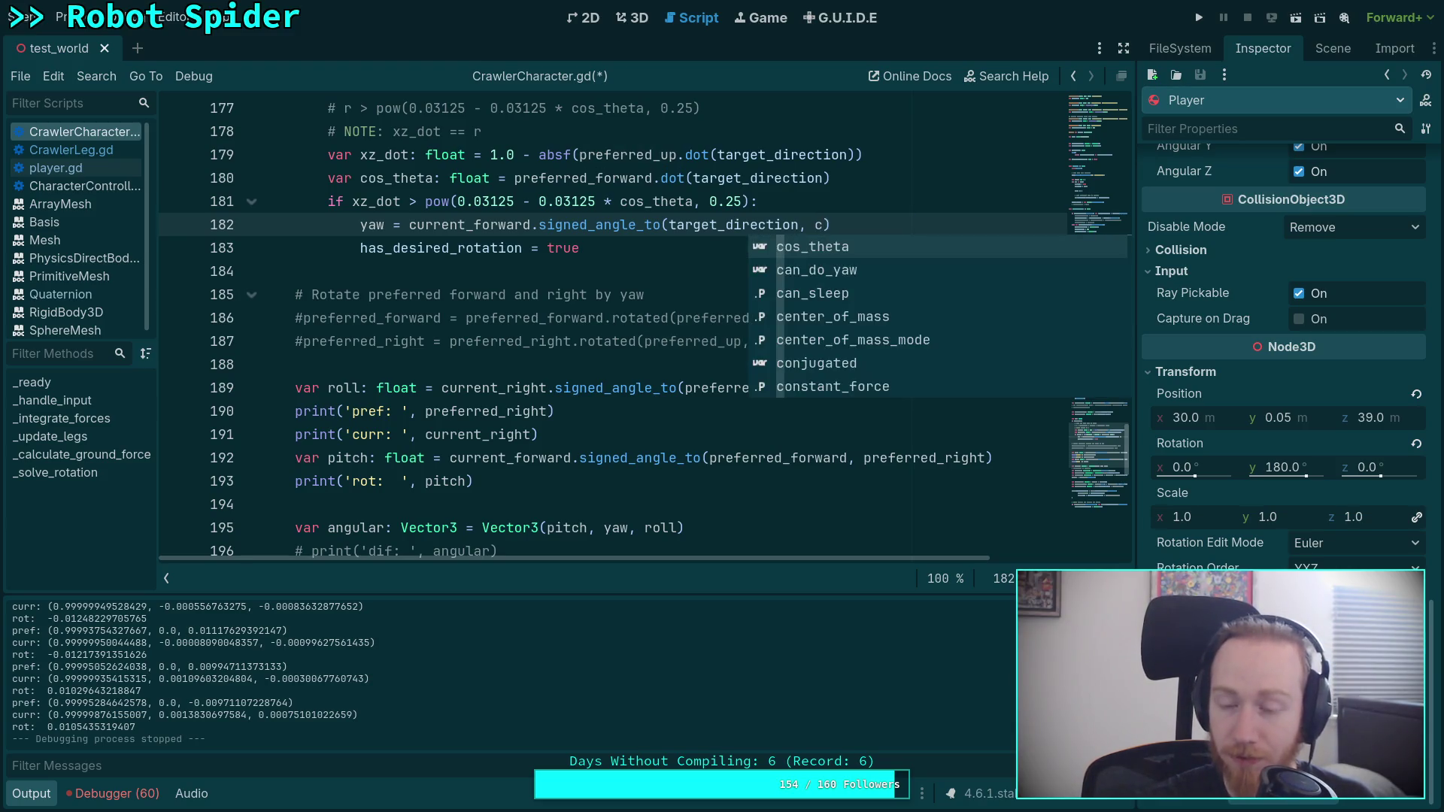
type("nt_up")
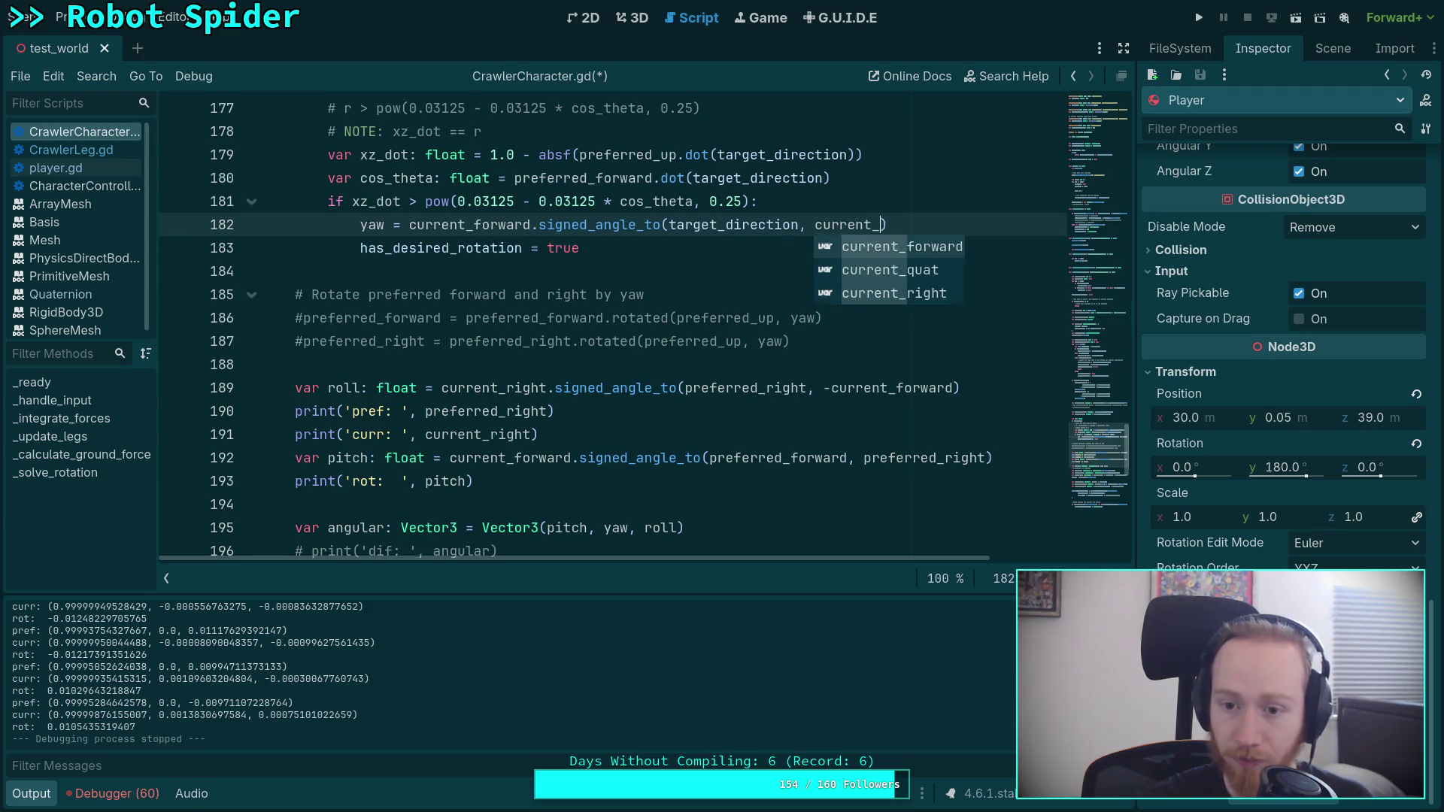
scroll(675, 345, "up", 5)
left_click(805, 341)
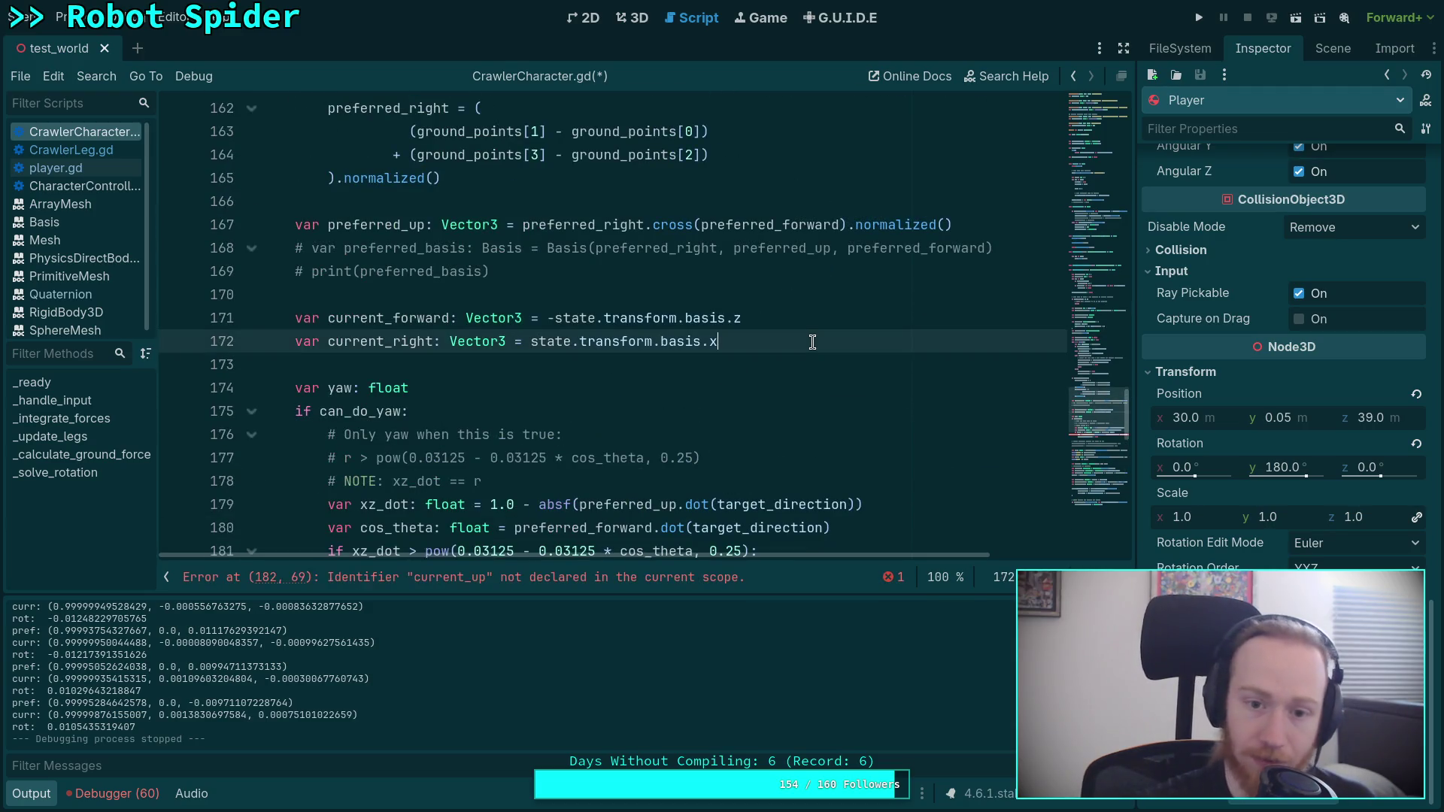
Add the line var current_up: Vector3 = state.transform.basis.y below current_right.
key("Return")
type("ar current_")
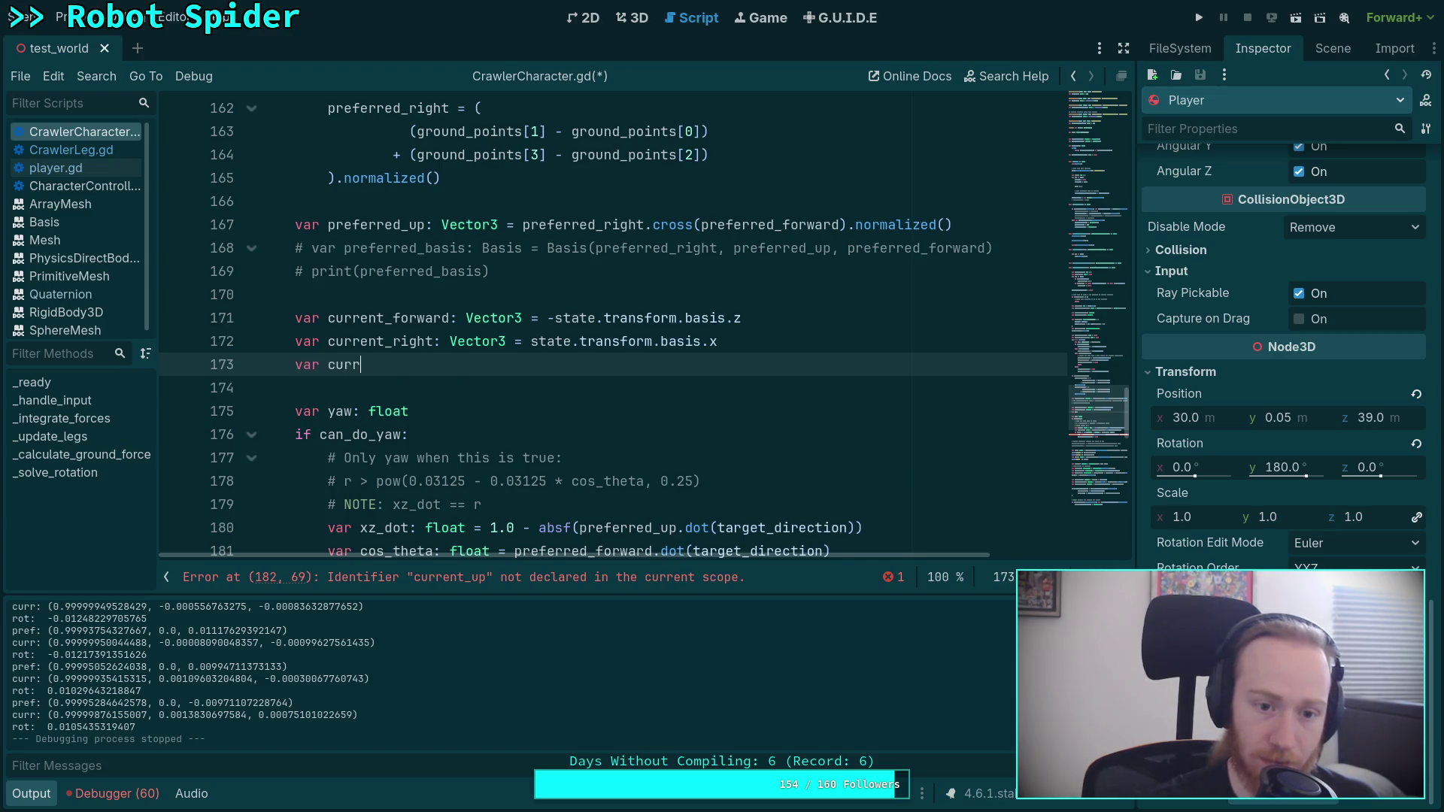
type("up: V")
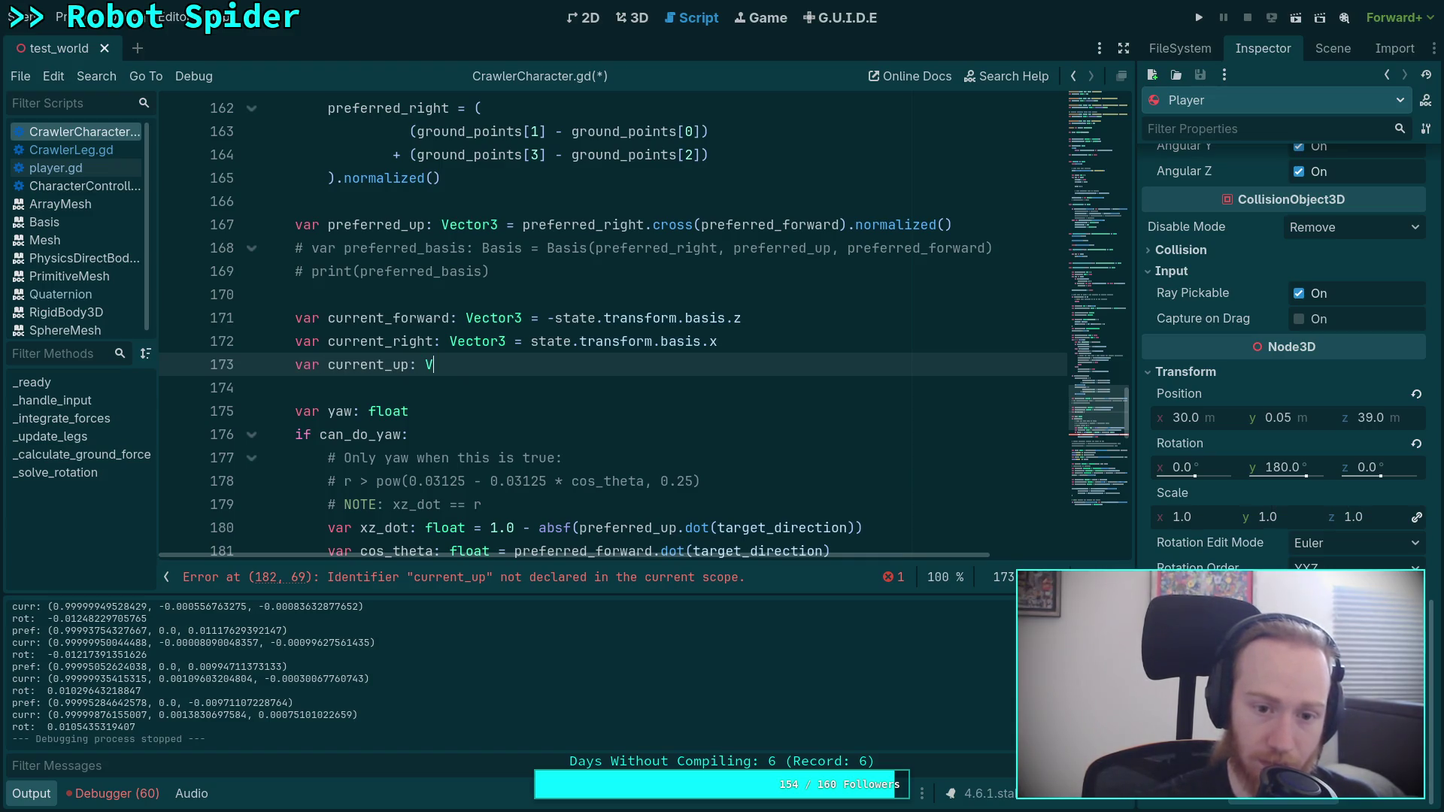
type("ector3 = state.transform.basis.y")
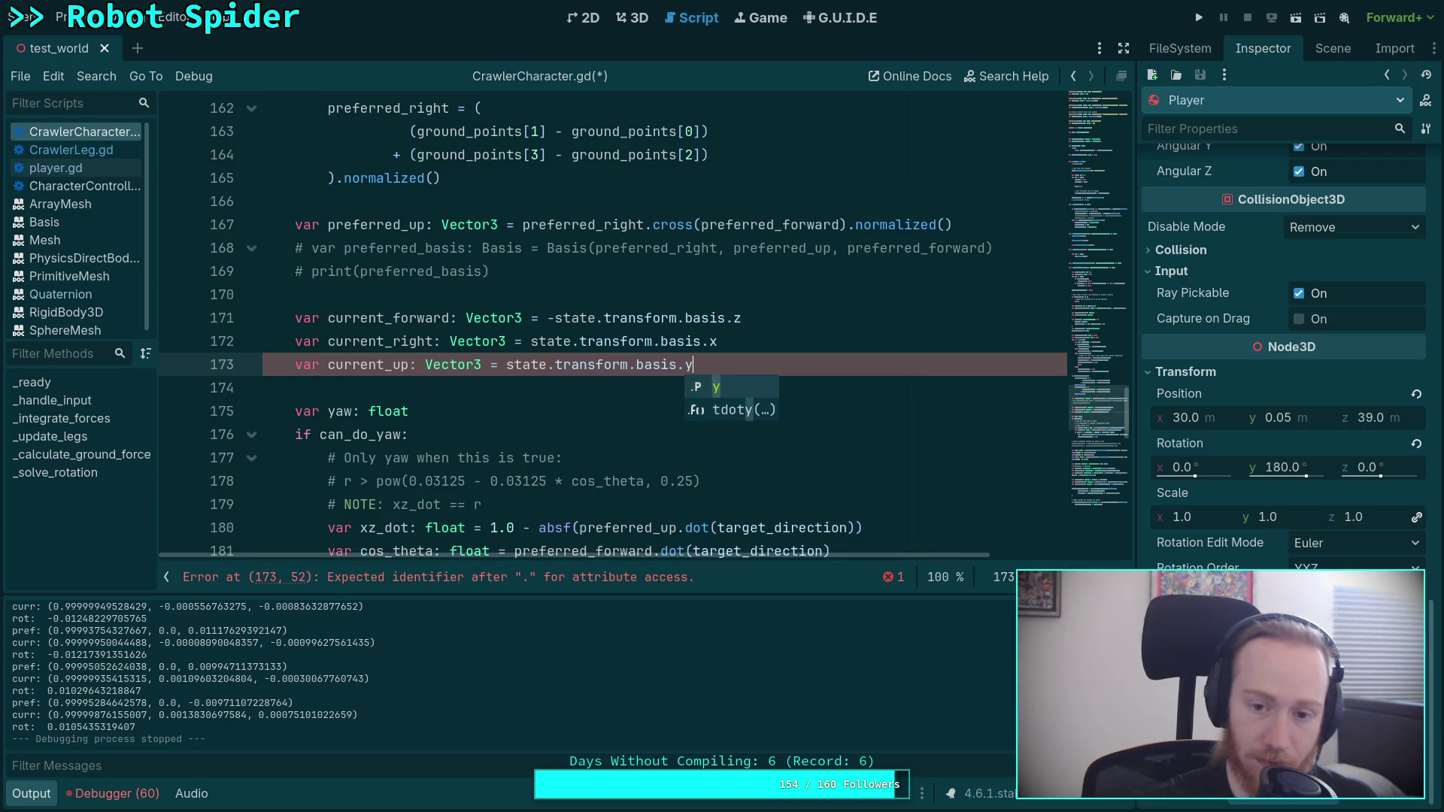
left_click(549, 320)
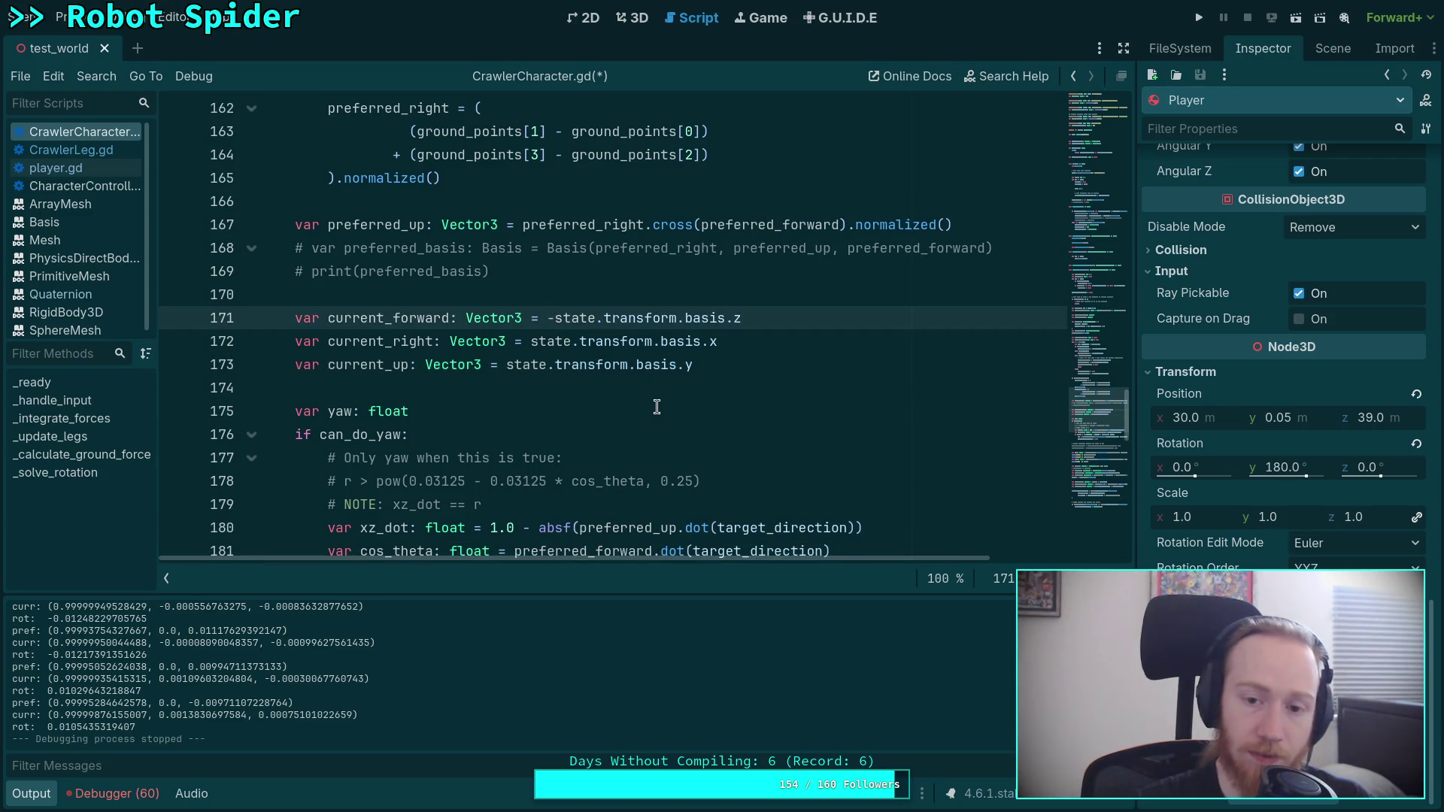
scroll(617, 430, "down", 2)
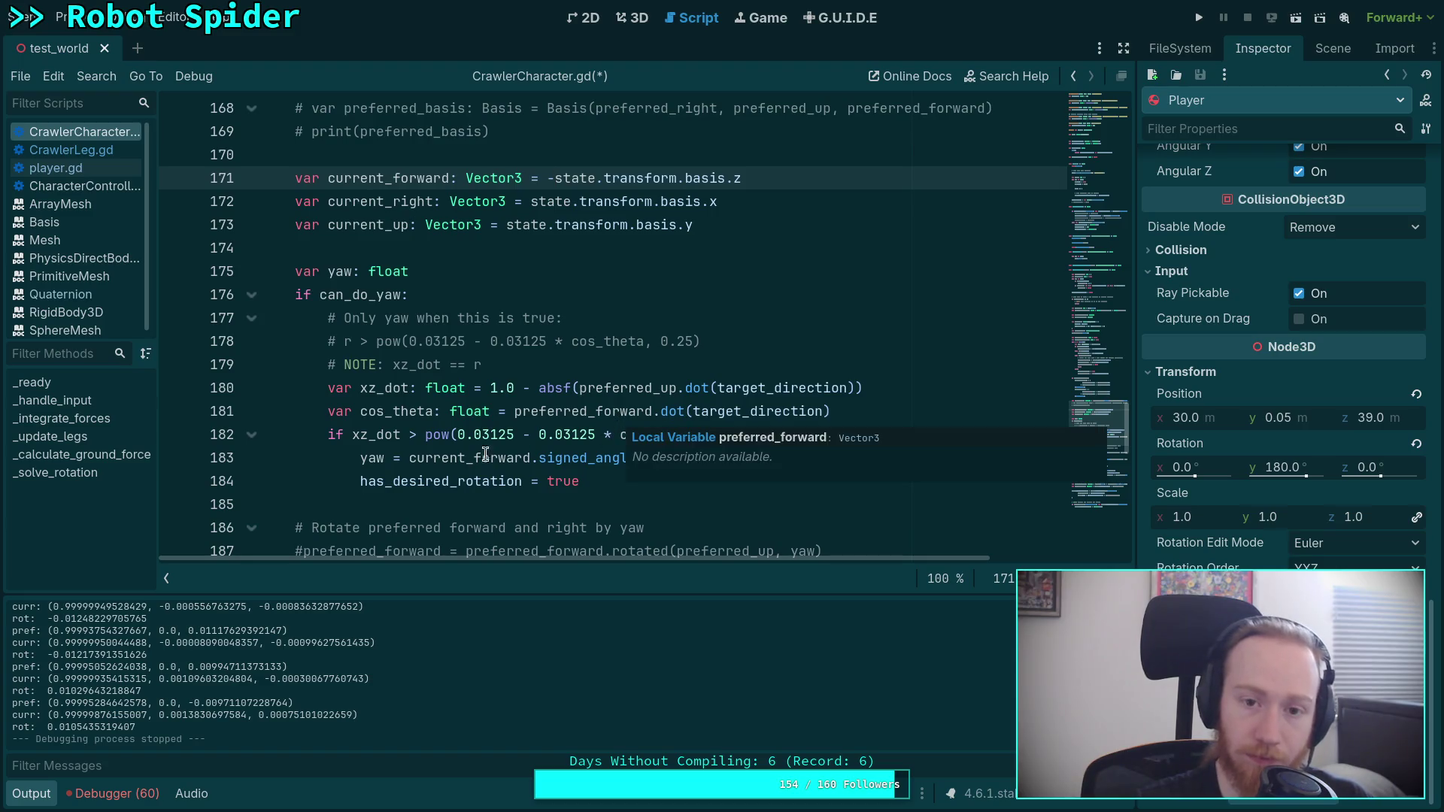
Scroll through the script and check current_forward in the roll line.
scroll(486, 451, "down", 1)
scroll(487, 454, "up", 1)
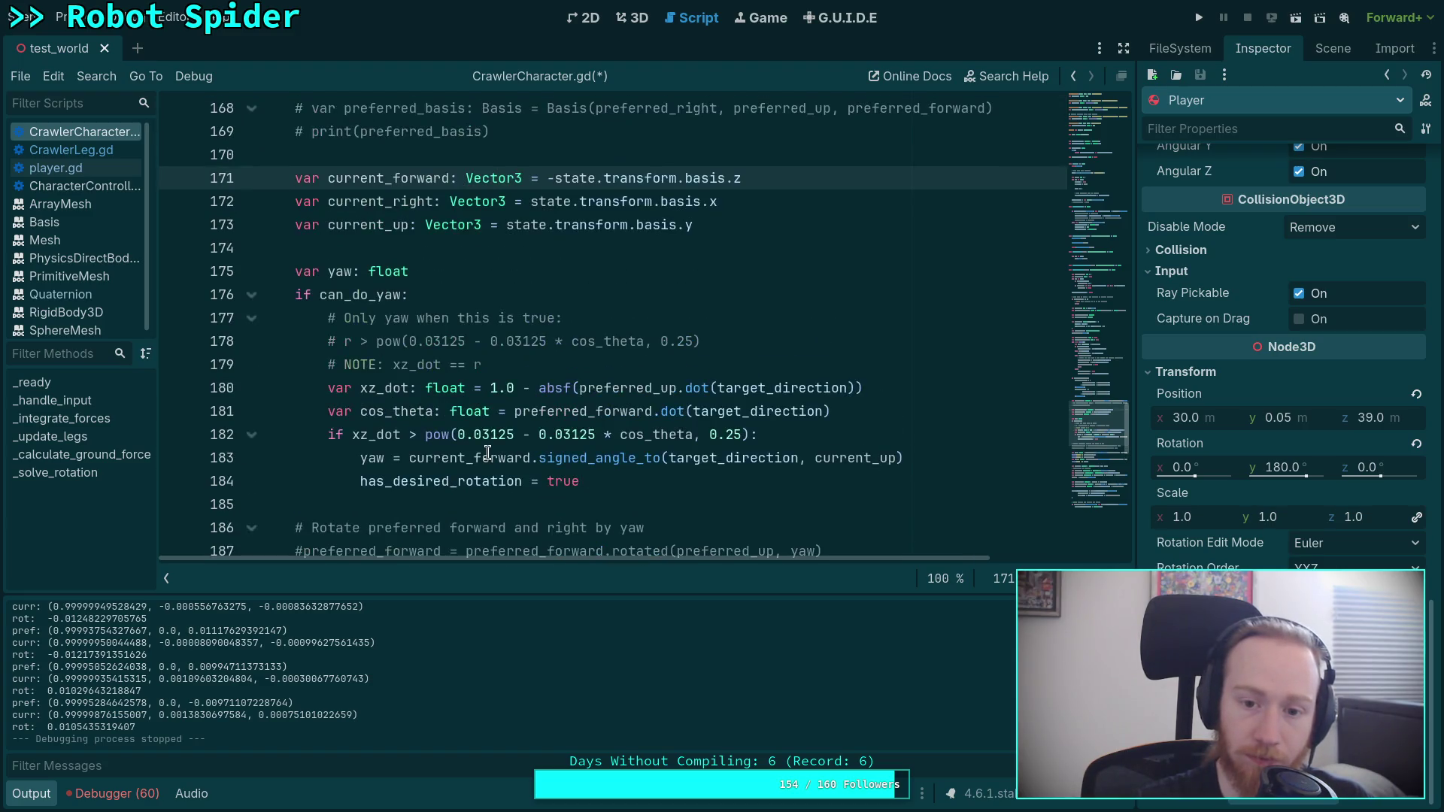
scroll(501, 441, "down", 1)
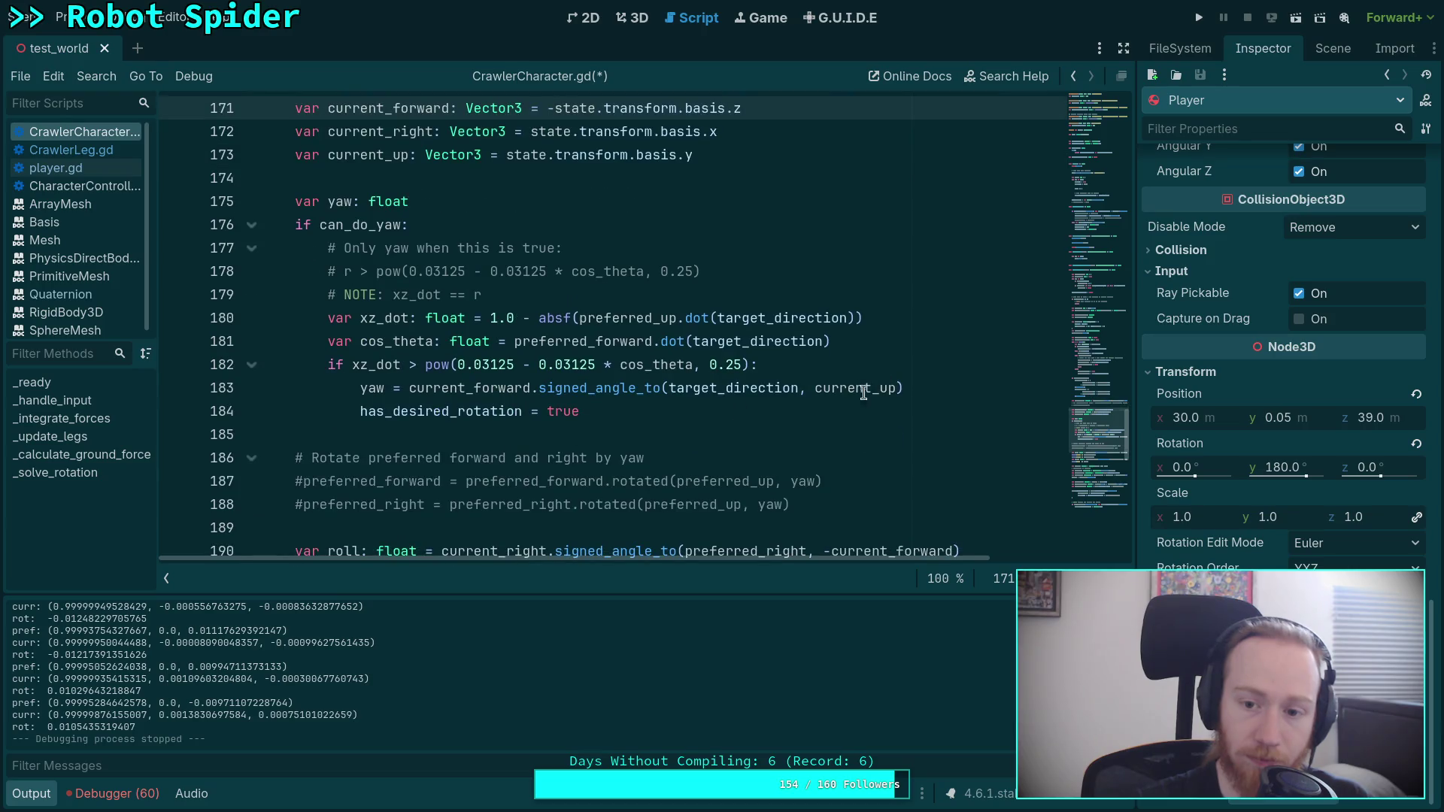
scroll(865, 407, "down", 1)
double_click(857, 479)
scroll(753, 443, "down", 1)
scroll(740, 437, "down", 1)
scroll(737, 436, "up", 4)
scroll(736, 433, "up", 1)
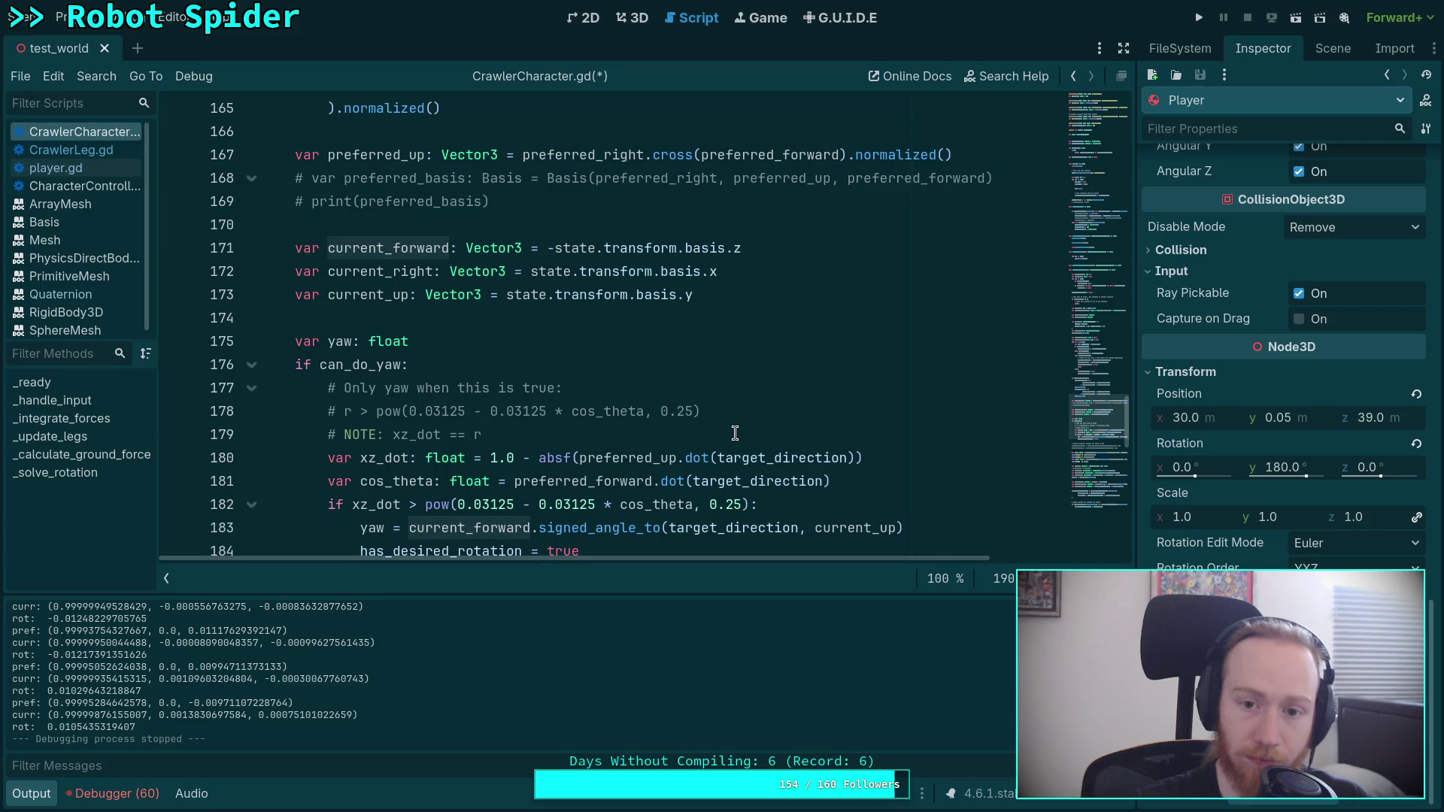
scroll(735, 434, "down", 6)
scroll(735, 433, "up", 2)
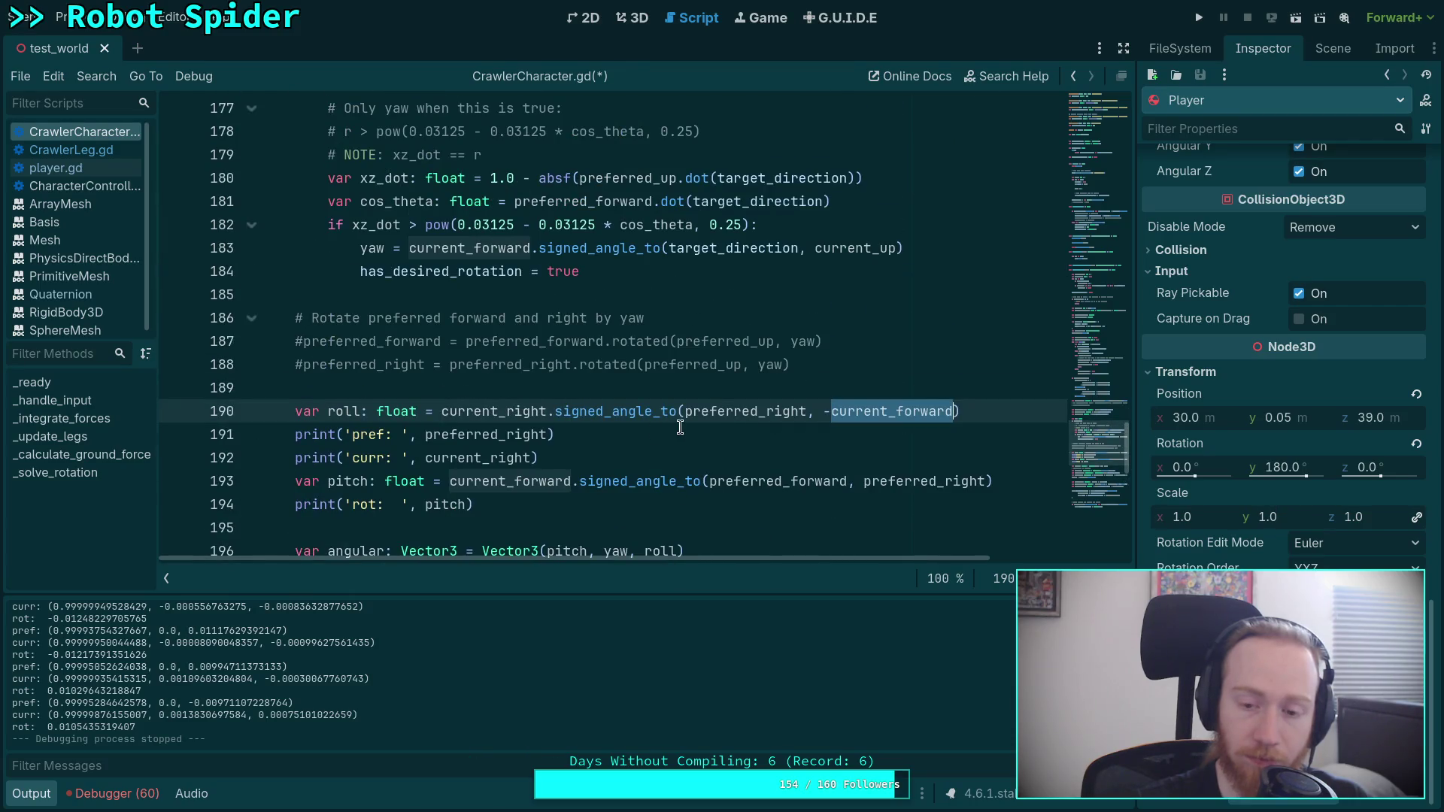
Replace preferred_right with current_right in the pitch line's signed_angle_to call.
double_click(916, 482)
mouse_move(916, 482)
type("curre")
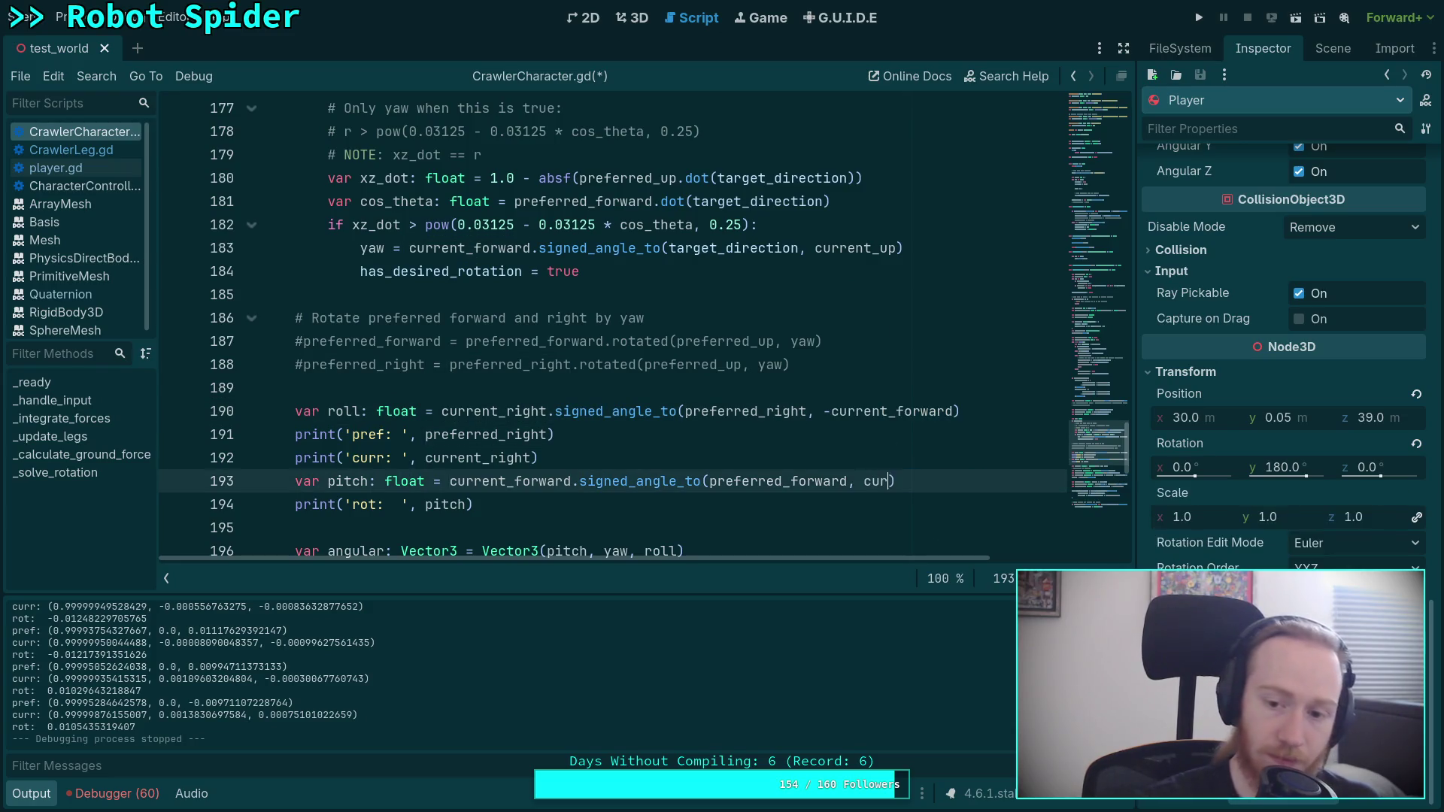
key("Down")
key("Return")
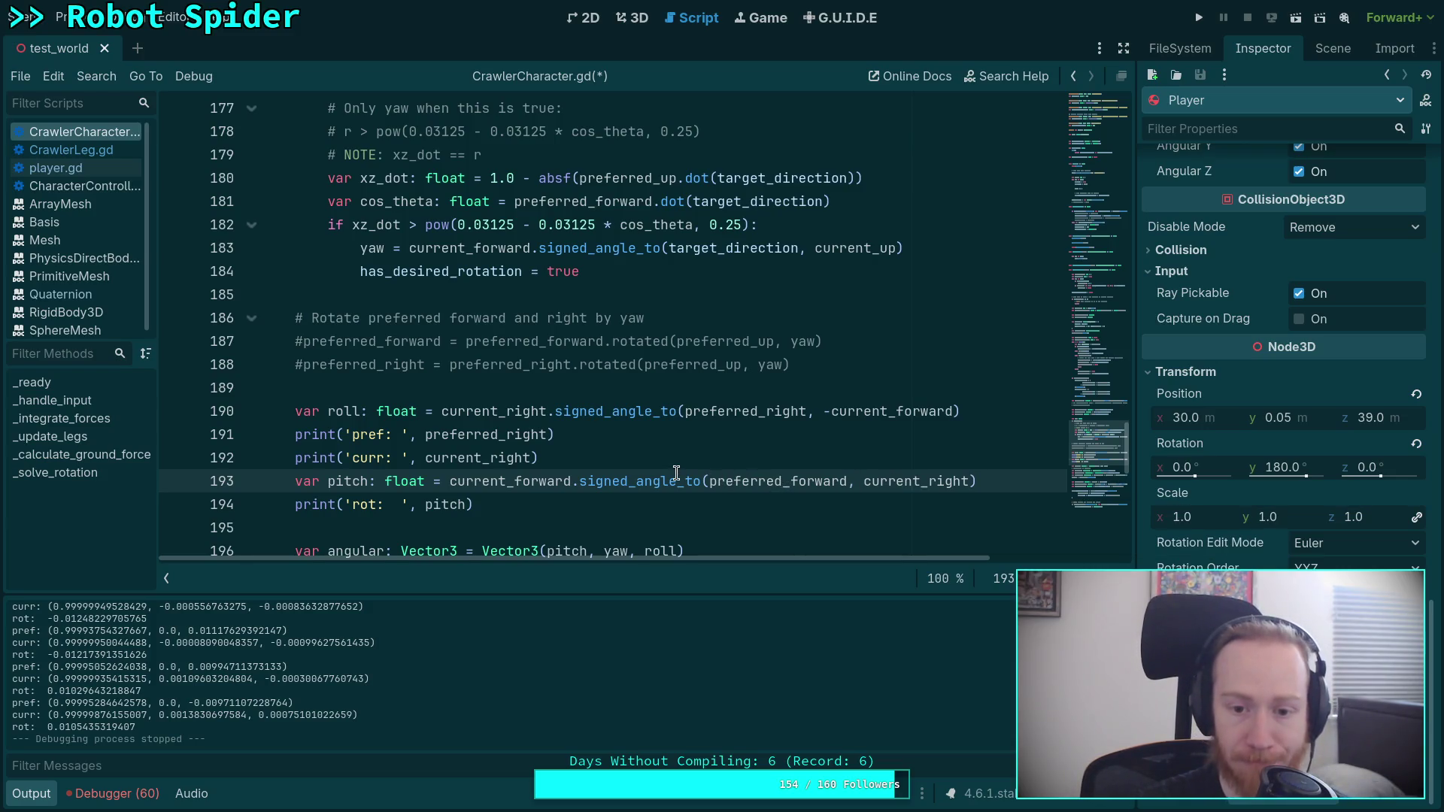
left_click(635, 449)
Save CrawlerCharacter.gd and inspect preferred_forward and preferred_right in the pitch and roll lines.
key("ctrl+s")
double_click(742, 482)
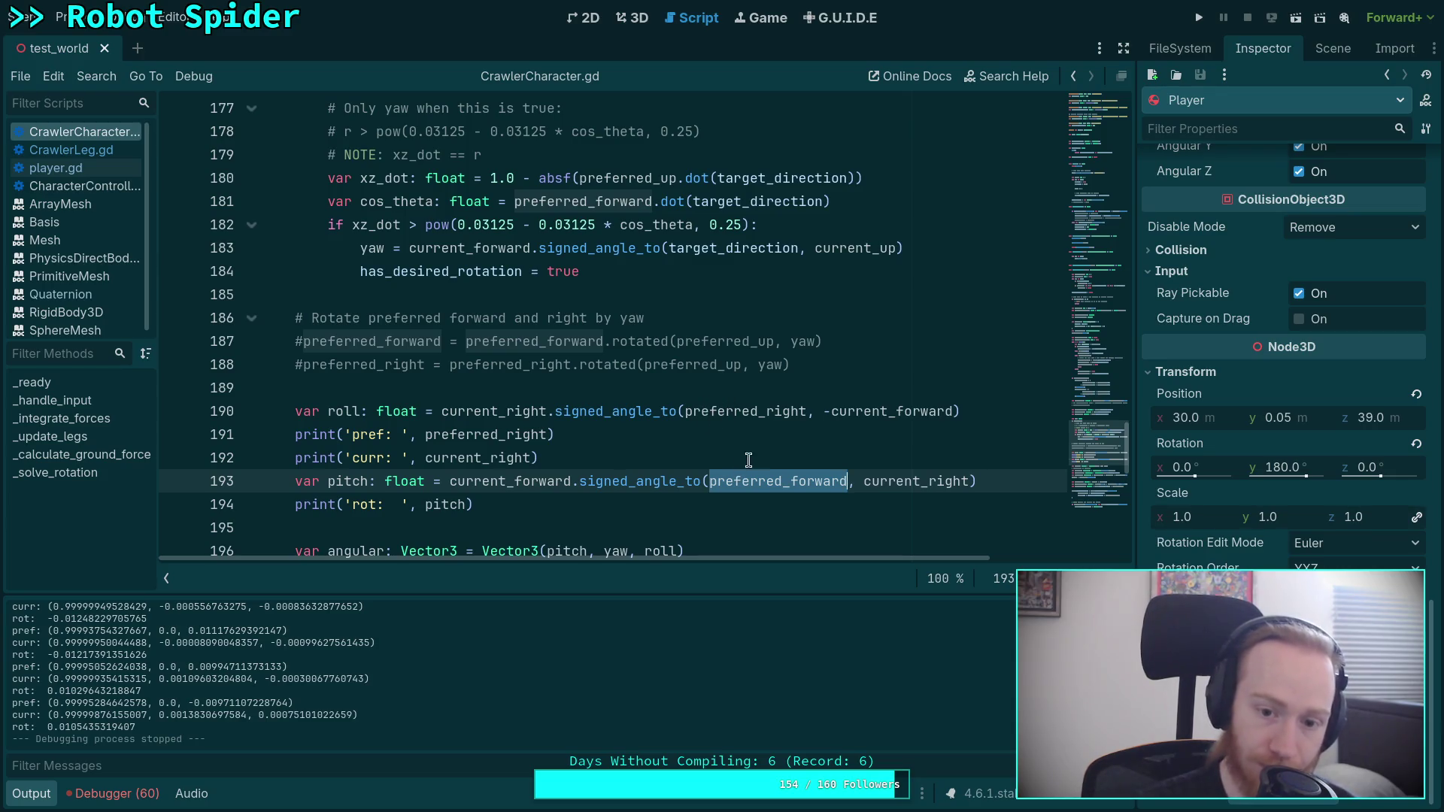
double_click(743, 411)
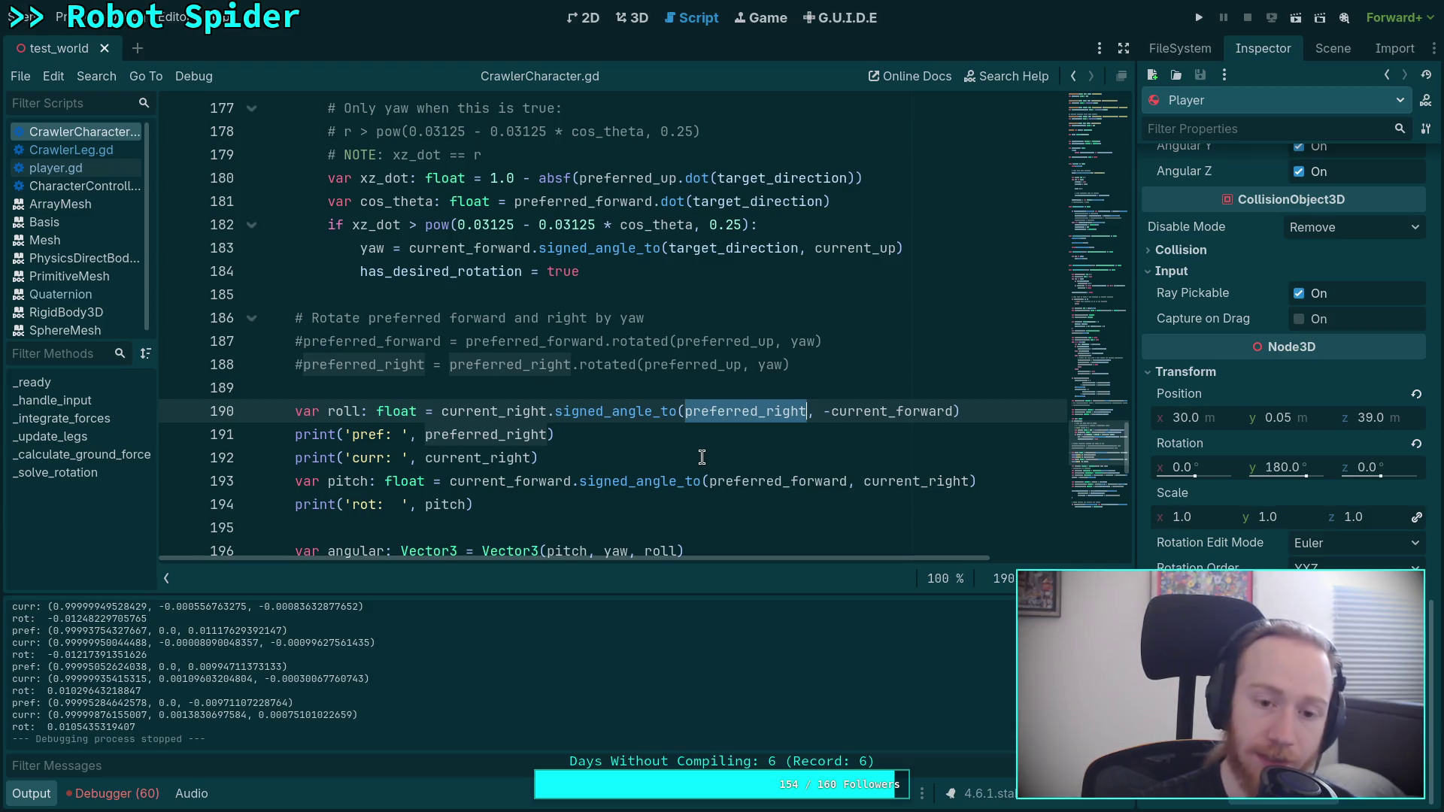
mouse_move(687, 412)
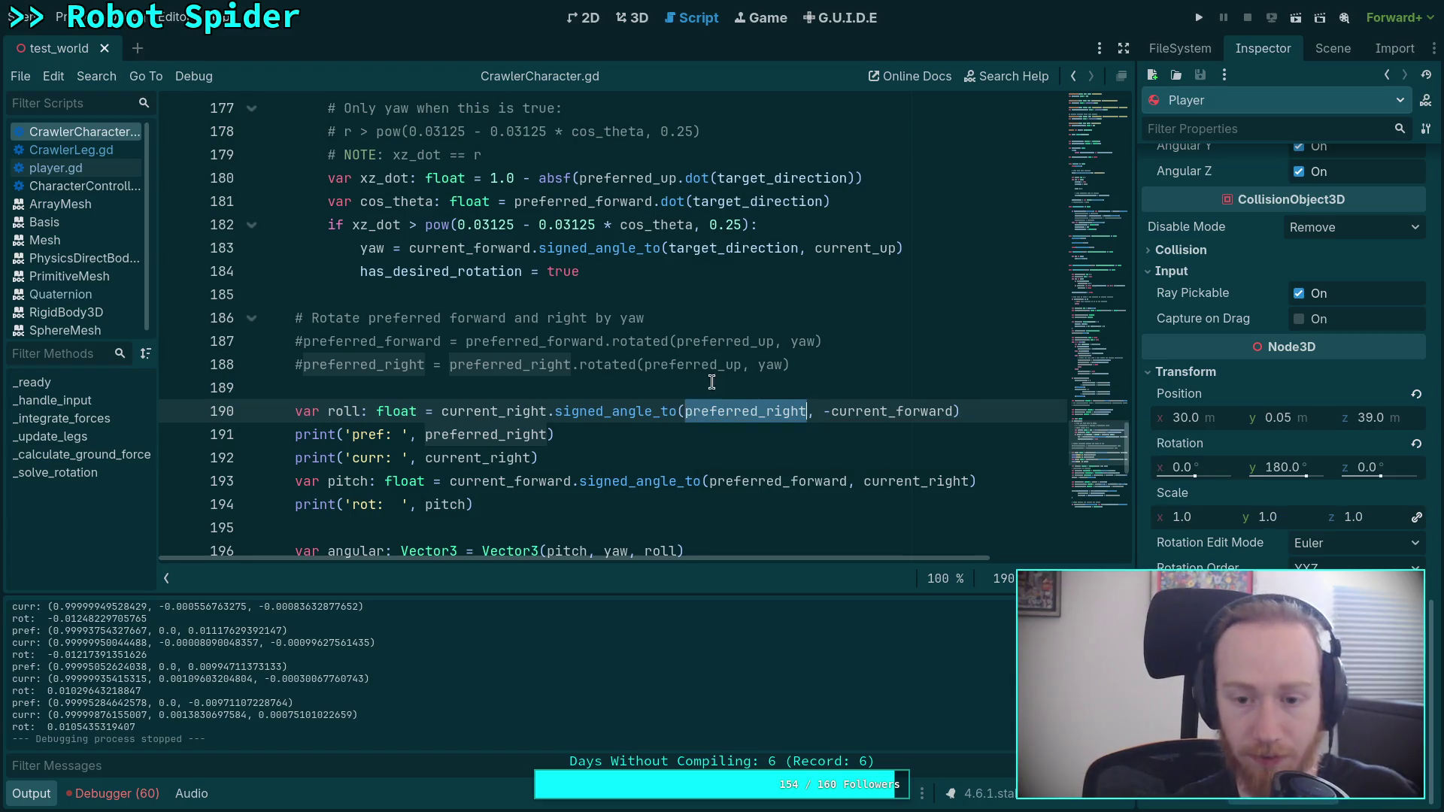
left_click(709, 388)
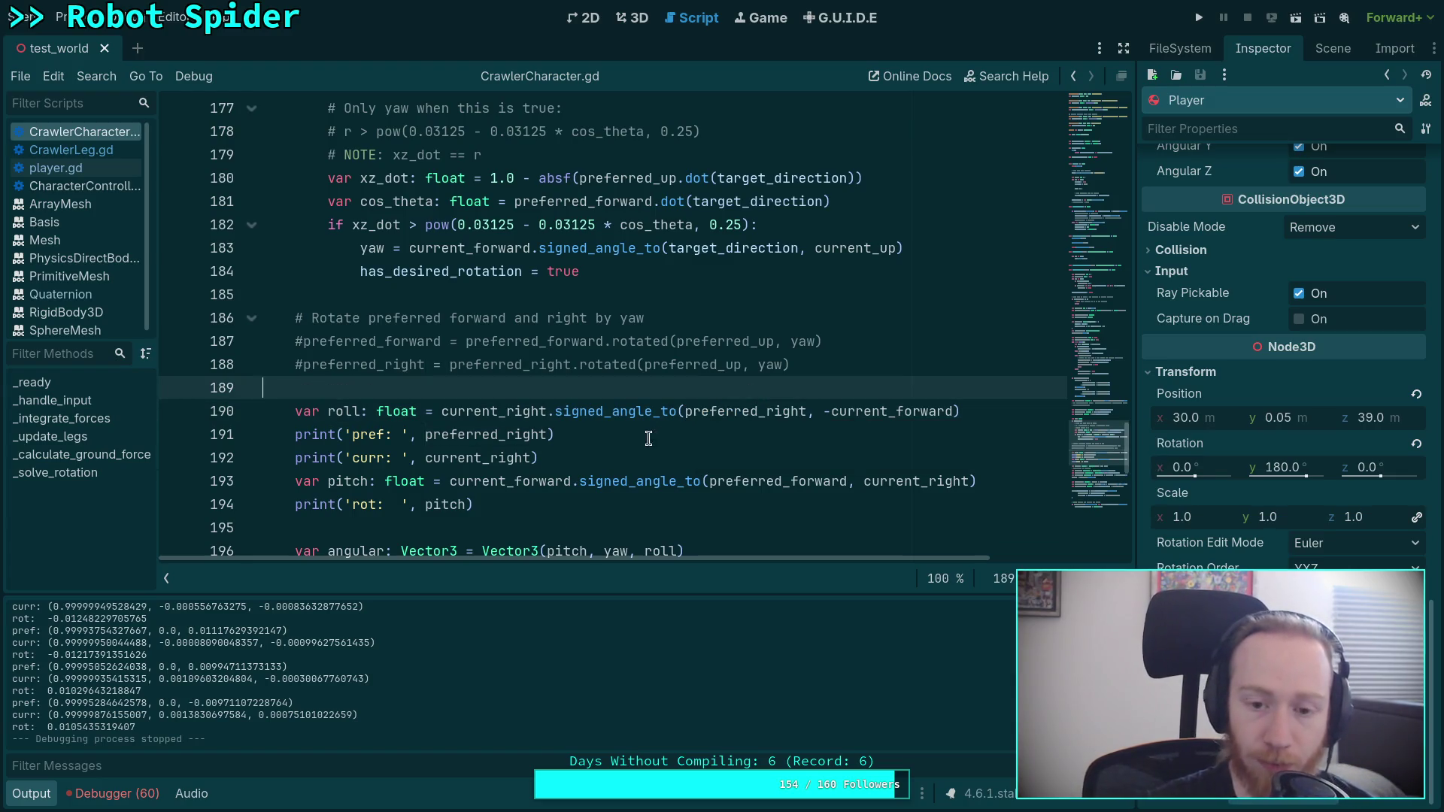
Compare the current and preferred vectors in roll and pitch, then select the commented-out yaw block.
double_click(461, 413)
double_click(691, 414)
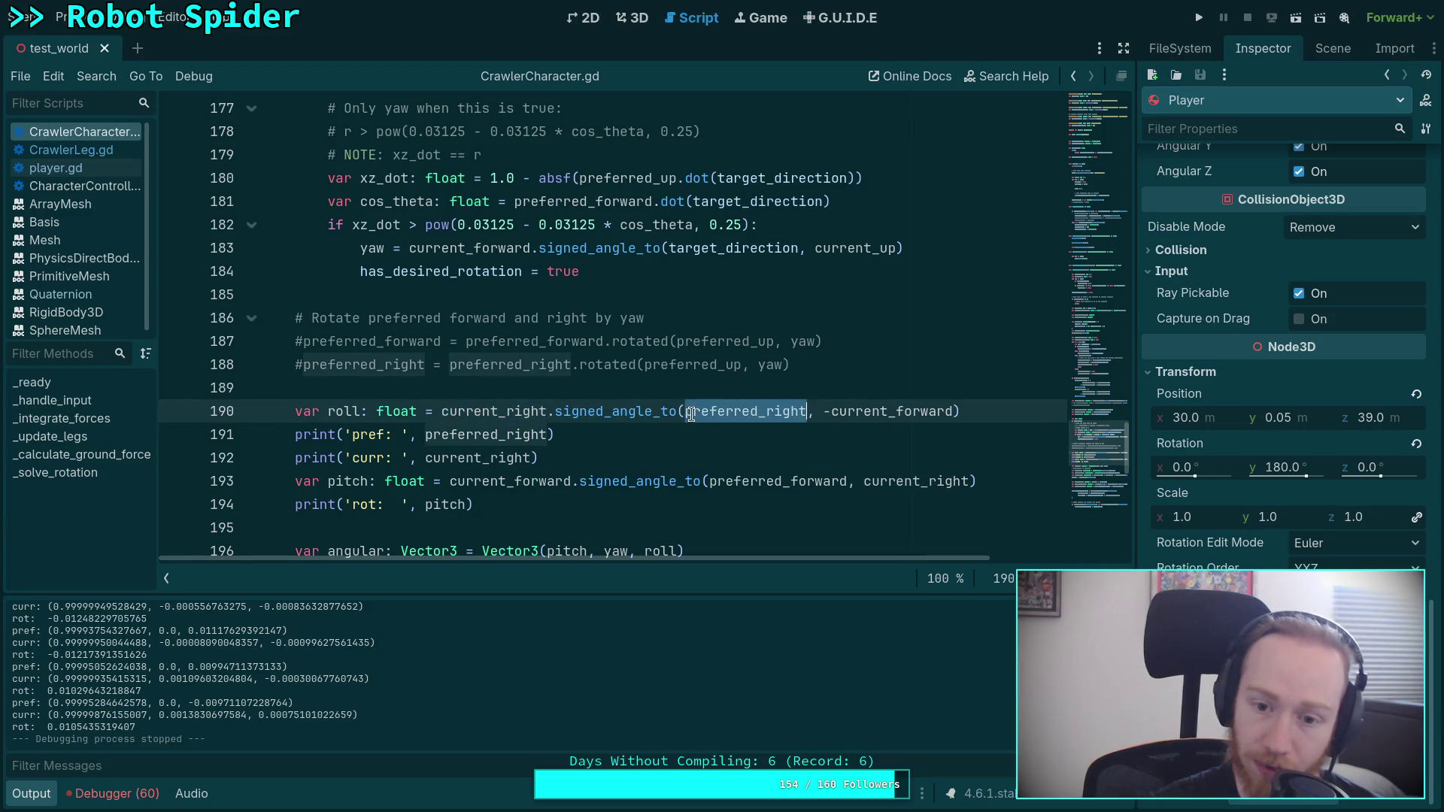
double_click(495, 413)
double_click(713, 414)
left_click_drag(825, 411, 953, 408)
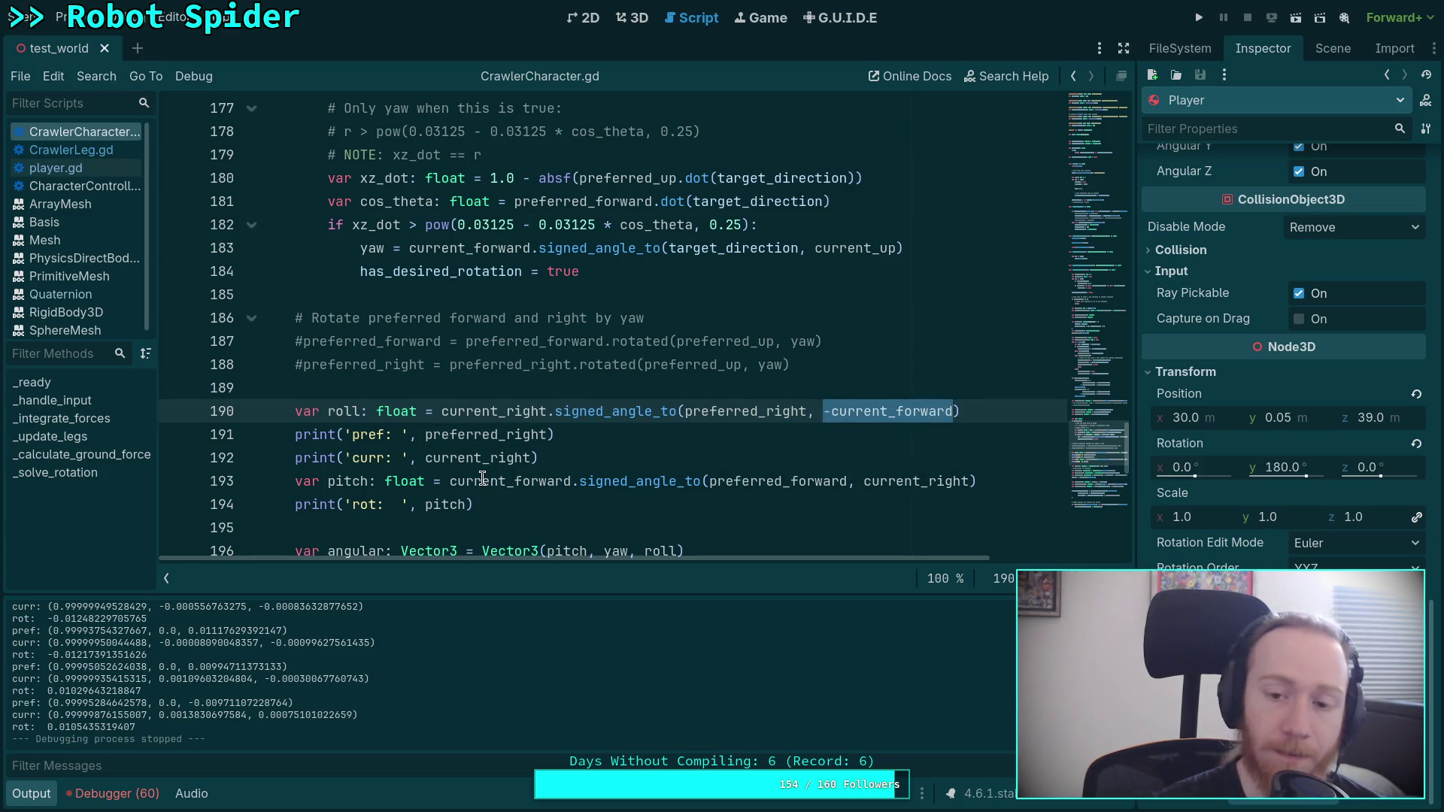
left_click(450, 481)
left_click_drag(449, 482, 570, 482)
left_click_drag(707, 482, 976, 482)
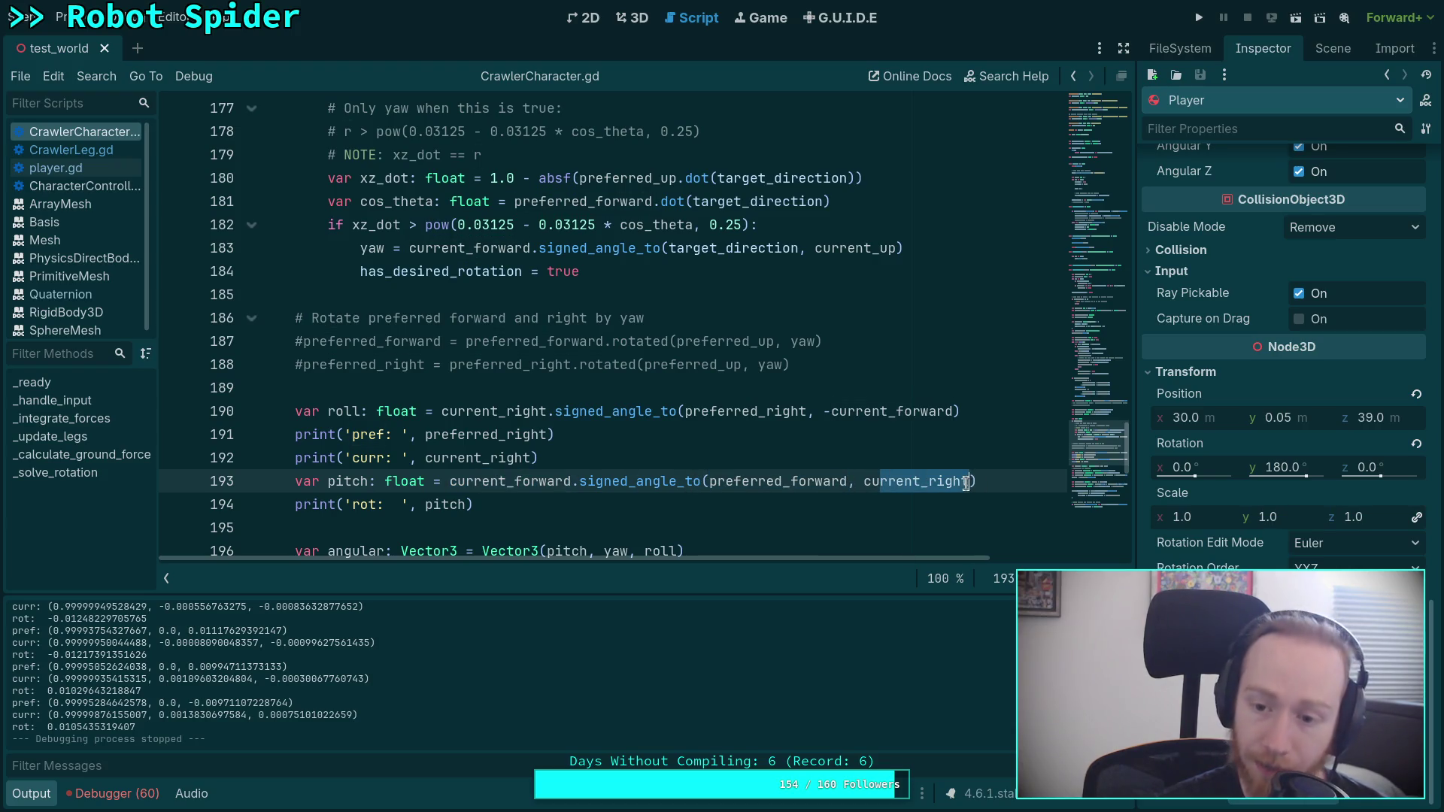
left_click(902, 457)
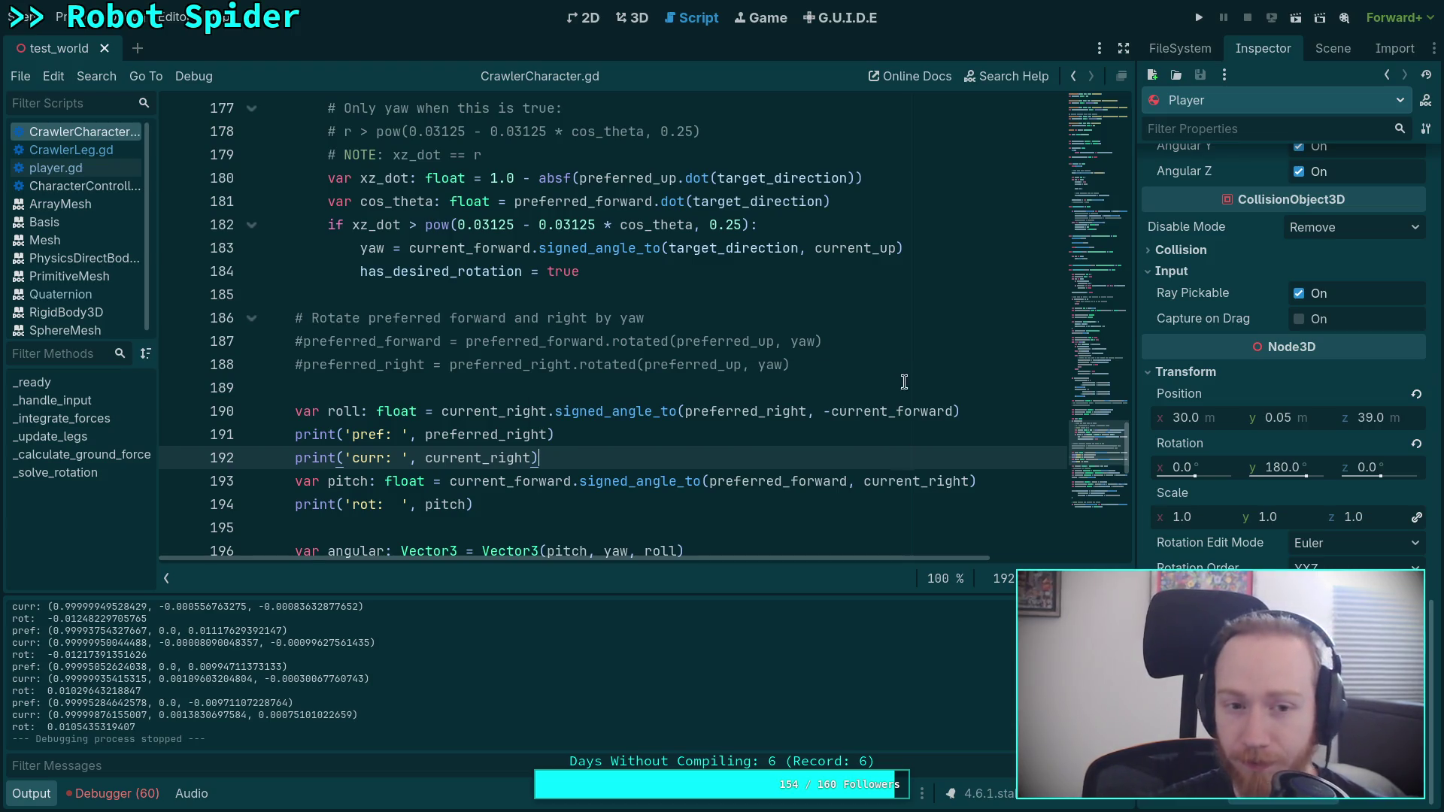
left_click_drag(860, 364, 763, 295)
Delete the commented-out yaw rotation block, save, and test-run the spider crawler before stopping it.
key("BackSpace")
key("BackSpace")
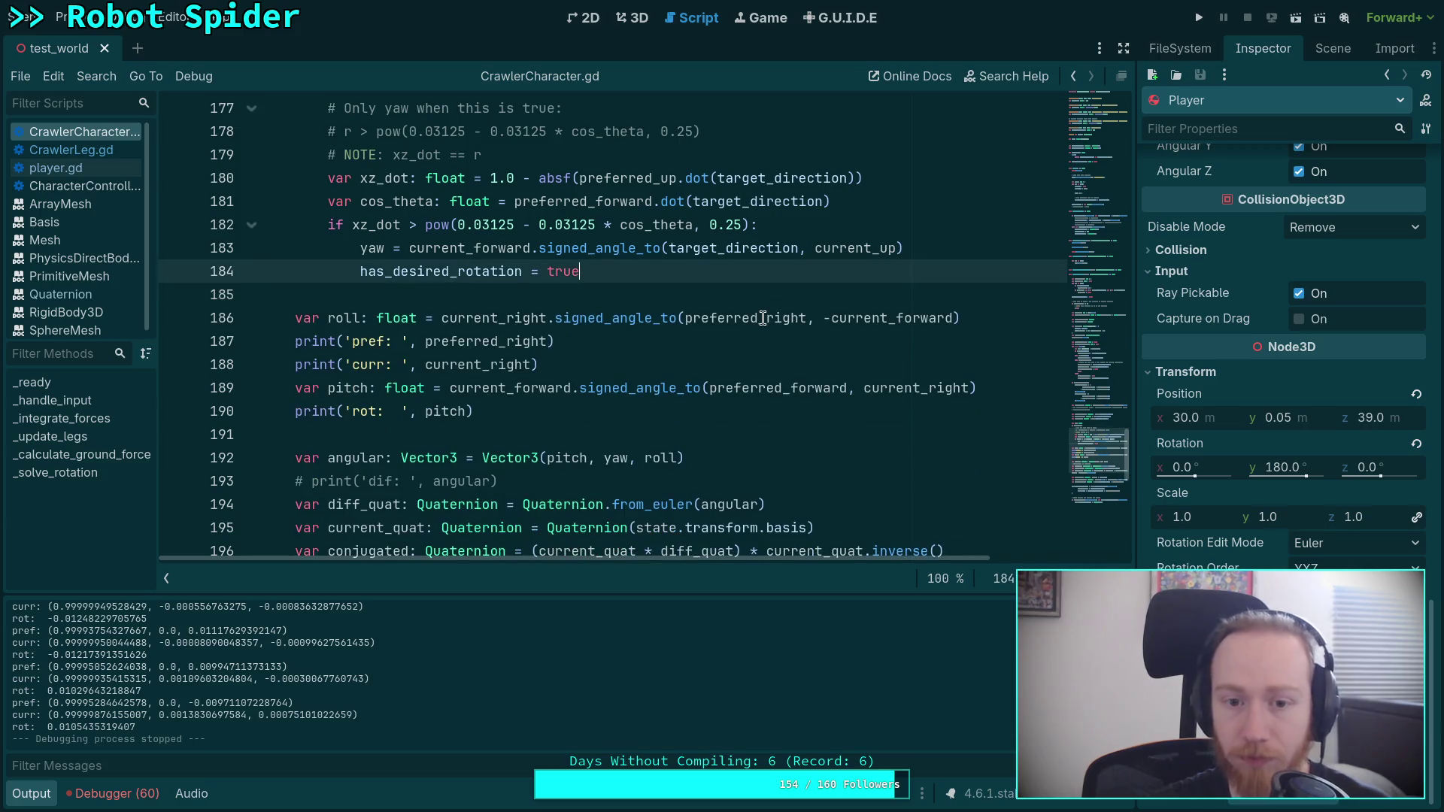
key("ctrl+s")
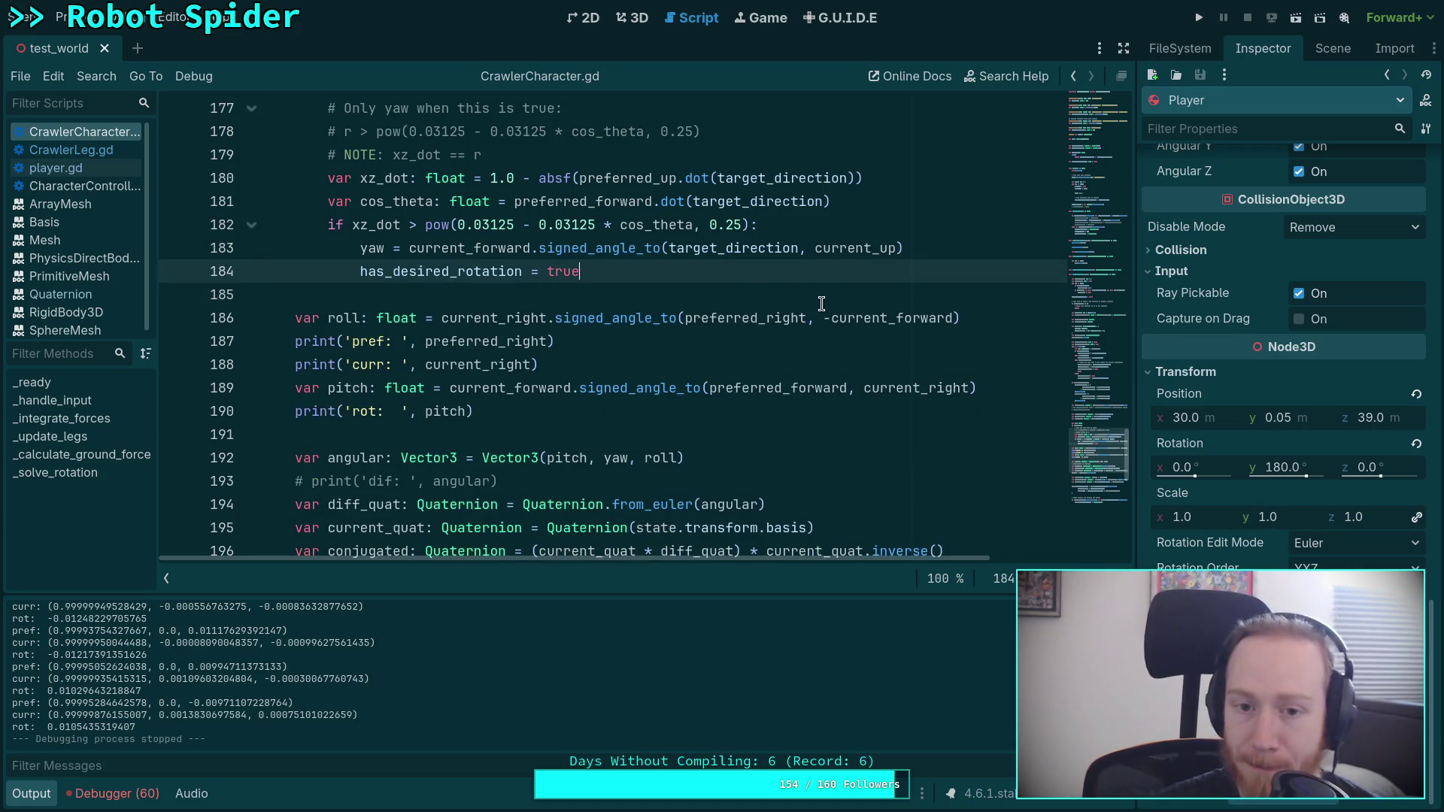
left_click(1199, 18)
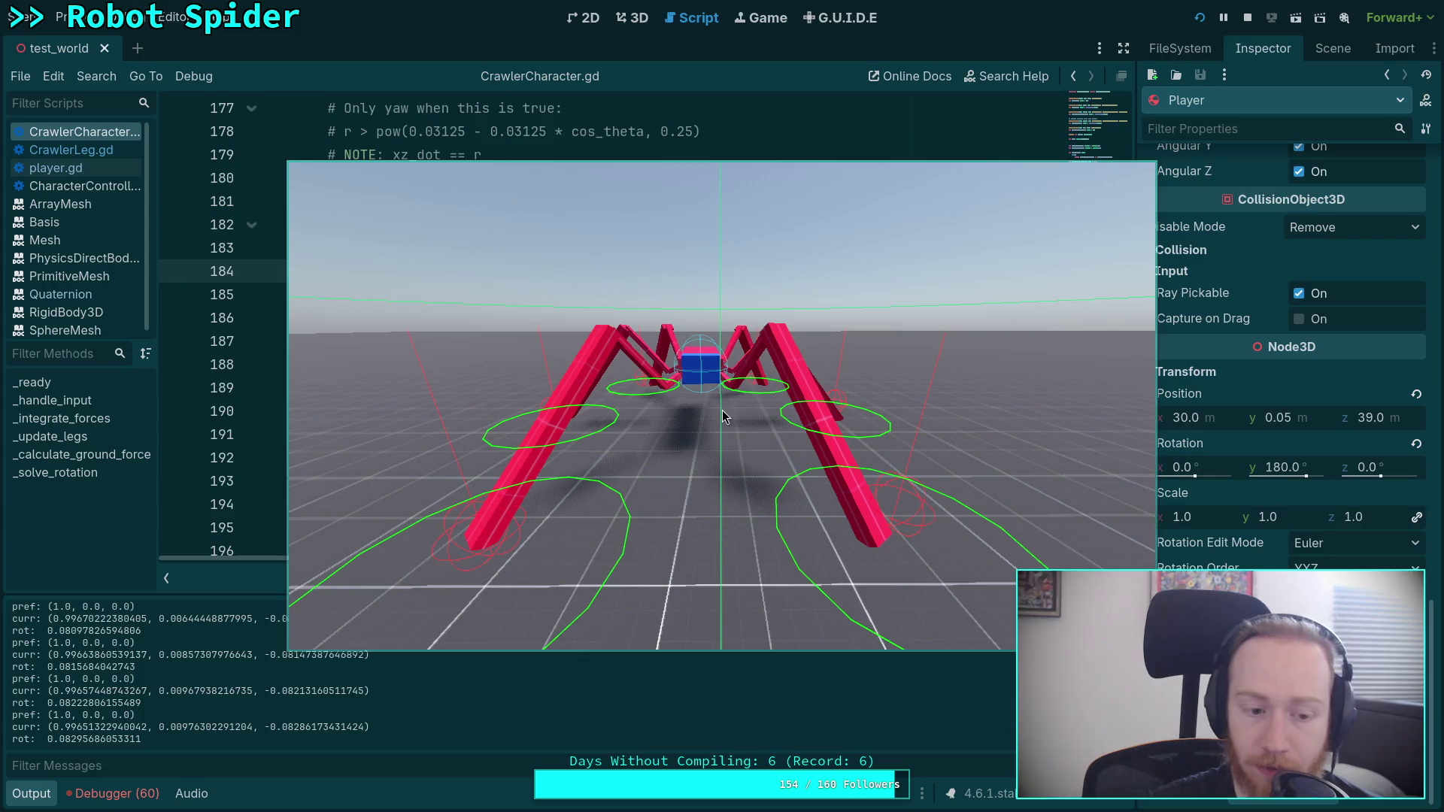
left_click(1248, 19)
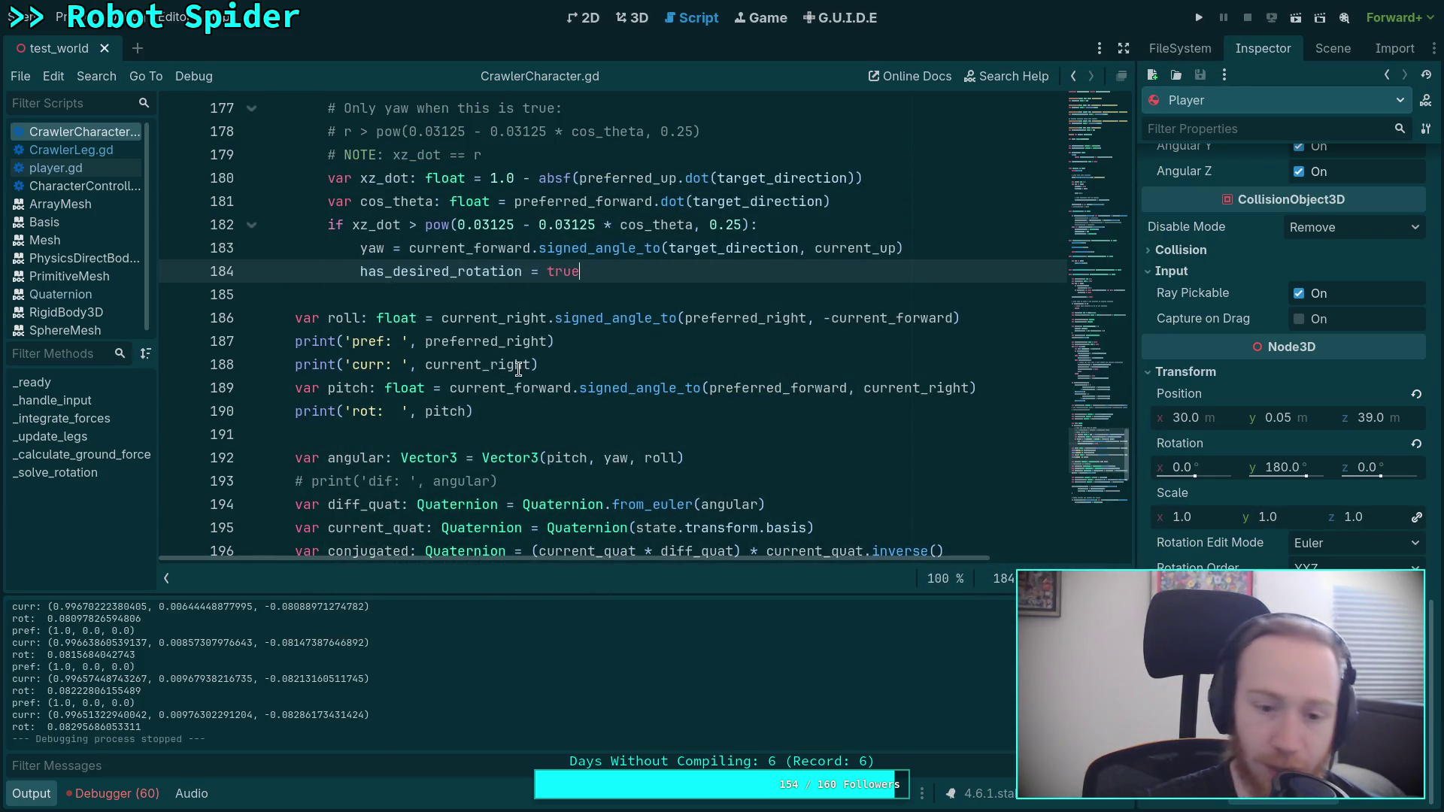
Scroll through CrawlerCharacter.gd to review the roll, pitch and quaternion conjugation code.
mouse_move(519, 368)
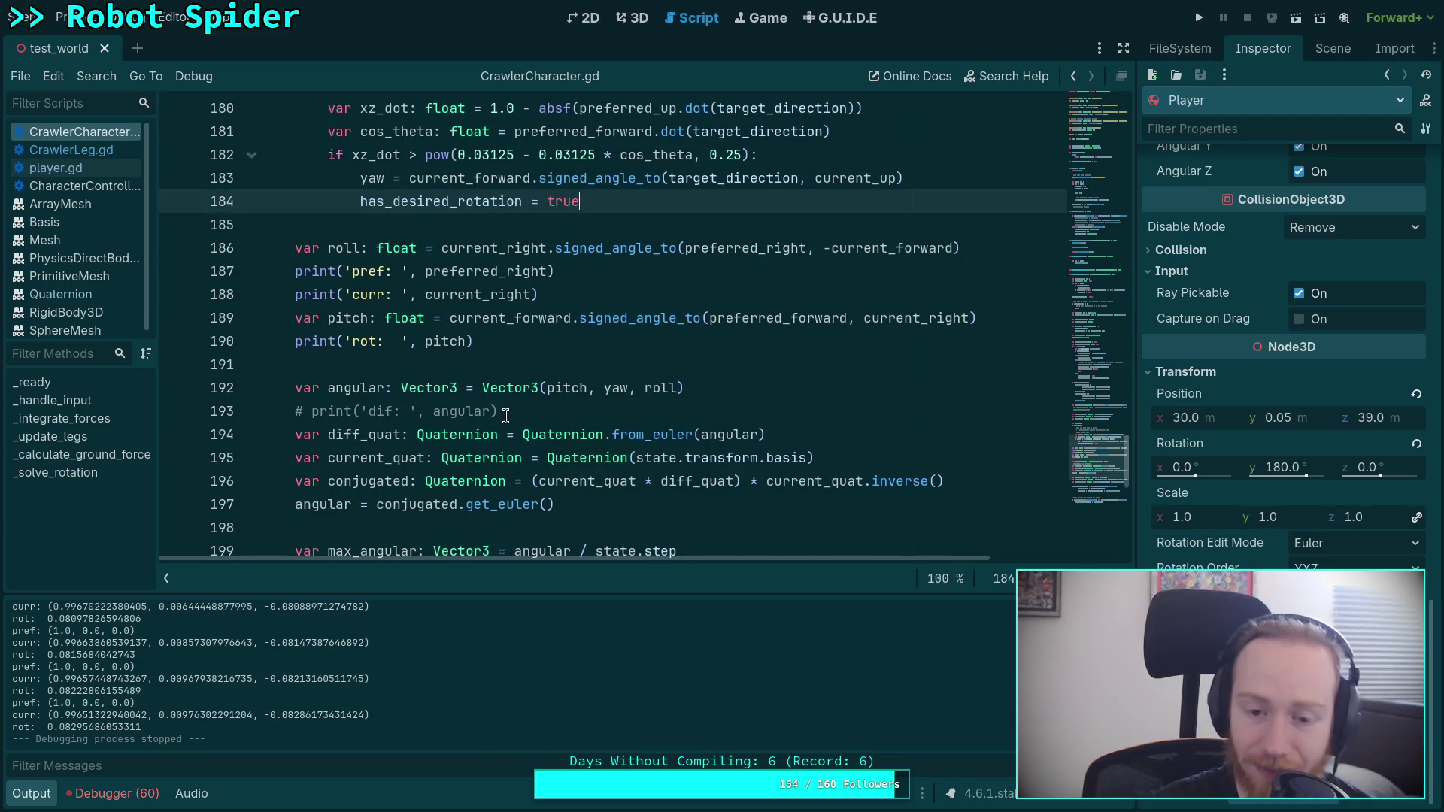
scroll(501, 413, "down", 2)
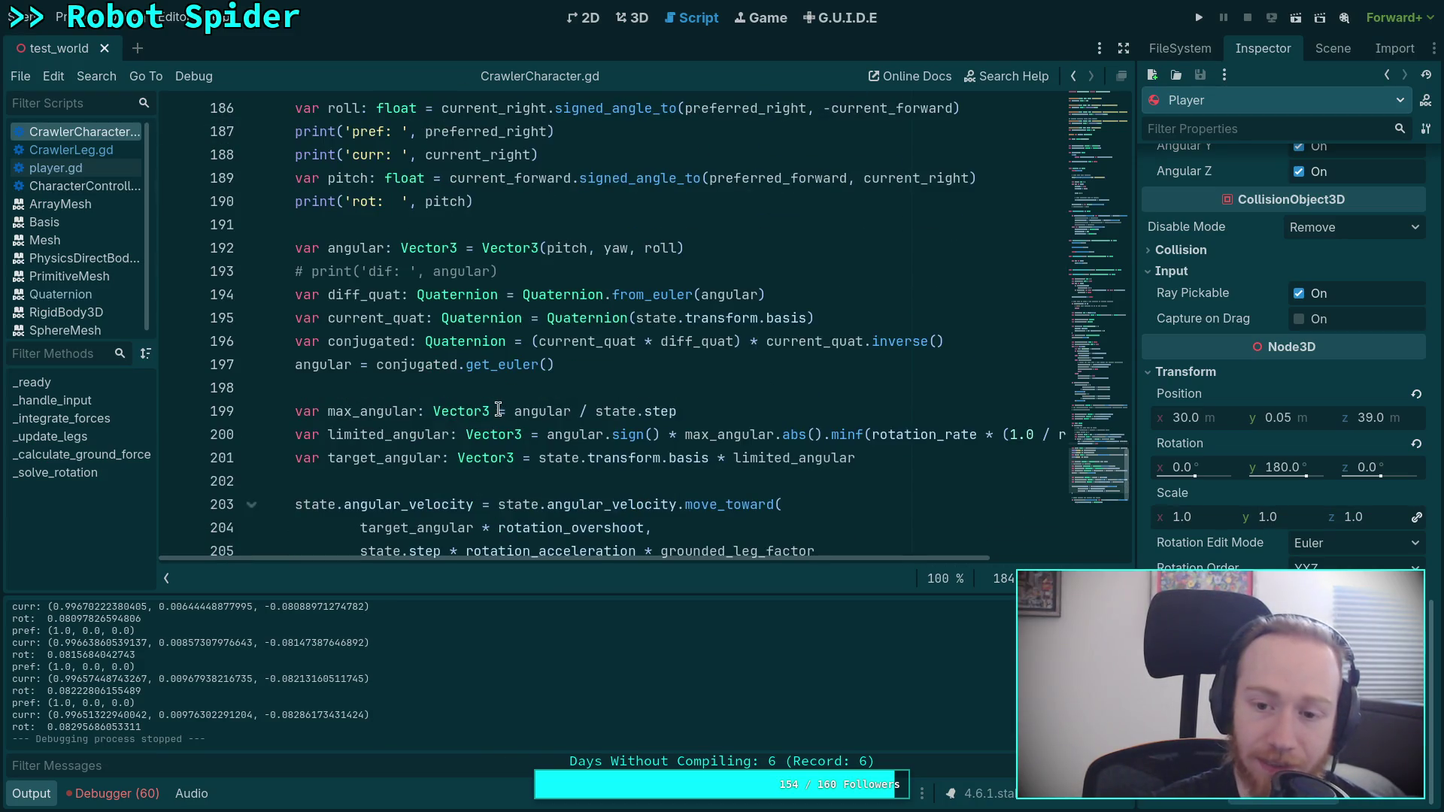
scroll(499, 410, "up", 3)
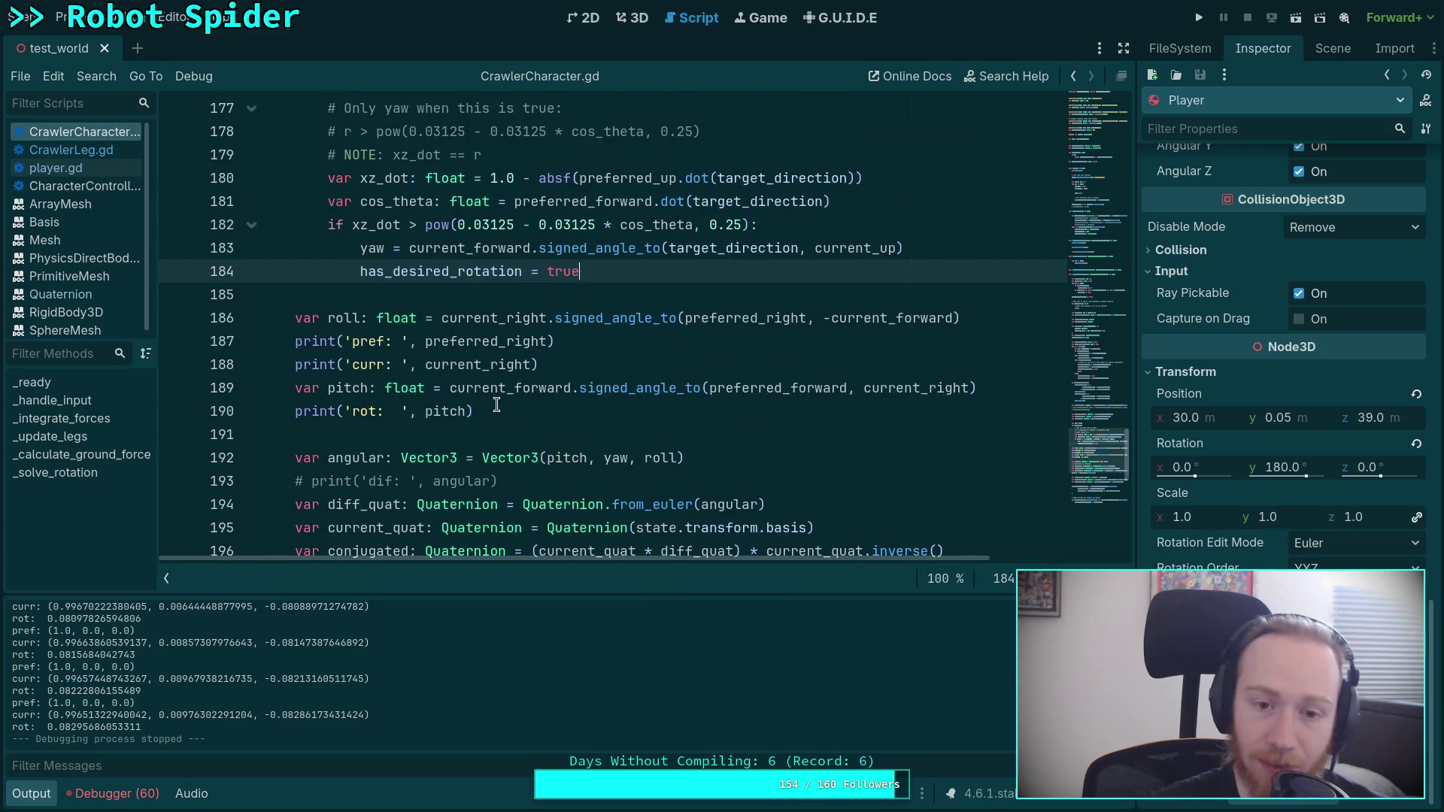
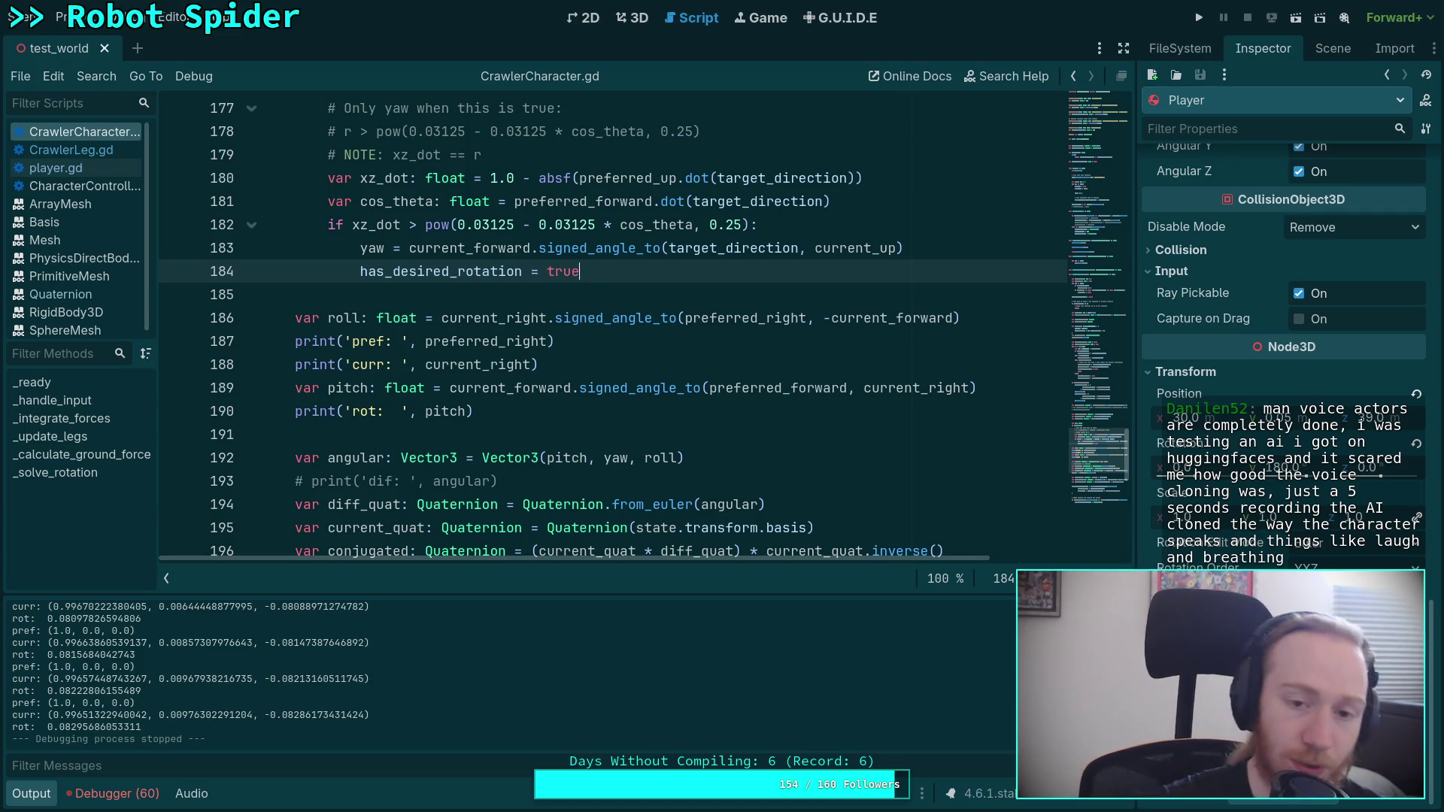
Restore and uncomment the preferred_forward/preferred_right yaw rotation lines 187–188, save, and run the project.
key("ctrl+z")
left_click_drag(344, 342, 342, 361)
key("ctrl+k")
left_click(403, 383)
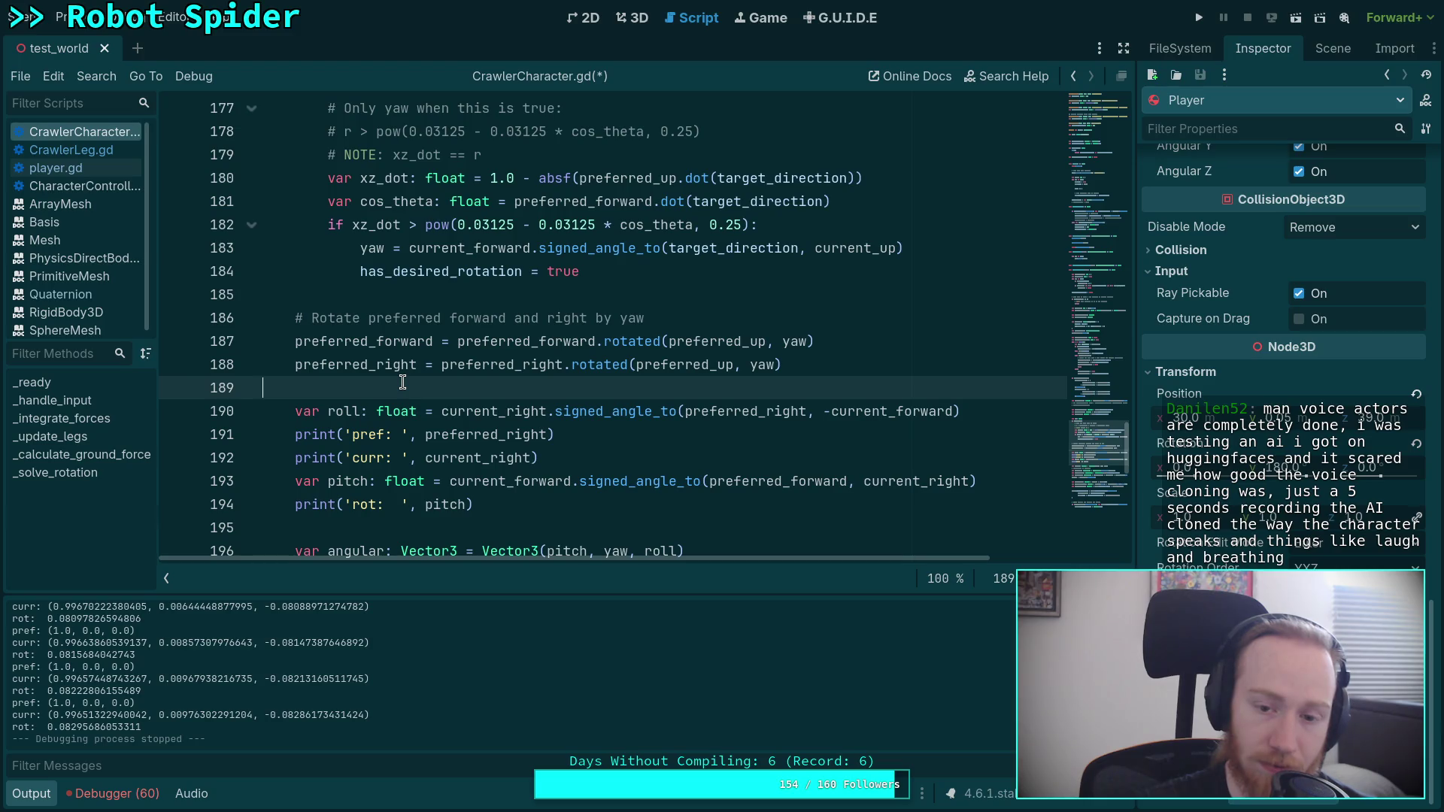
key("ctrl+s")
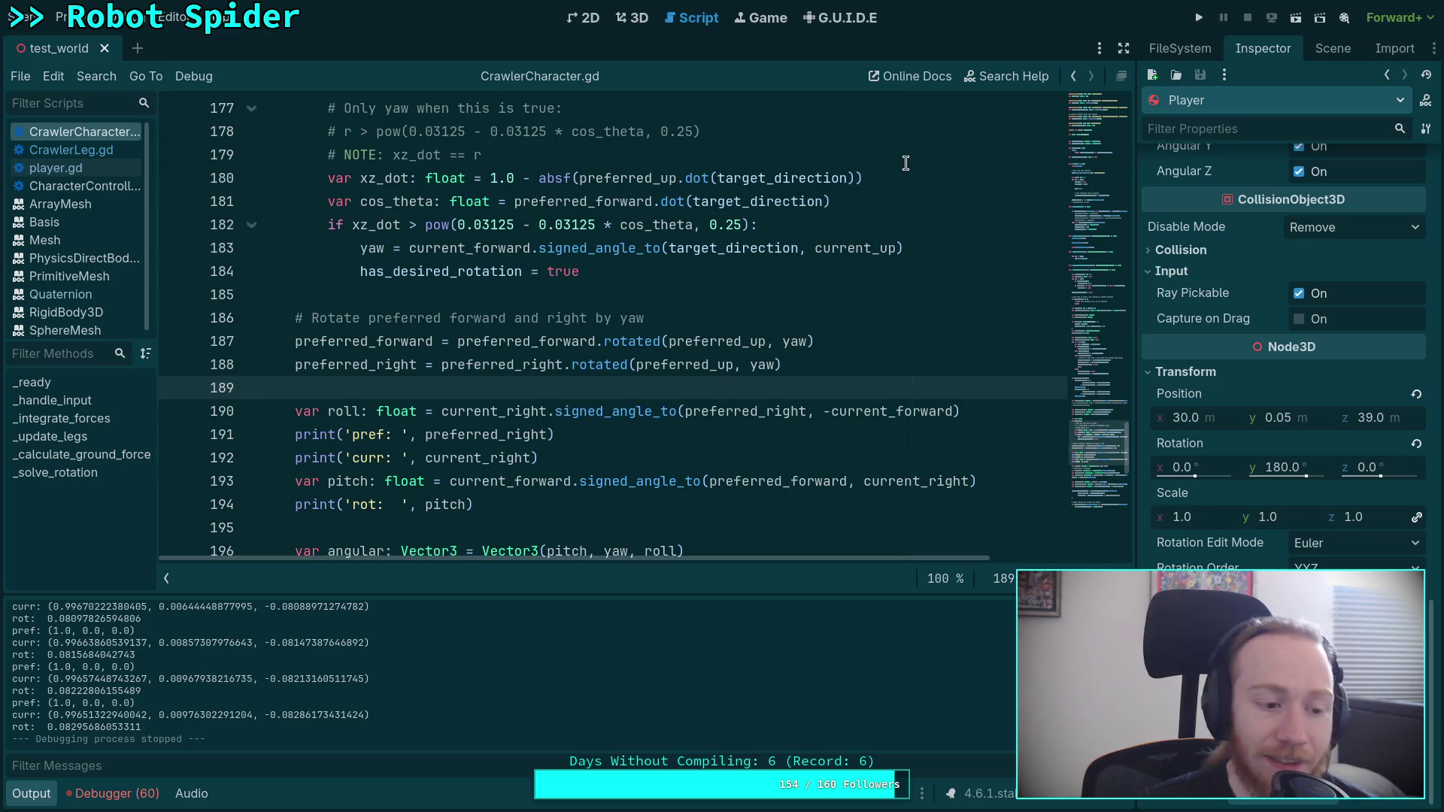
left_click(1199, 18)
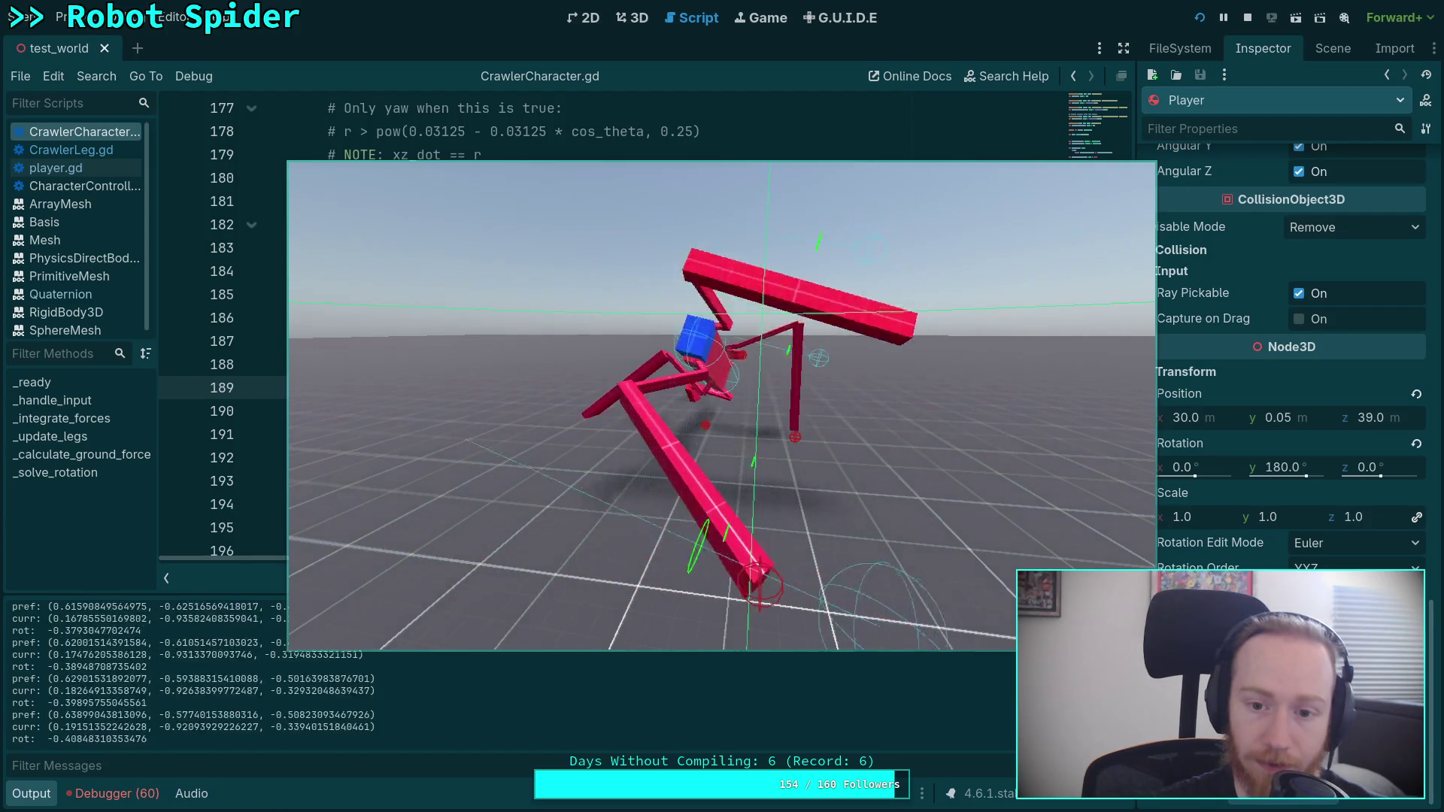
Reload the spider test, advance it three single ticks, resume continuous play, then stop the run.
left_click(1248, 17)
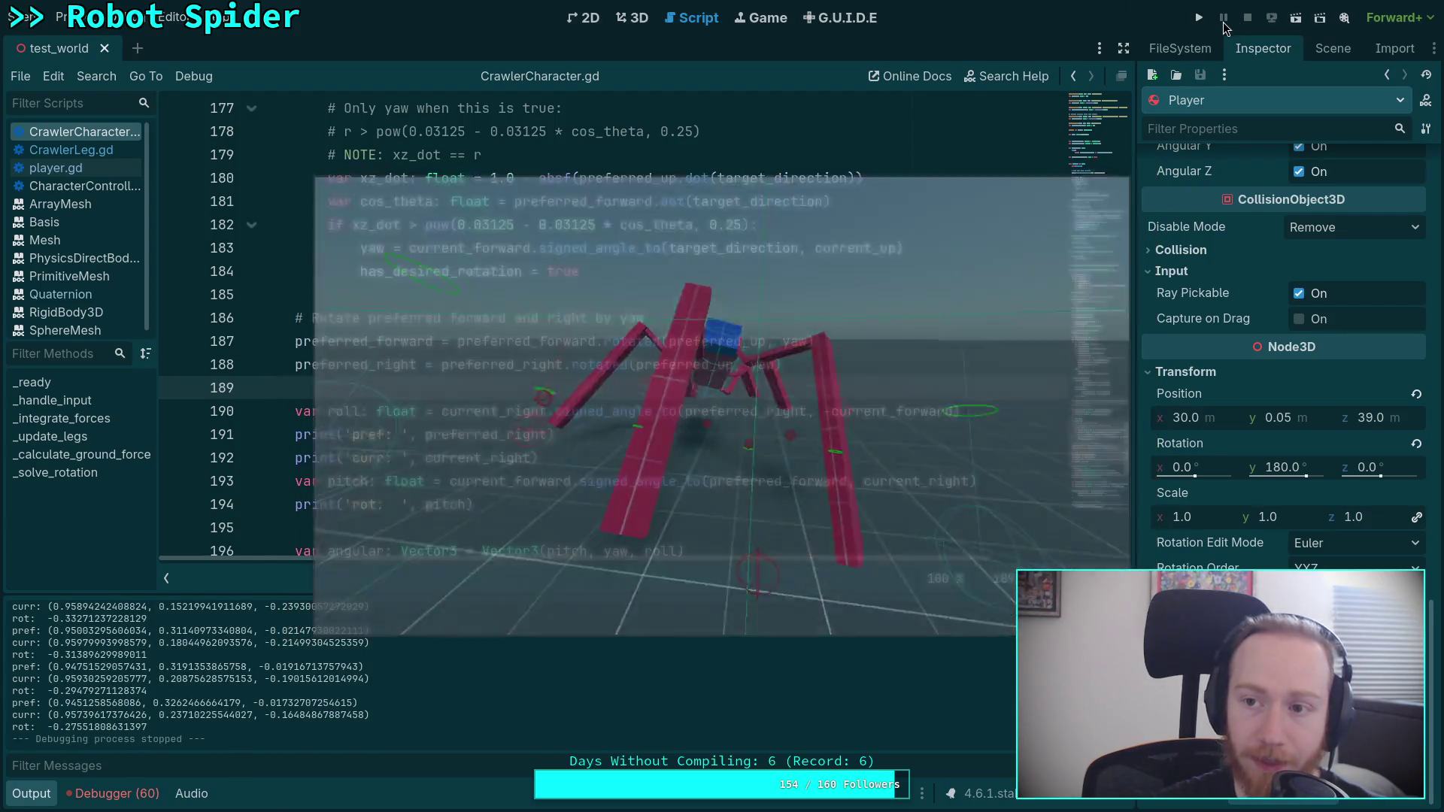
left_click(1199, 17)
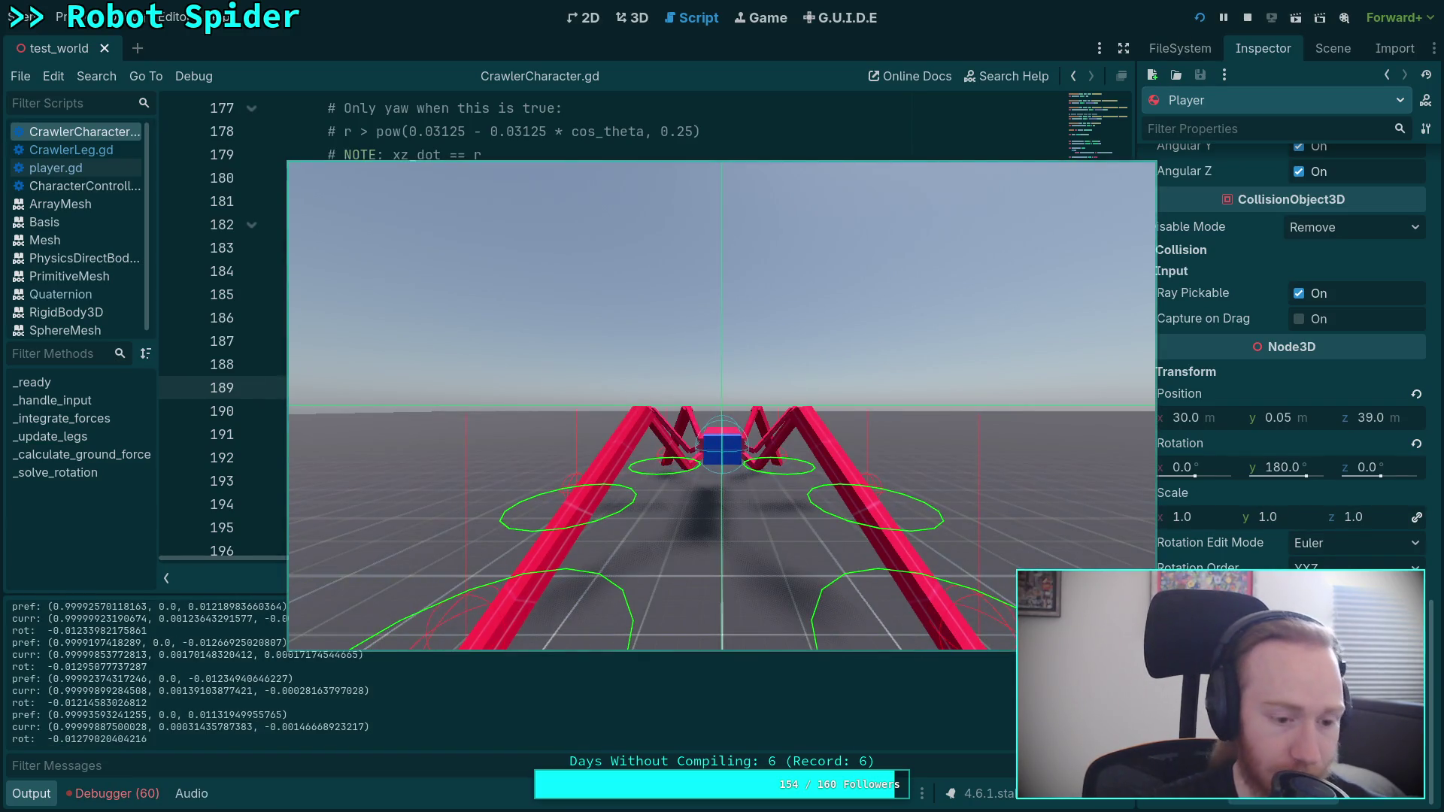
key("period")
key("period")
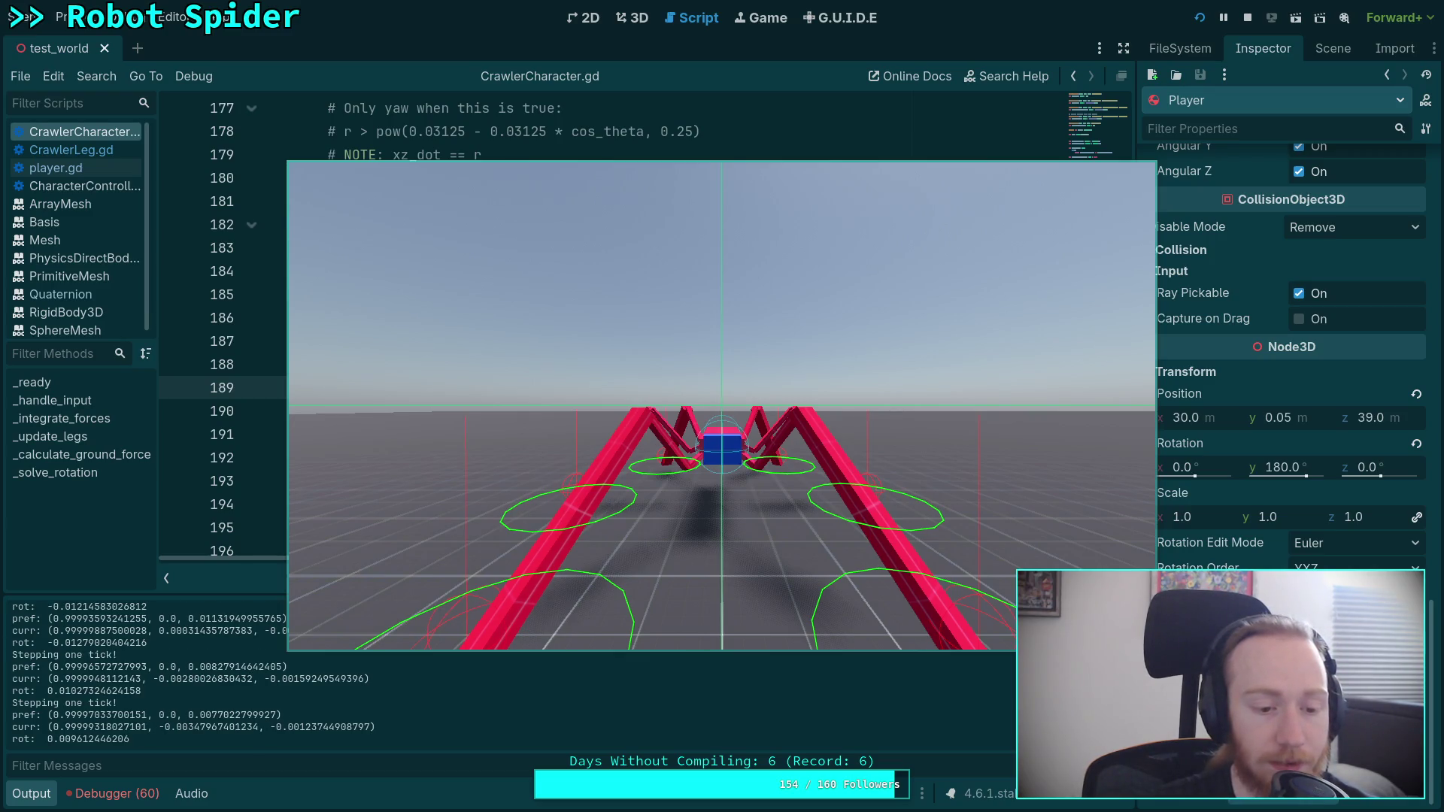
key("period")
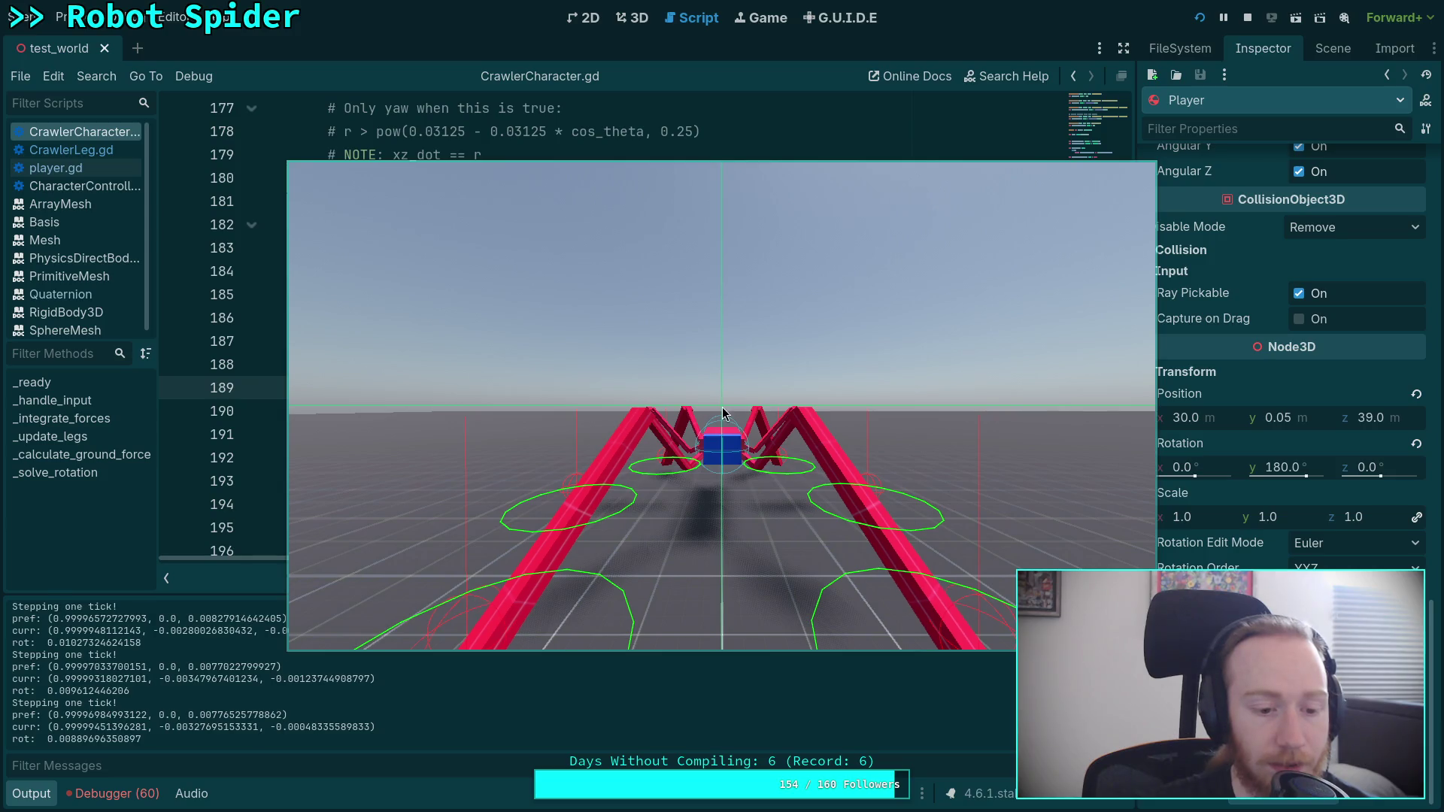
key("period")
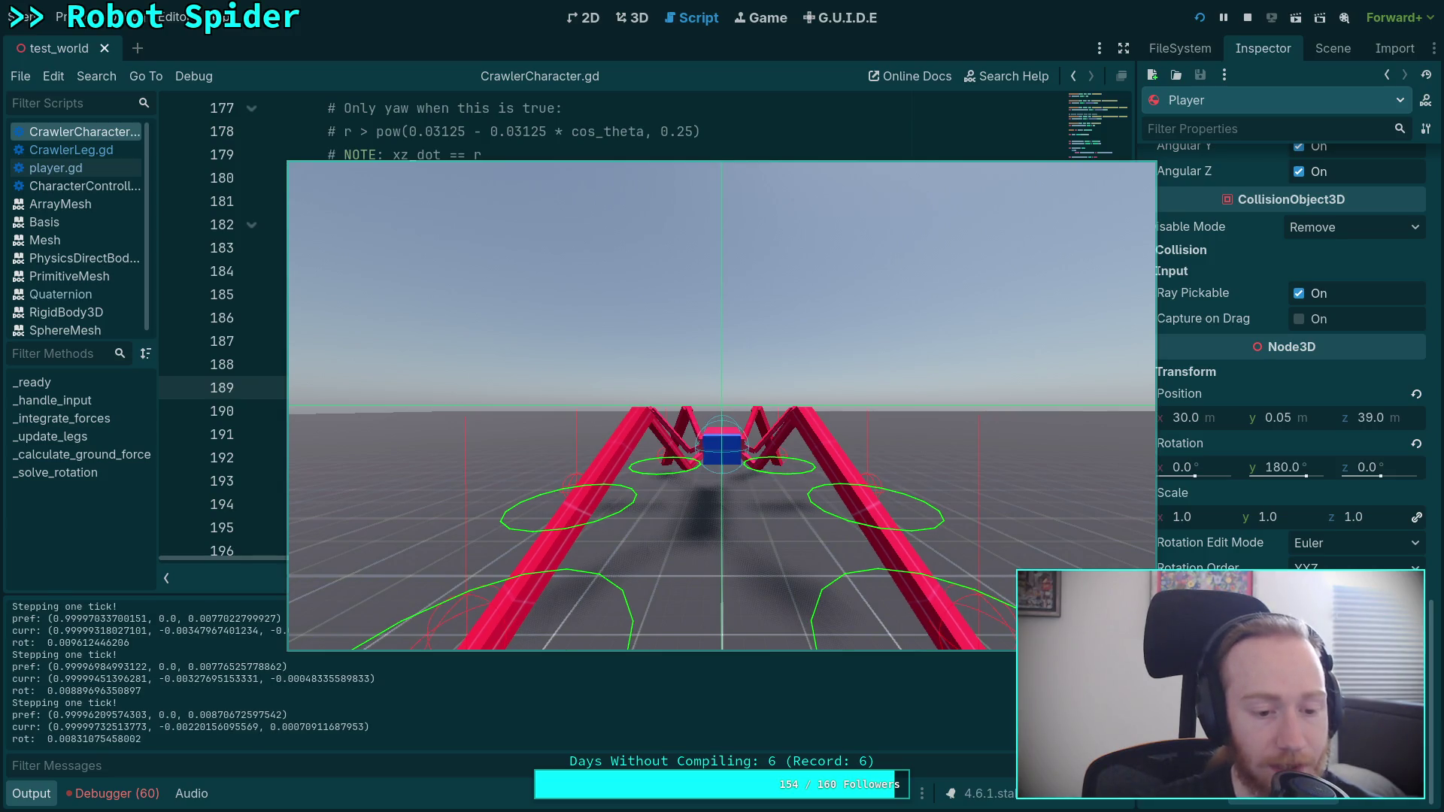
key("p")
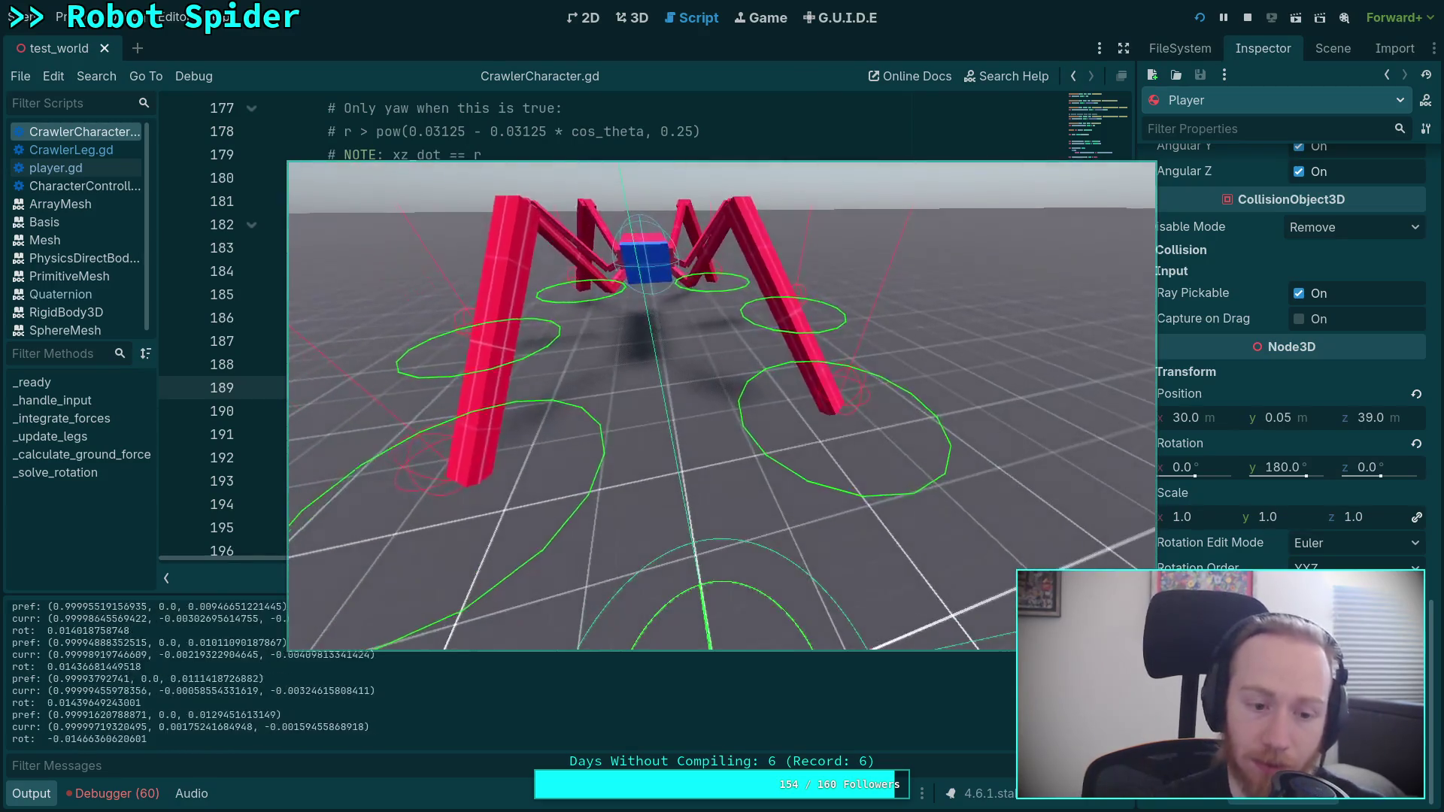
left_click(1248, 18)
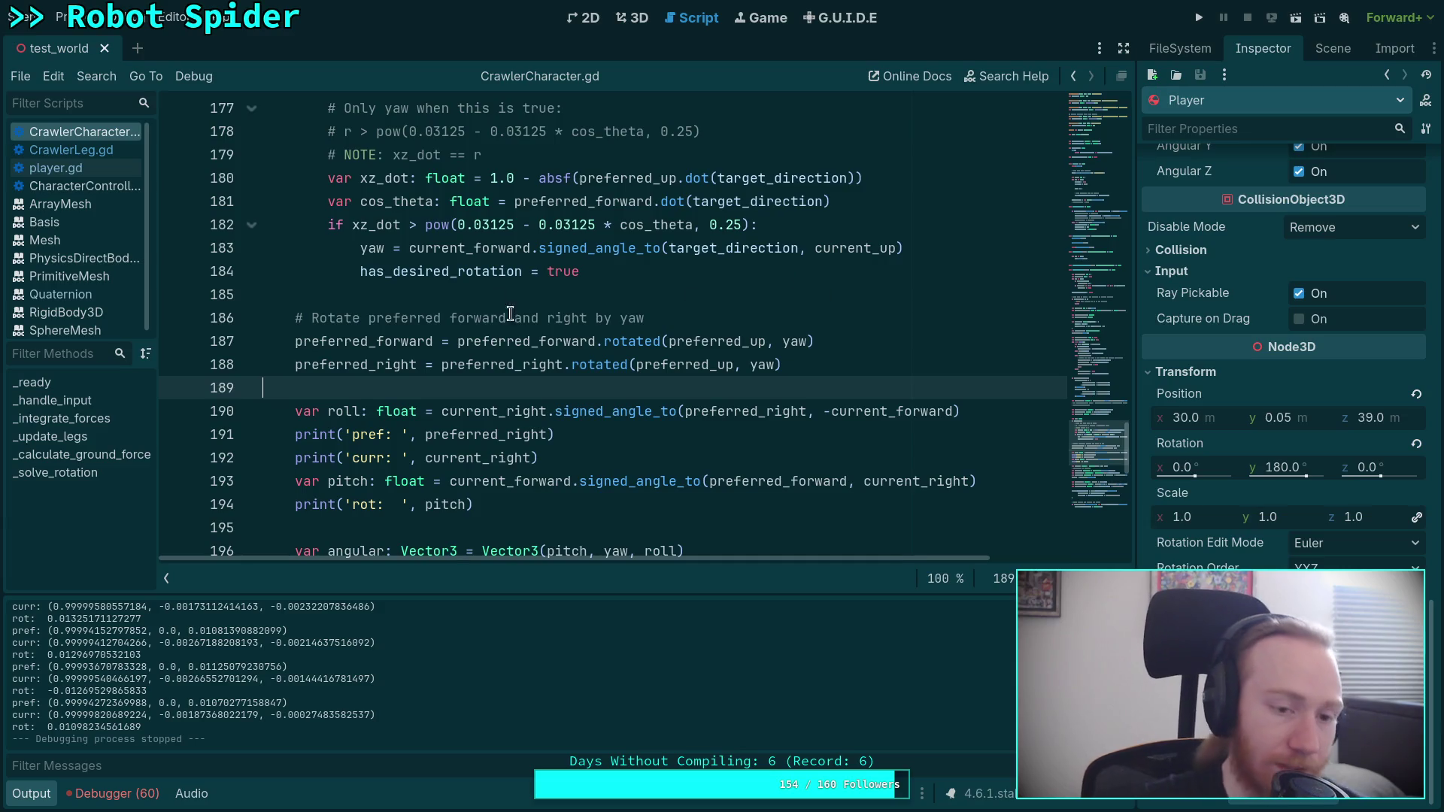
Comment out the preferred_forward and preferred_right yaw rotation lines 187–188 again.
left_click(297, 364)
key("ctrl+k")
left_click(295, 341)
key("ctrl+k")
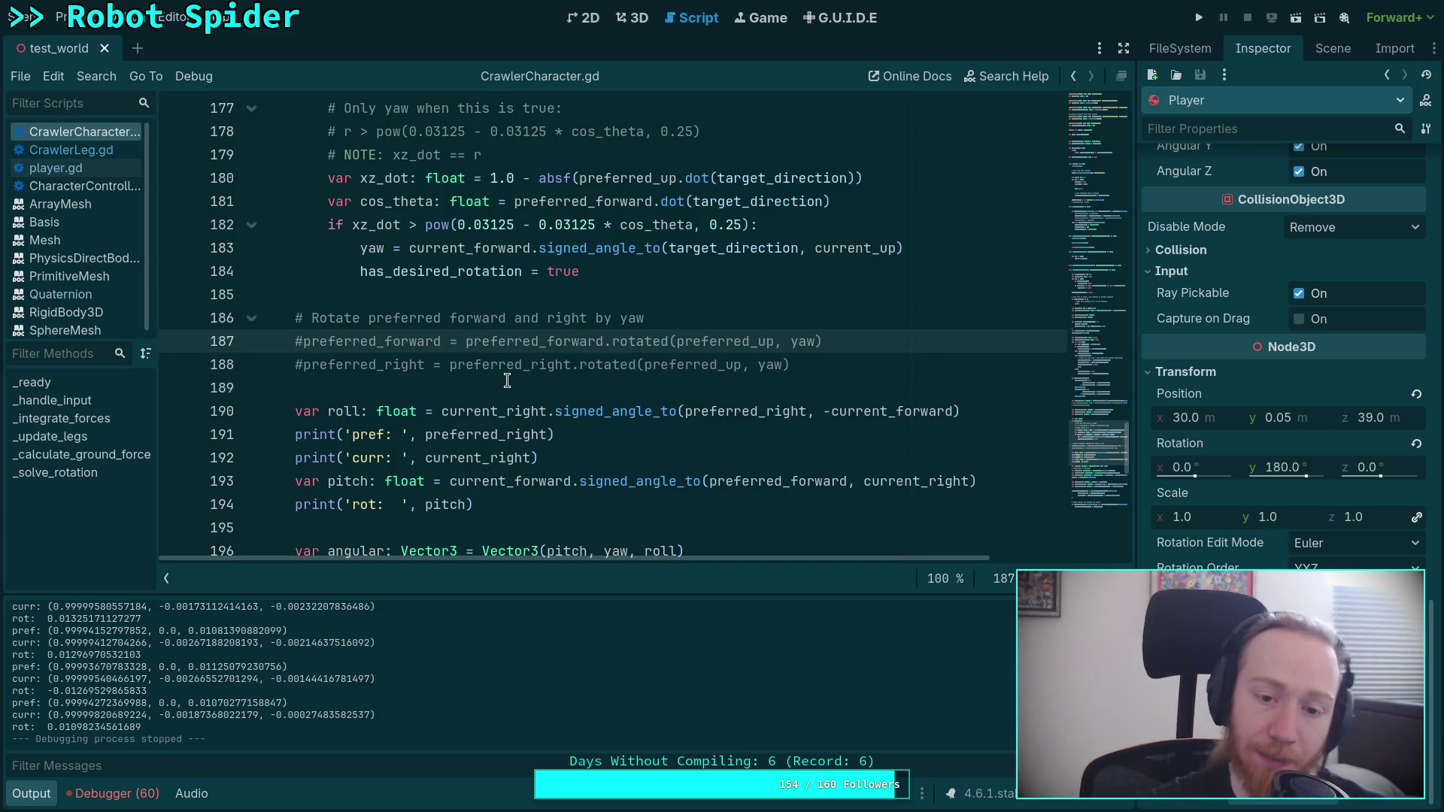
Use preferred_forward in the roll calculation and preferred_up as the yaw axis.
left_click_drag(831, 411, 953, 410)
type("pref")
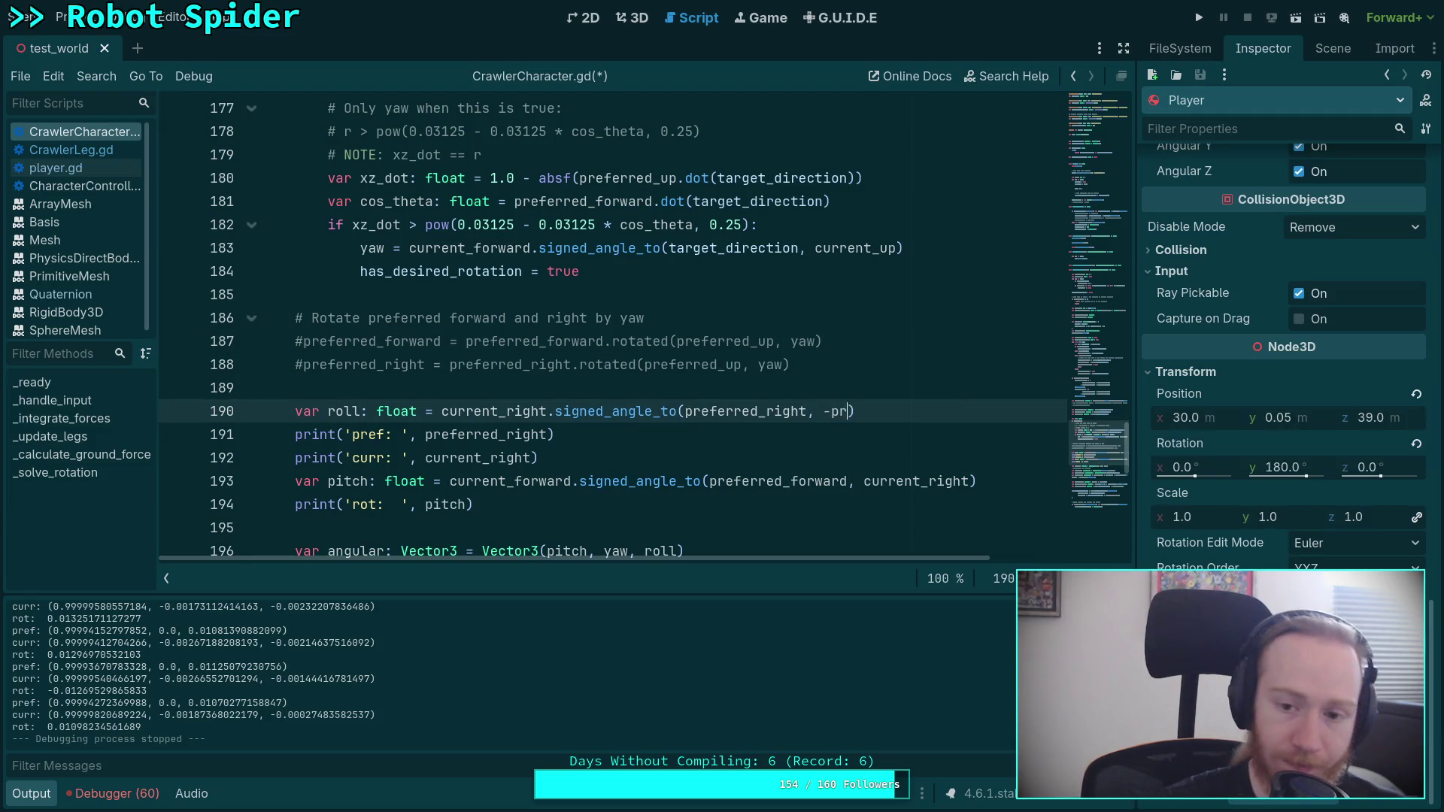
key("Return")
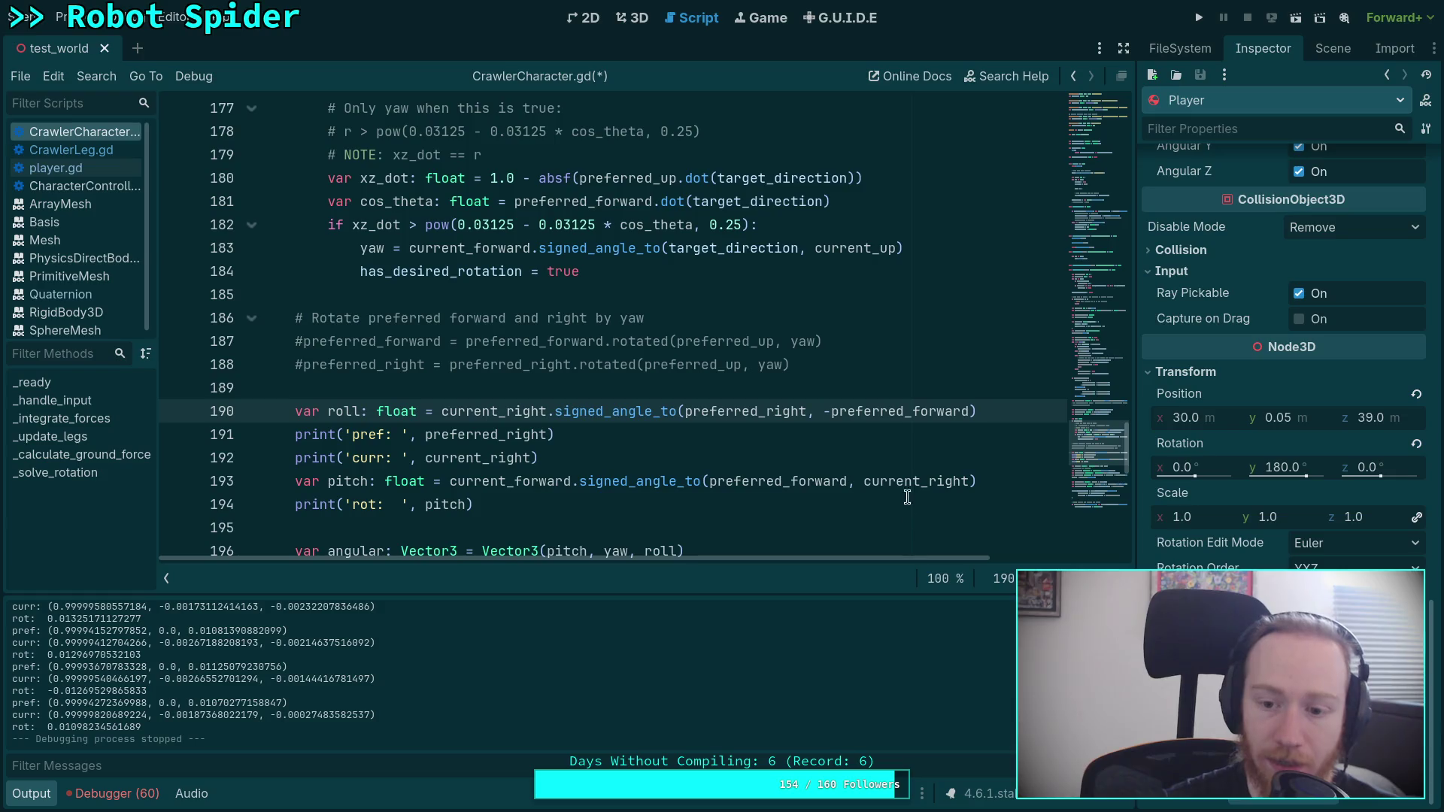
double_click(865, 252)
type("pref")
key("Down")
key("Down")
key("Return")
Use preferred_right as the pitch axis instead of current_right, and save the script.
double_click(911, 486)
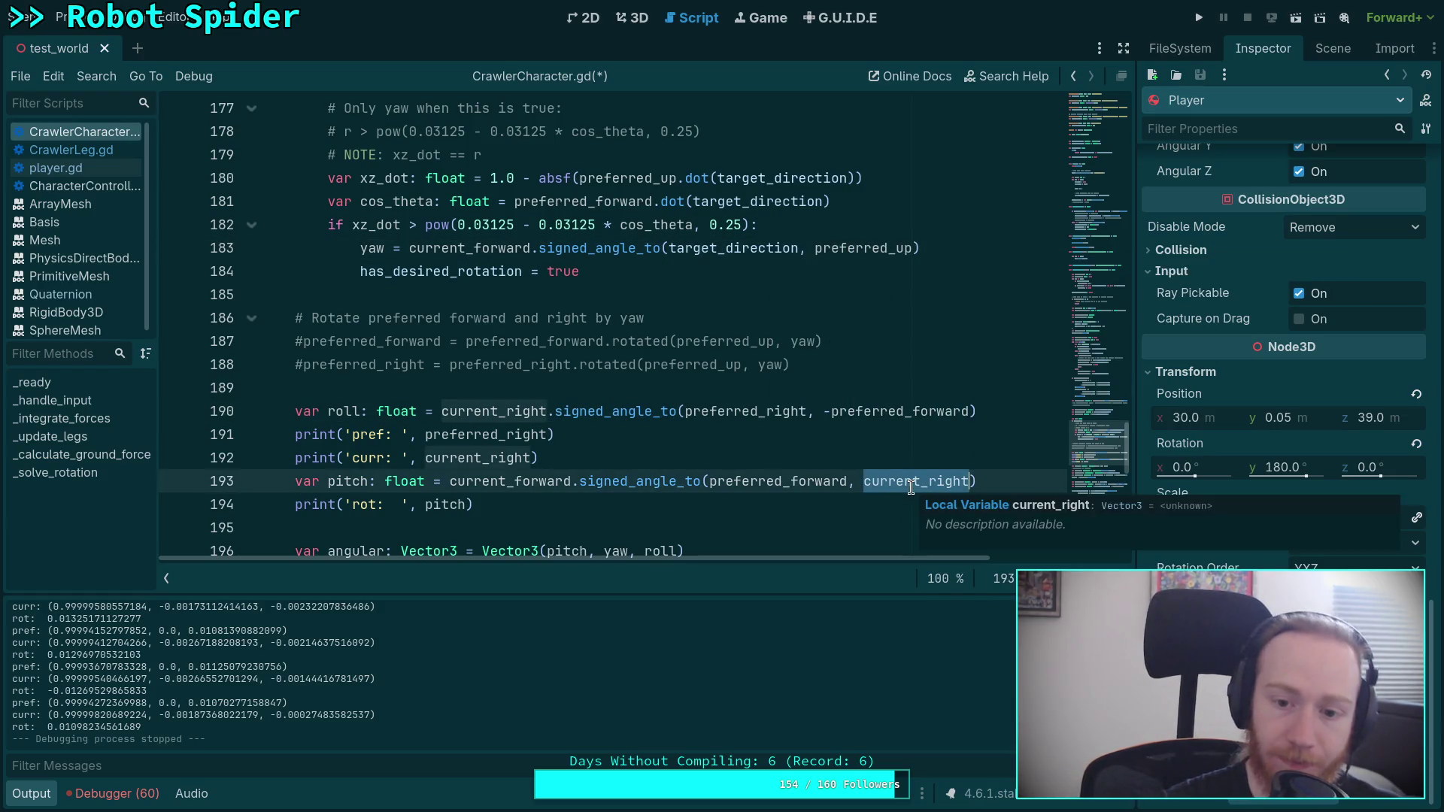
type("pr")
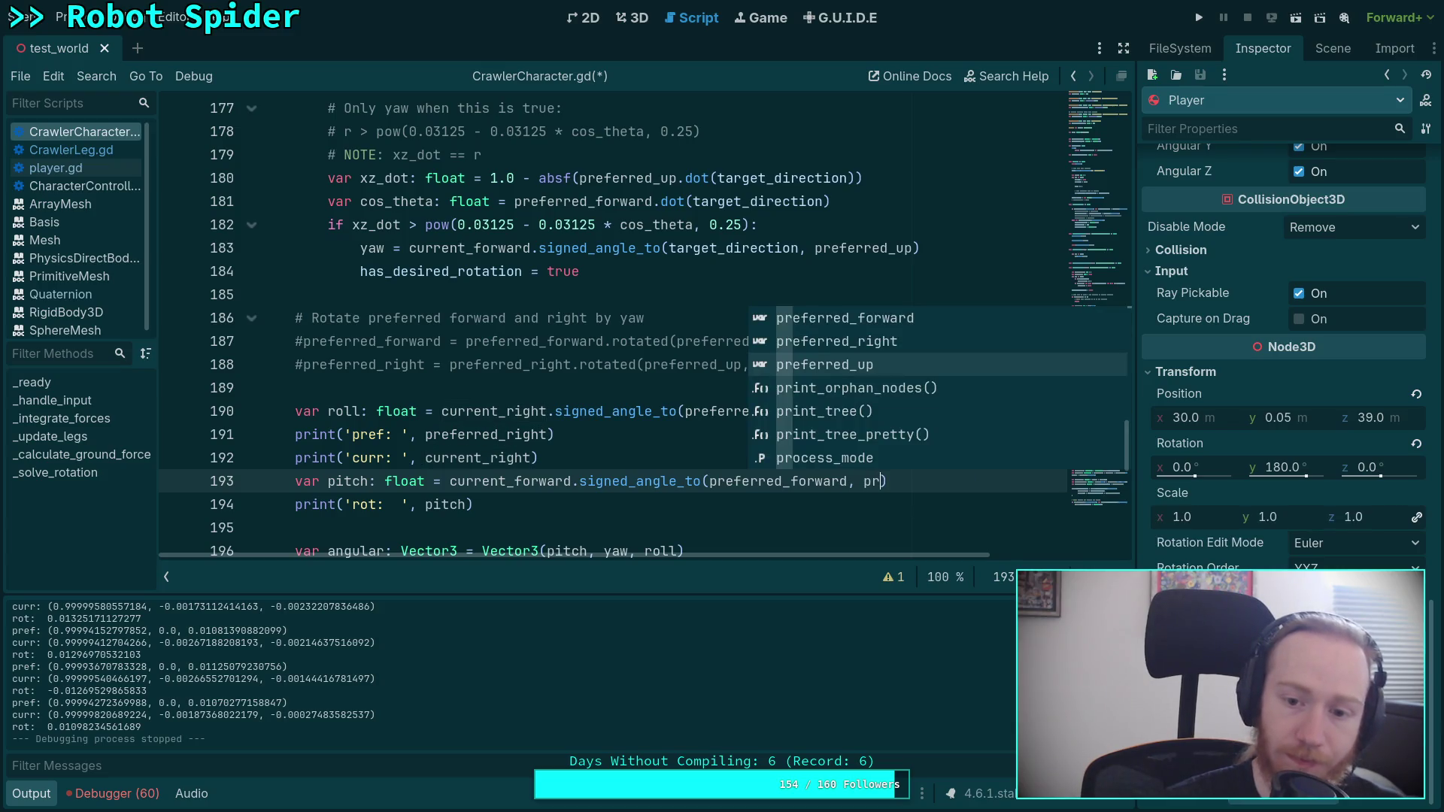
key("Up")
key("Return")
key("ctrl+s")
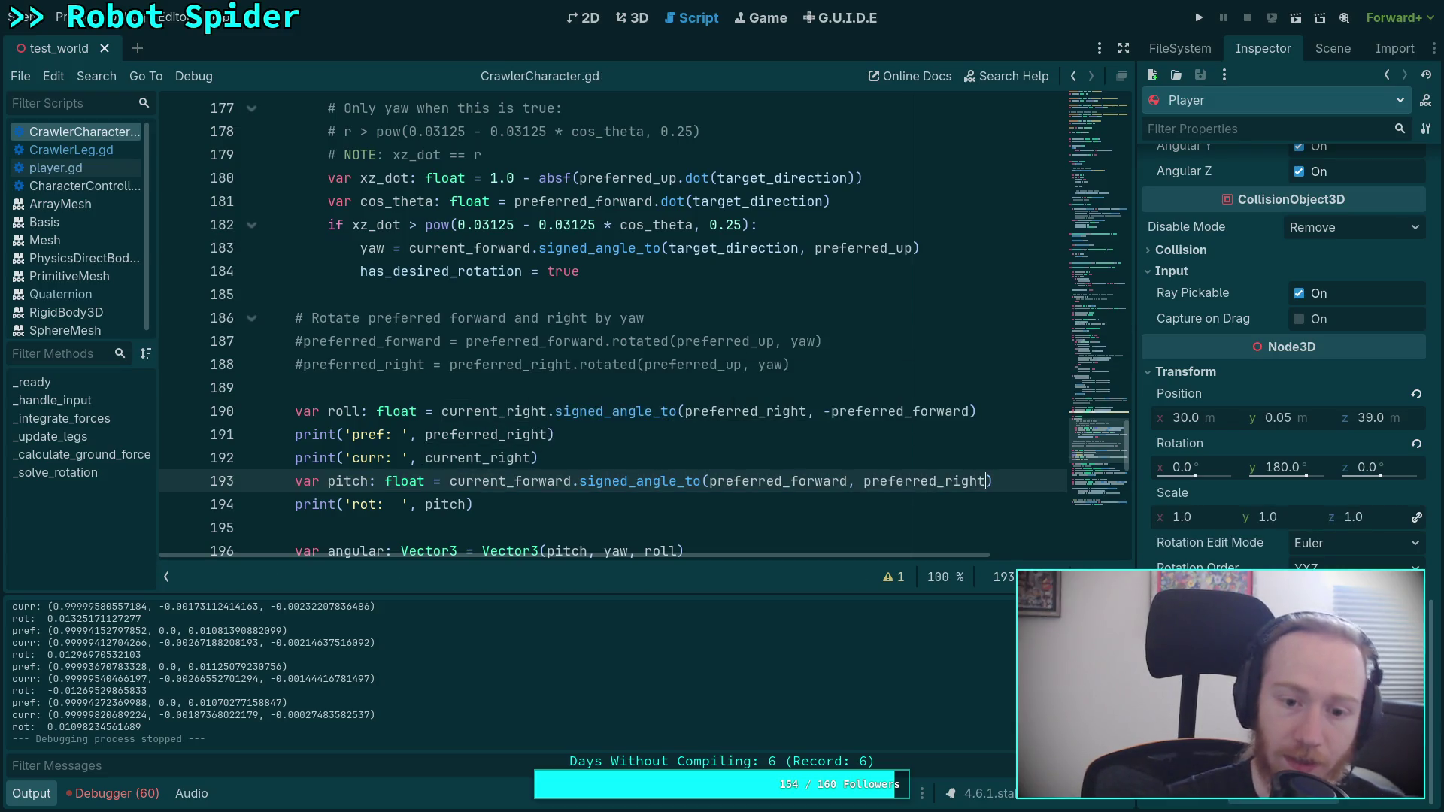
left_click(911, 458)
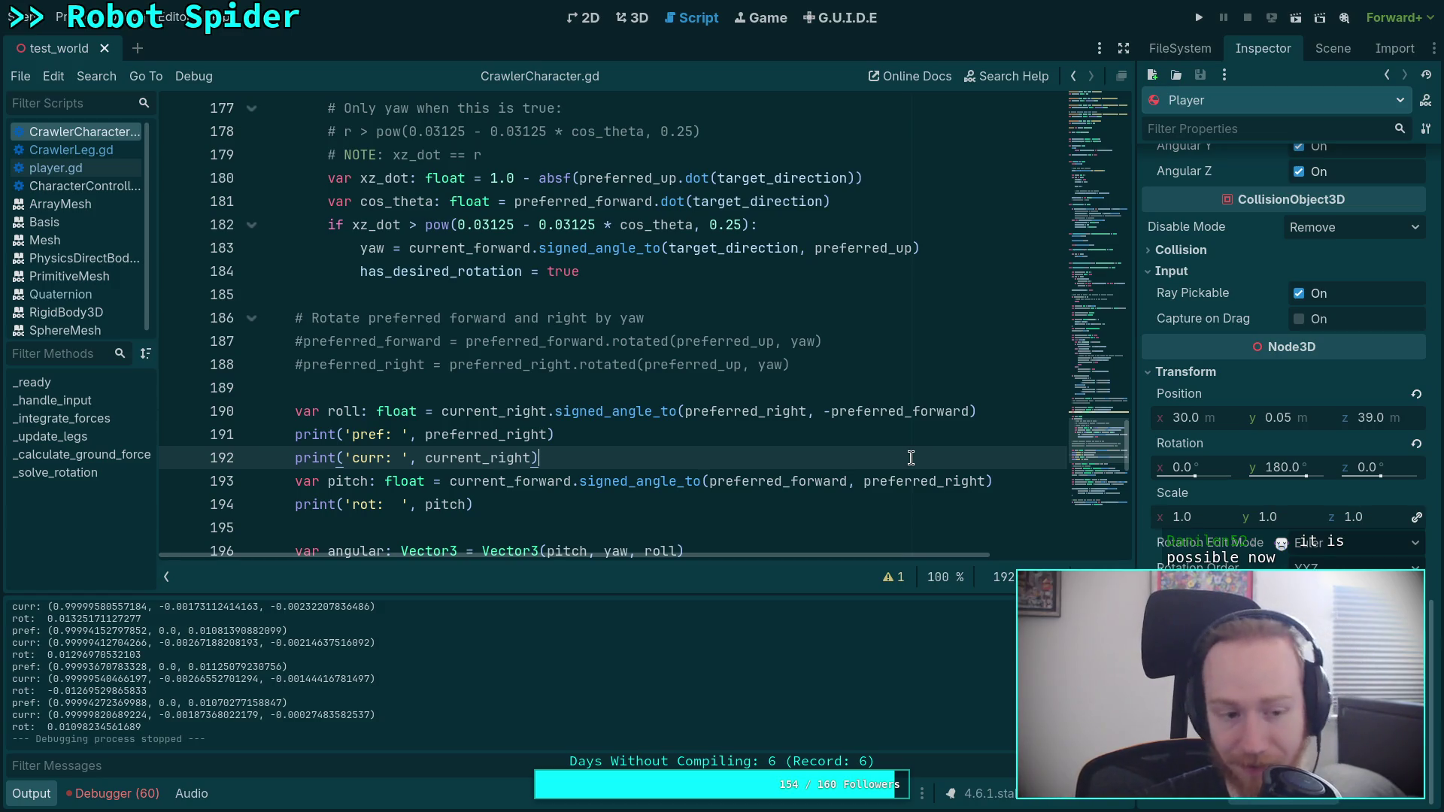
left_click(669, 523)
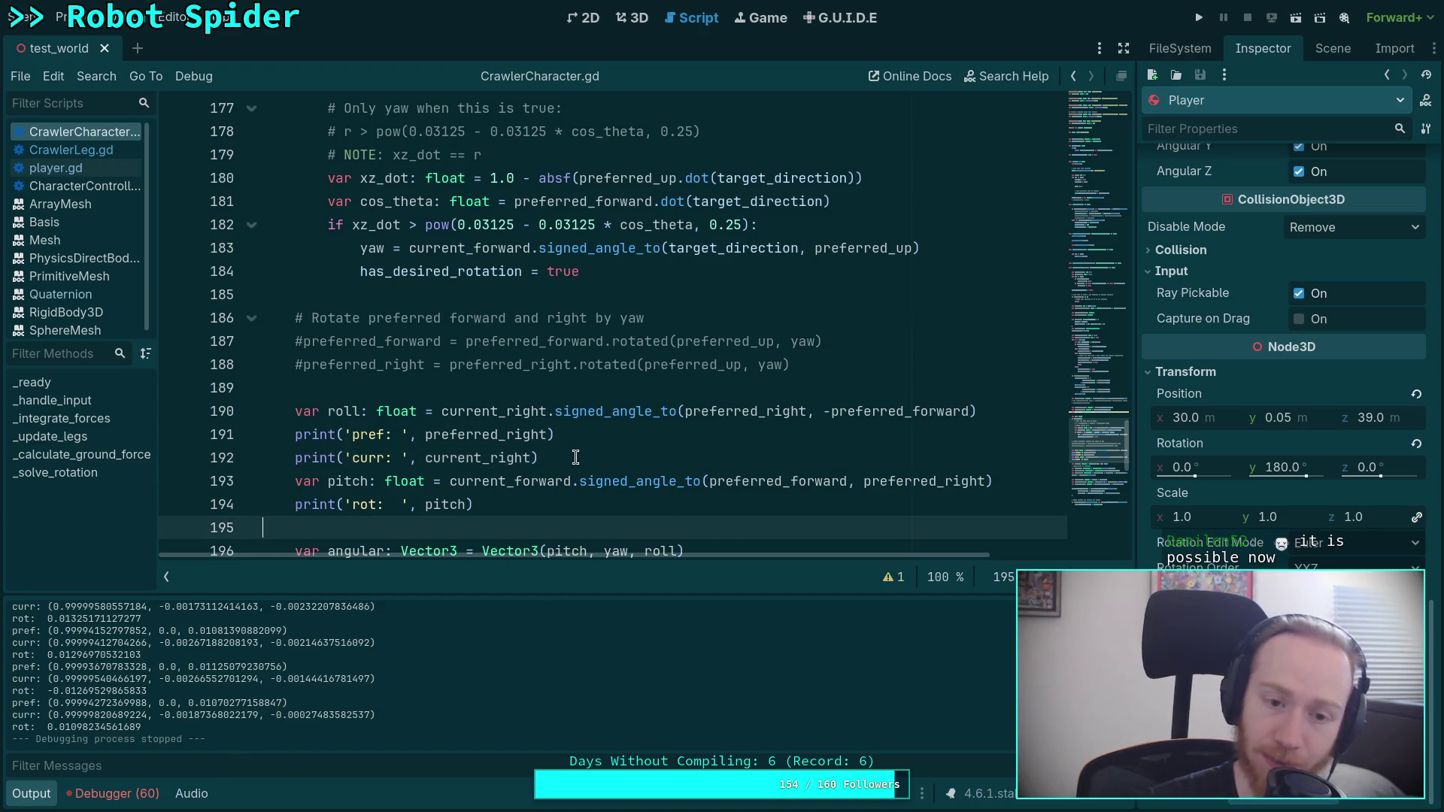
scroll(575, 457, "down", 1)
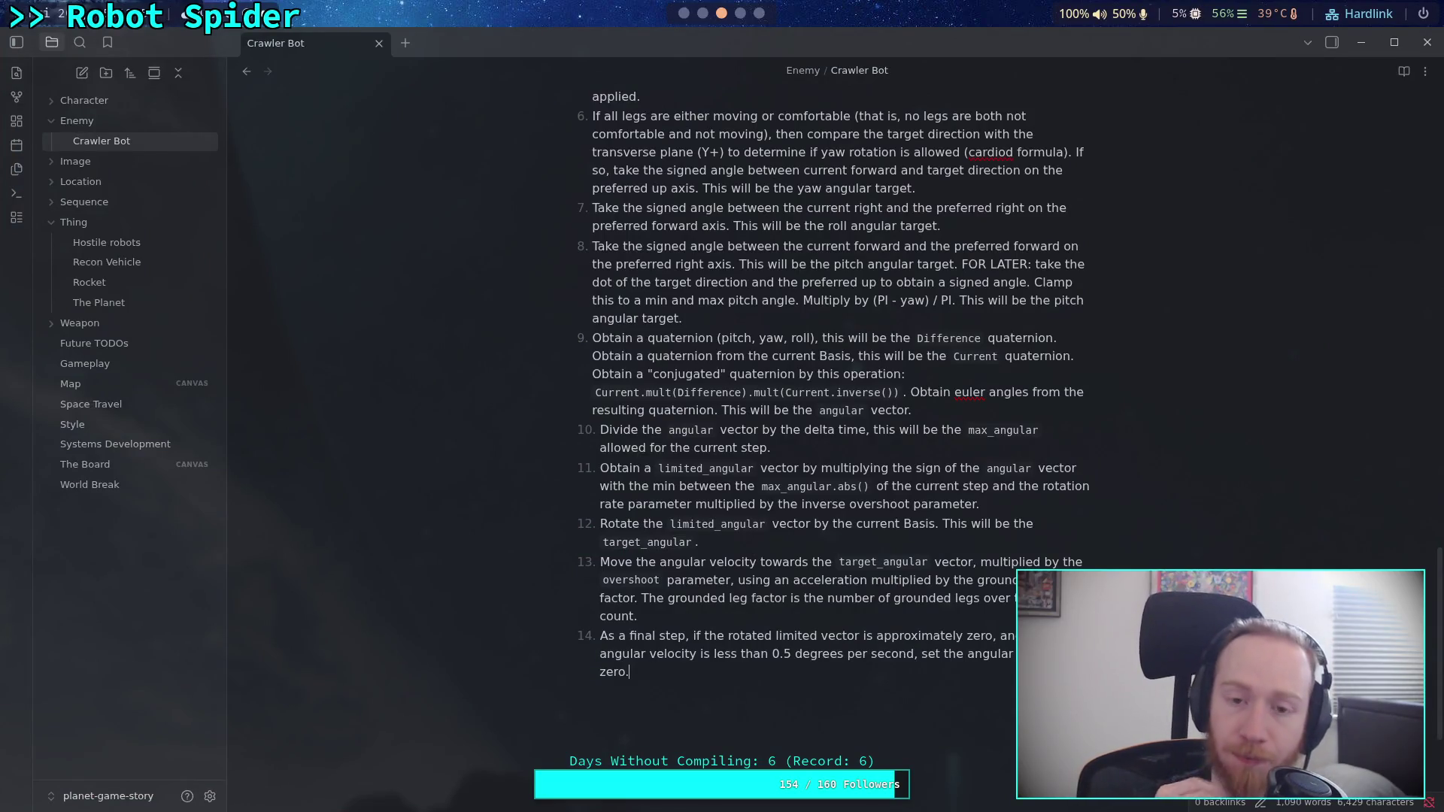
Scroll up through the Crawler Bot note's numbered body-orientation algorithm steps.
scroll(780, 406, "up", 3)
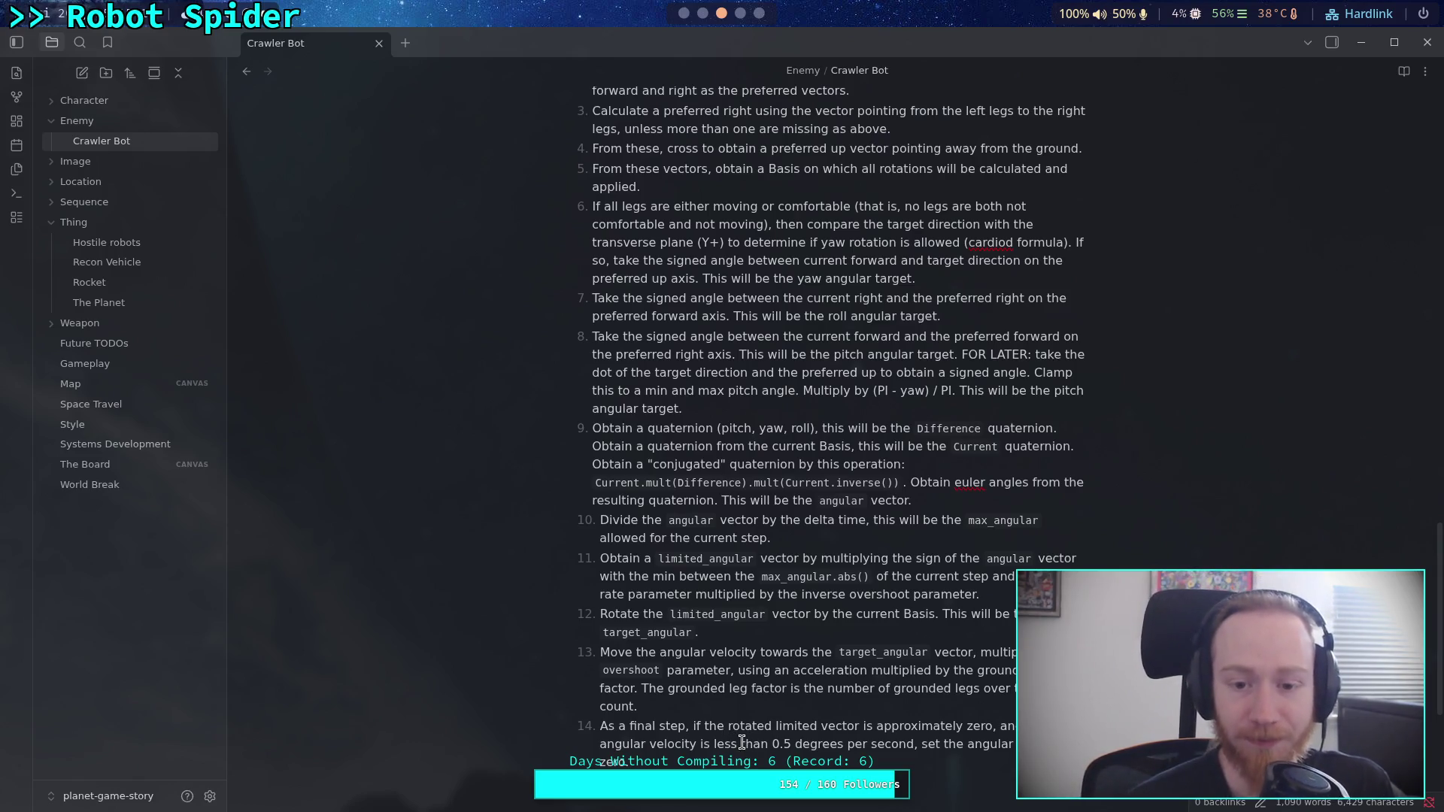
Write step 14: zero the angular velocity once it drops below 0.5 degrees per second.
scroll(745, 752, "down", 2)
scroll(730, 761, "up", 2)
scroll(726, 765, "down", 2)
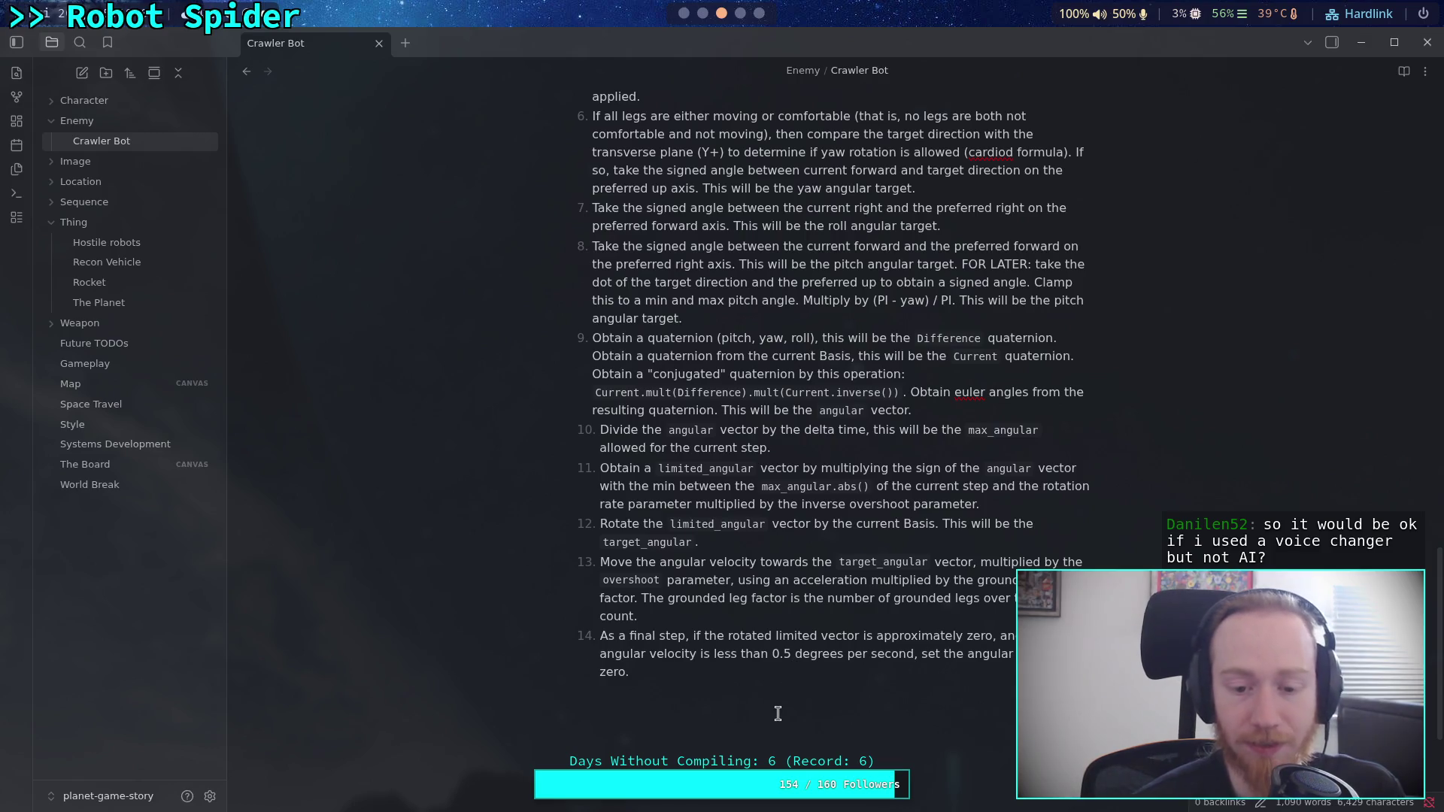
key("Return")
key("Return")
scroll(800, 733, "down", 2)
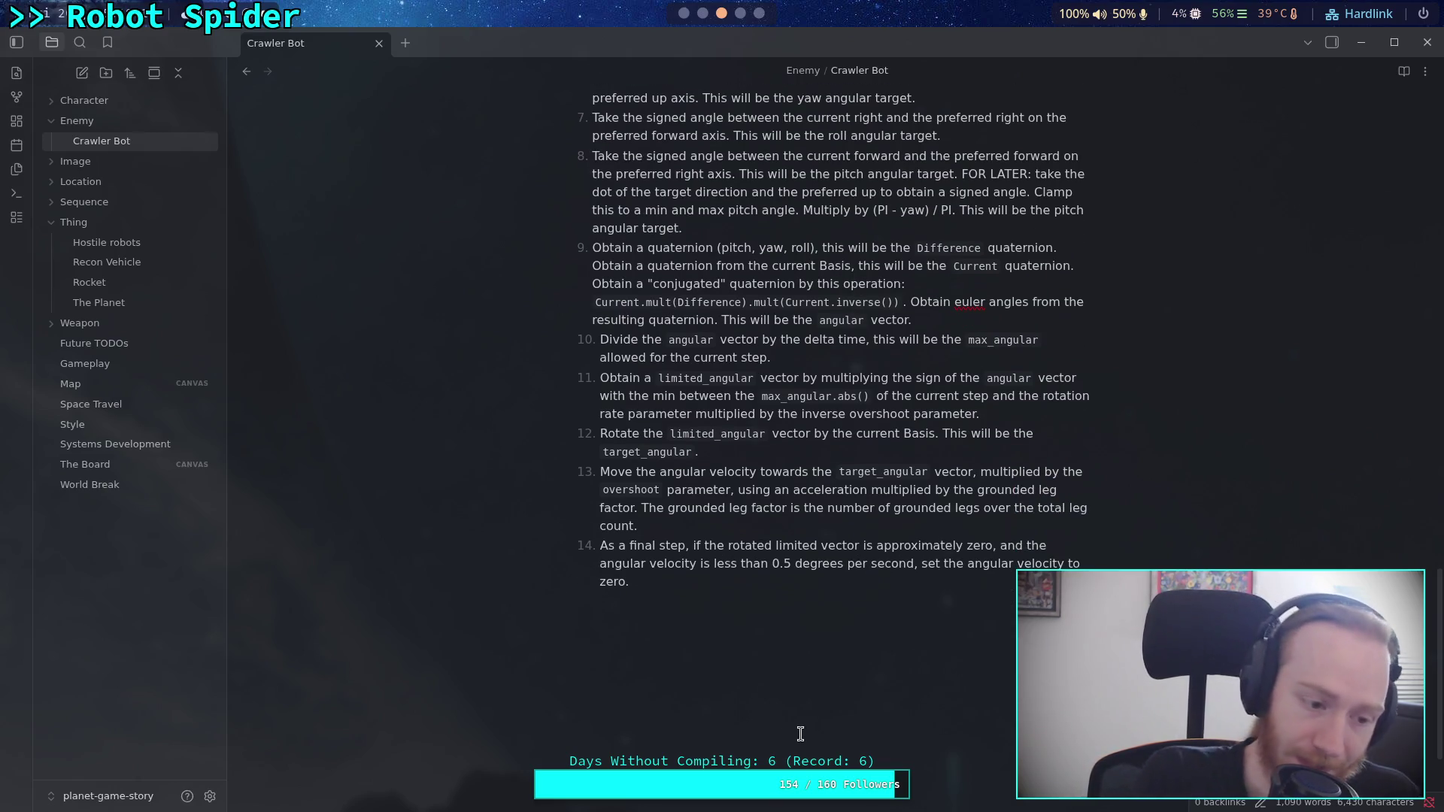